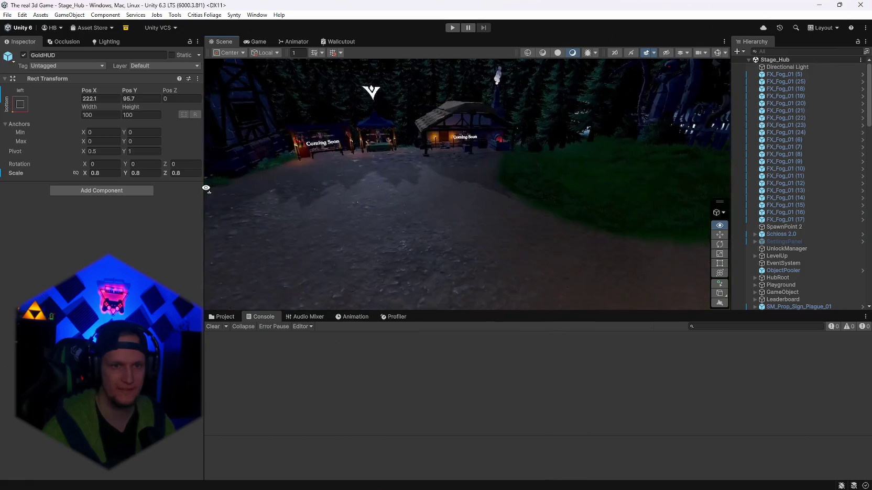
Step: Fly the Scene camera over to the hub clearing
mouse_move(830, 109)
left_mouse_down()
mouse_move(799, 98)
mouse_move(536, 170)
left_mouse_up()
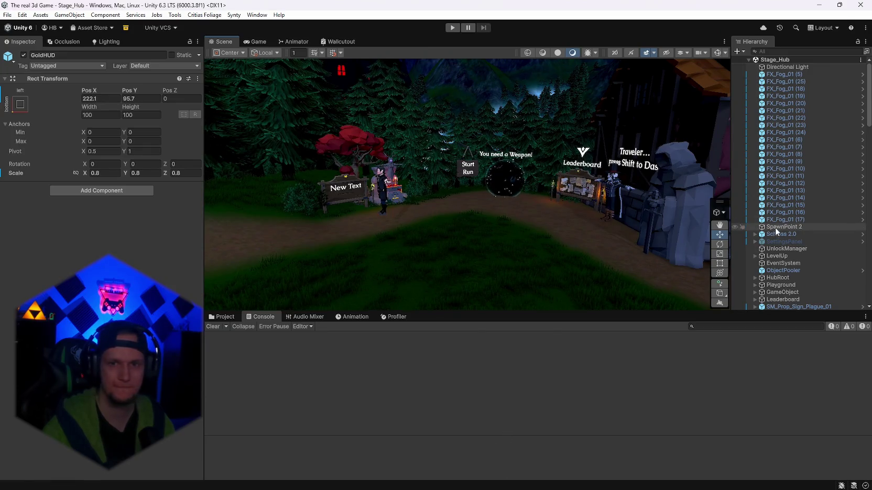
scroll(809, 220, "down", 10)
scroll(808, 220, "down", 10)
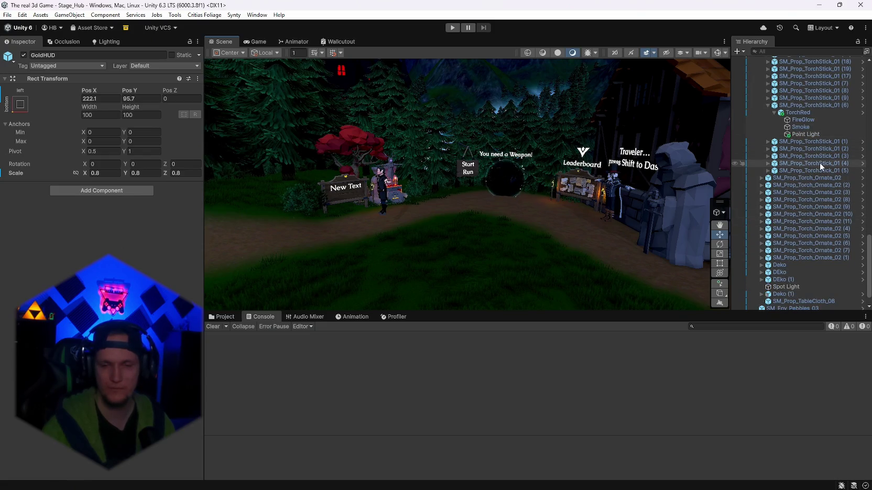
scroll(815, 202, "up", 5)
scroll(805, 251, "up", 5)
scroll(805, 251, "up", 10)
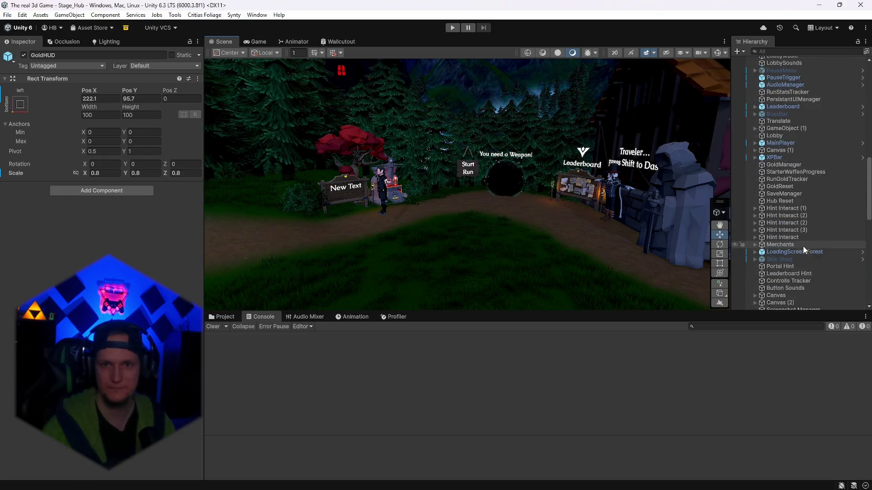
scroll(772, 184, "up", 5)
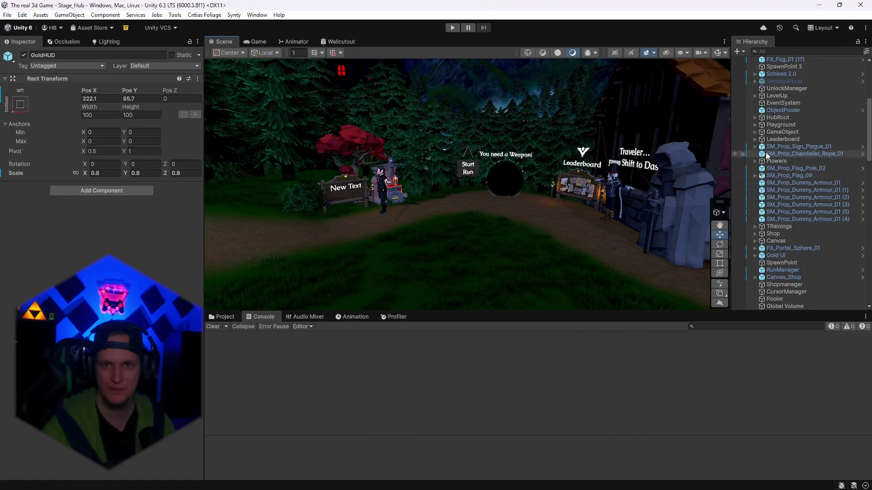
scroll(782, 201, "down", 5)
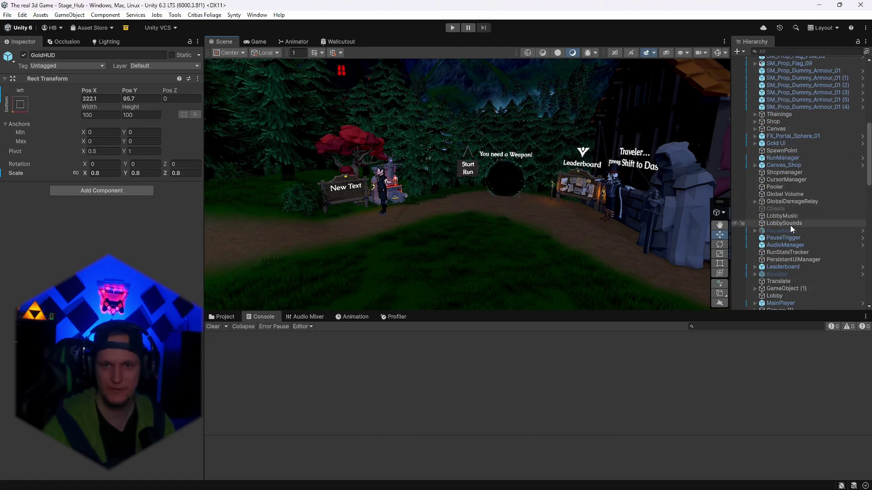
scroll(773, 179, "down", 5)
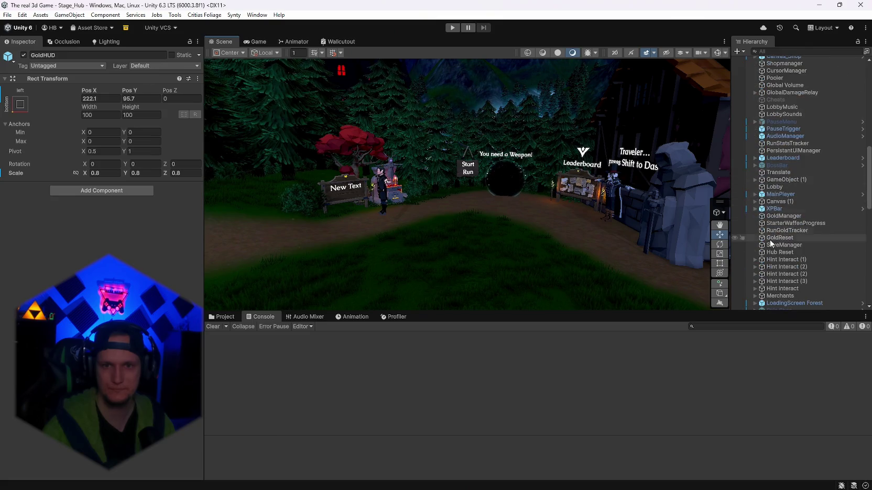
Step: Expand MainPlayer > Player in the Hierarchy and select its Spot Light
left_click(755, 195)
left_click(762, 209)
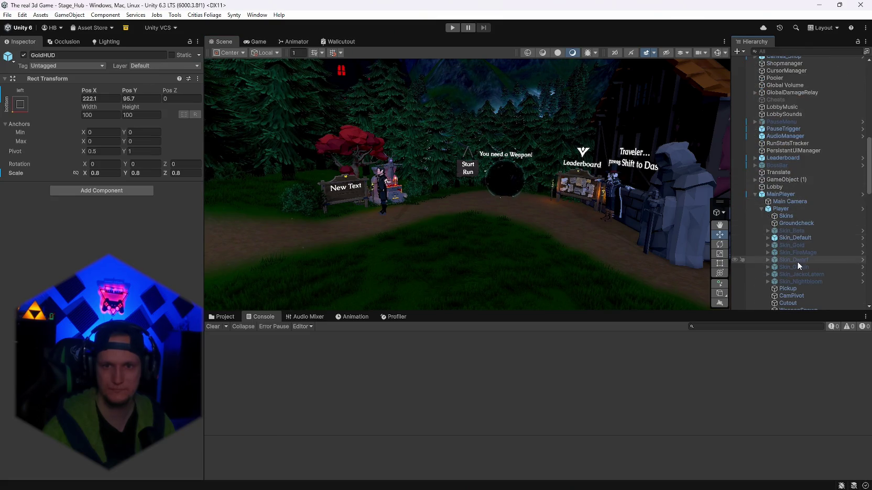
scroll(800, 259, "down", 3)
left_click(792, 236)
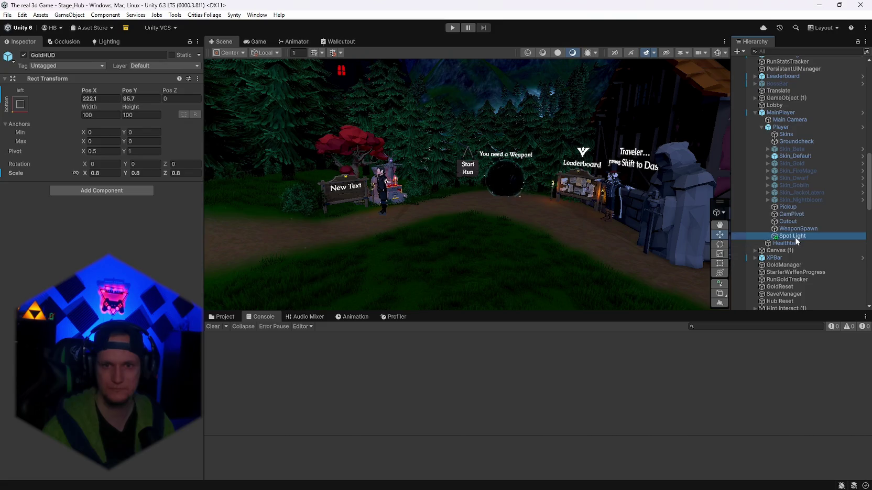
Step: Show the File menu's Open Recent Scene list with Stage_Forest
left_click(9, 15)
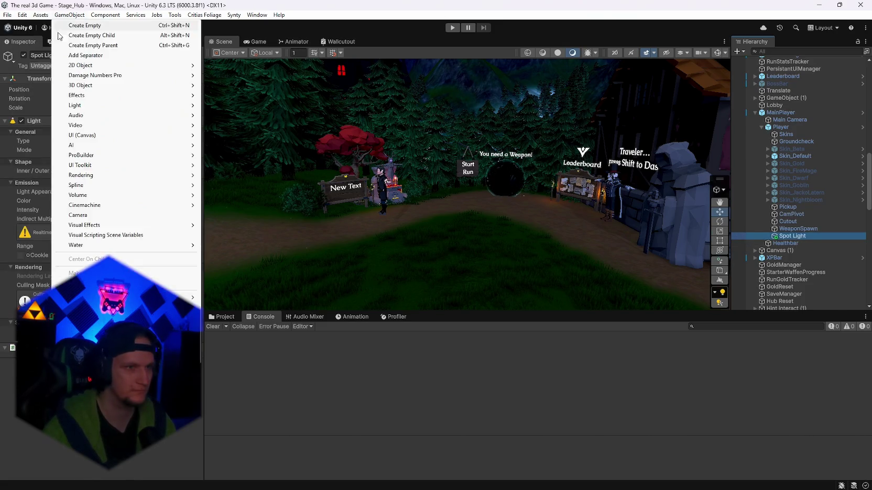
mouse_move(48, 47)
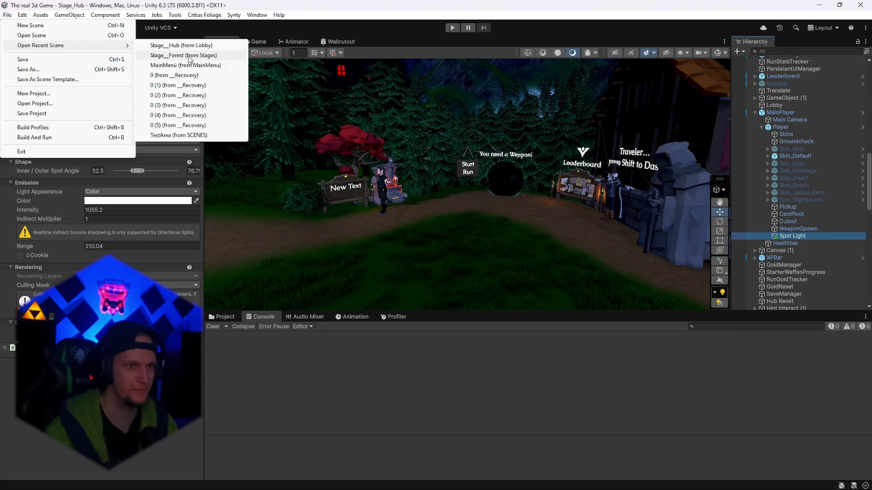
Step: Open Stage_Forest from recent scenes and frame its Directional Light
left_click(189, 56)
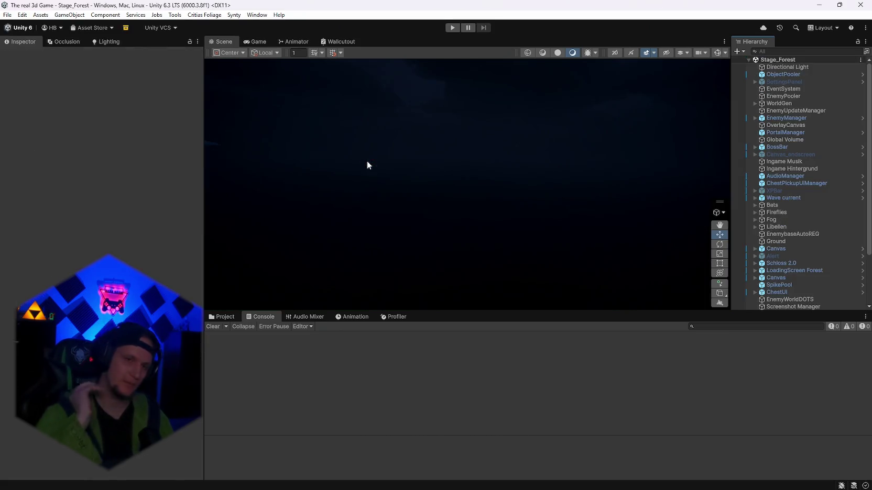
double_click(787, 67)
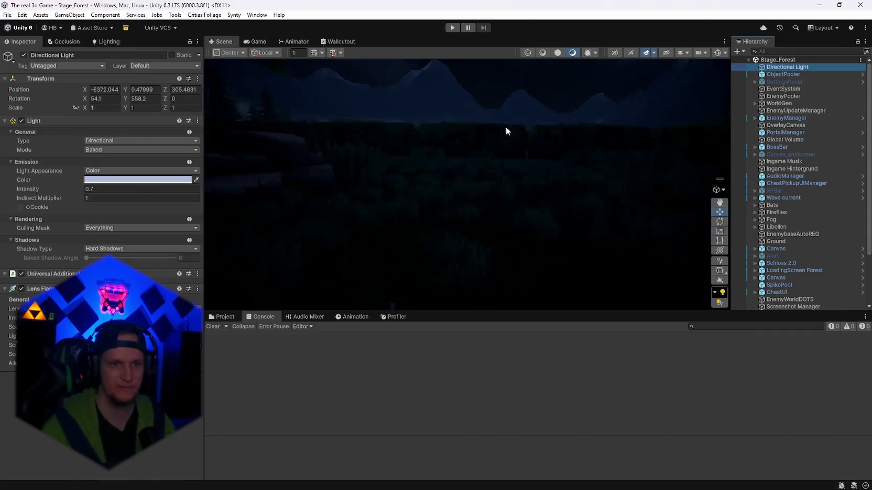
mouse_move(506, 126)
left_mouse_down()
mouse_move(458, 147)
mouse_move(321, 161)
mouse_move(182, 159)
mouse_move(701, 164)
mouse_move(550, 173)
mouse_move(471, 210)
left_mouse_up()
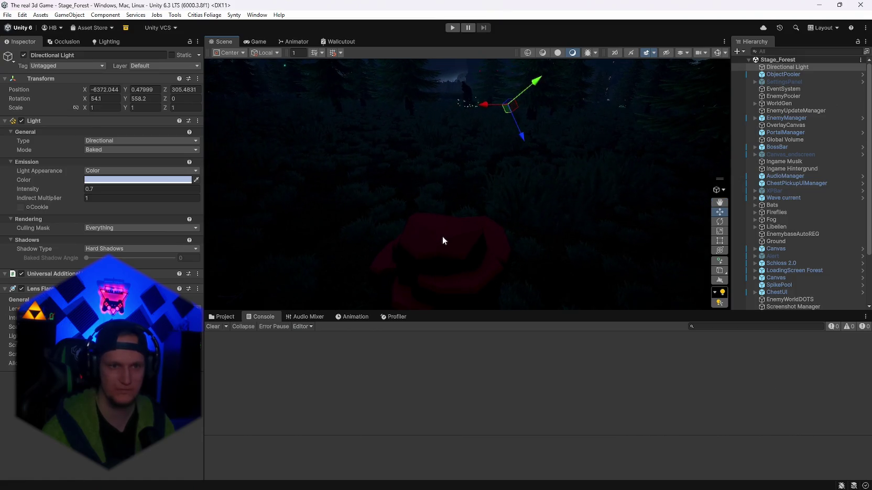
Step: Select the red moss rock and open its Rockis 1 material settings
left_click(444, 239)
left_click(94, 167)
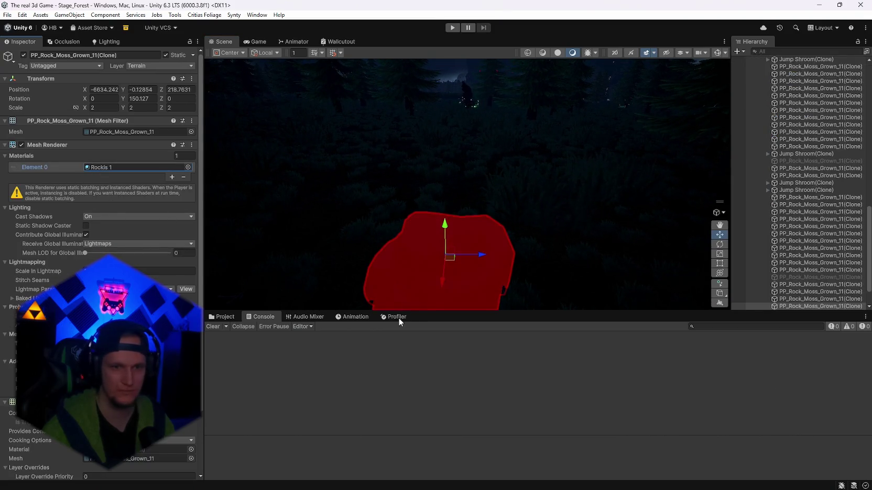
left_click(223, 317)
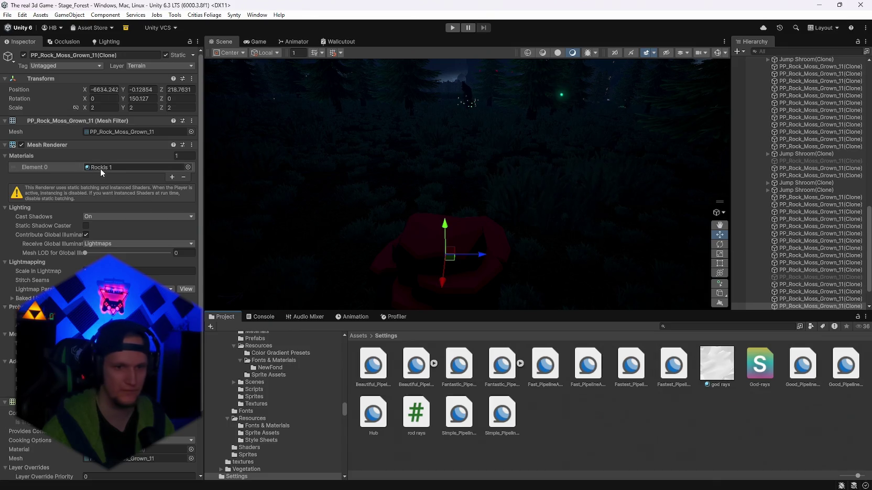
left_click(100, 168)
left_click(798, 403)
mouse_move(576, 178)
left_mouse_down()
mouse_move(536, 197)
mouse_move(426, 207)
mouse_move(354, 249)
mouse_move(314, 243)
mouse_move(278, 217)
mouse_move(210, 220)
mouse_move(208, 233)
mouse_move(577, 217)
mouse_move(623, 196)
mouse_move(662, 196)
mouse_move(643, 221)
mouse_move(302, 206)
mouse_move(347, 205)
mouse_move(301, 248)
mouse_move(243, 257)
mouse_move(207, 257)
mouse_move(149, 212)
left_mouse_up()
Step: Change the Rockis 1 Base Map colour from red to light grey
left_click(113, 150)
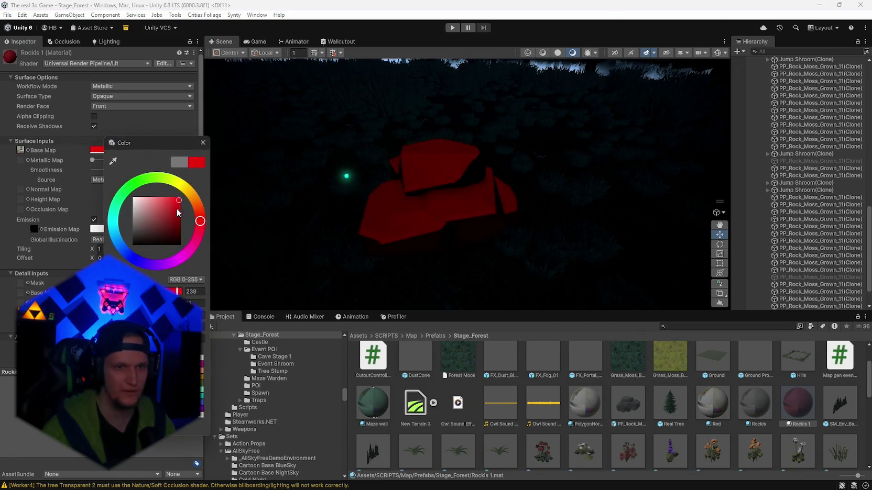
left_click(243, 224)
mouse_move(243, 224)
left_mouse_down()
mouse_move(358, 215)
mouse_move(259, 196)
mouse_move(76, 190)
mouse_move(802, 186)
mouse_move(777, 195)
left_mouse_up()
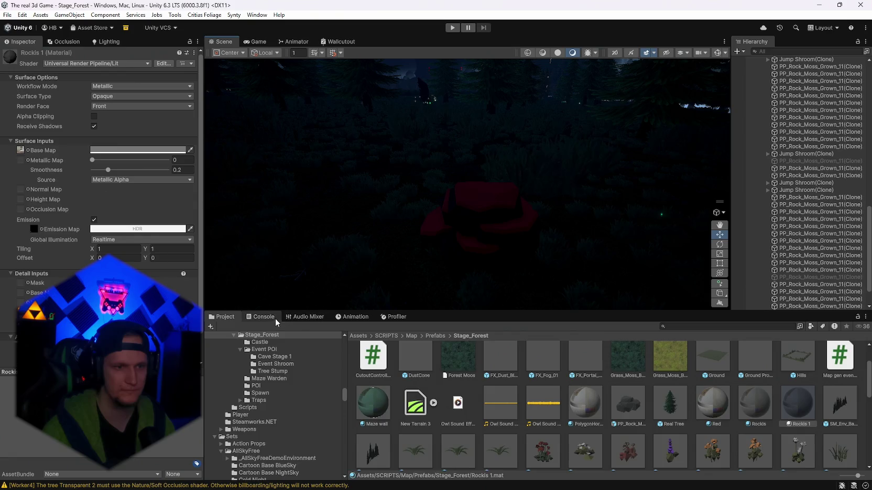
Step: Bring the Console back and clear its messages
left_click(260, 316)
left_click(213, 326)
mouse_move(602, 230)
left_mouse_down()
mouse_move(554, 218)
mouse_move(628, 223)
mouse_move(555, 196)
mouse_move(496, 189)
mouse_move(390, 202)
mouse_move(446, 265)
mouse_move(460, 214)
mouse_move(373, 210)
mouse_move(344, 237)
mouse_move(422, 181)
mouse_move(438, 201)
left_mouse_up()
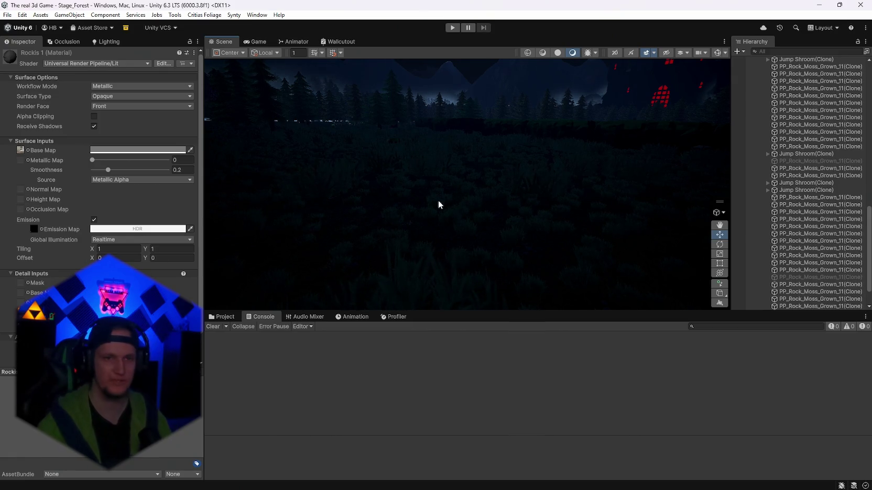
Step: Paste the copied player Spot Light at the top of the Stage_Forest hierarchy
mouse_move(438, 200)
left_mouse_down()
mouse_move(482, 172)
mouse_move(671, 179)
mouse_move(814, 199)
mouse_move(596, 180)
mouse_move(623, 179)
mouse_move(631, 189)
mouse_move(547, 189)
mouse_move(578, 171)
mouse_move(565, 234)
mouse_move(540, 193)
mouse_move(496, 185)
mouse_move(524, 183)
mouse_move(555, 154)
mouse_move(537, 117)
mouse_move(422, 221)
mouse_move(447, 193)
mouse_move(542, 236)
left_mouse_up()
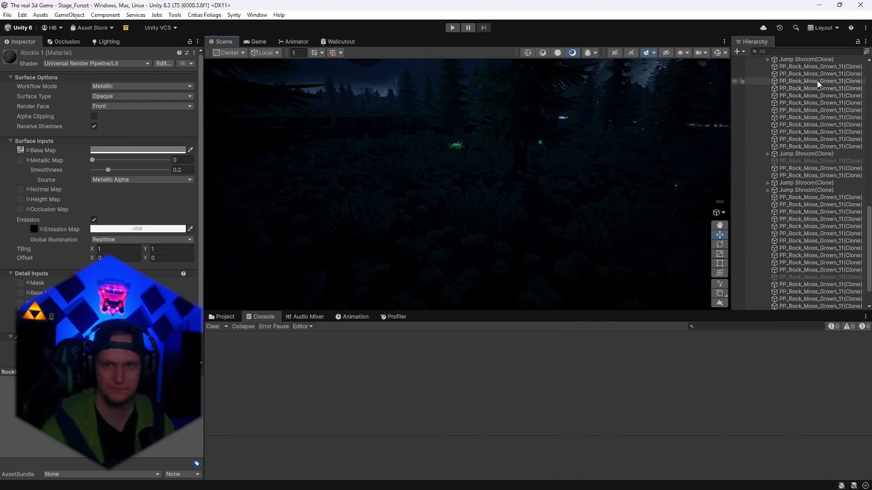
scroll(816, 81, "up", 10)
scroll(833, 147, "up", 5)
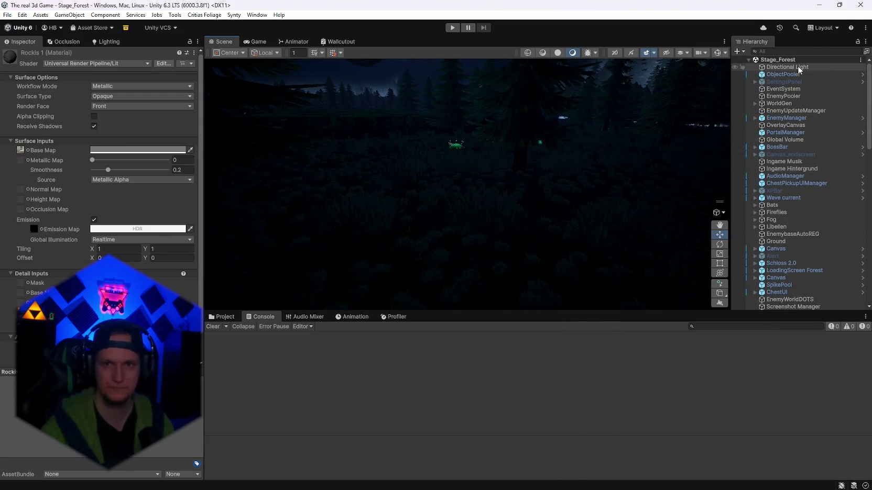
key("ctrl+z")
key("ctrl+z")
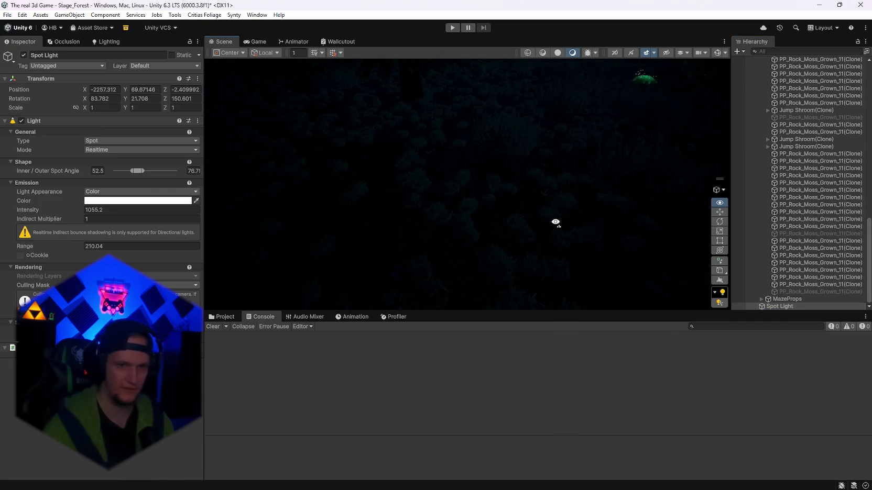
Step: Make the Scene view taller and aim it over the grassy forest floor
mouse_move(554, 224)
left_mouse_down()
mouse_move(508, 288)
mouse_move(516, 237)
mouse_move(430, 218)
mouse_move(434, 191)
mouse_move(335, 178)
mouse_move(410, 181)
left_mouse_up()
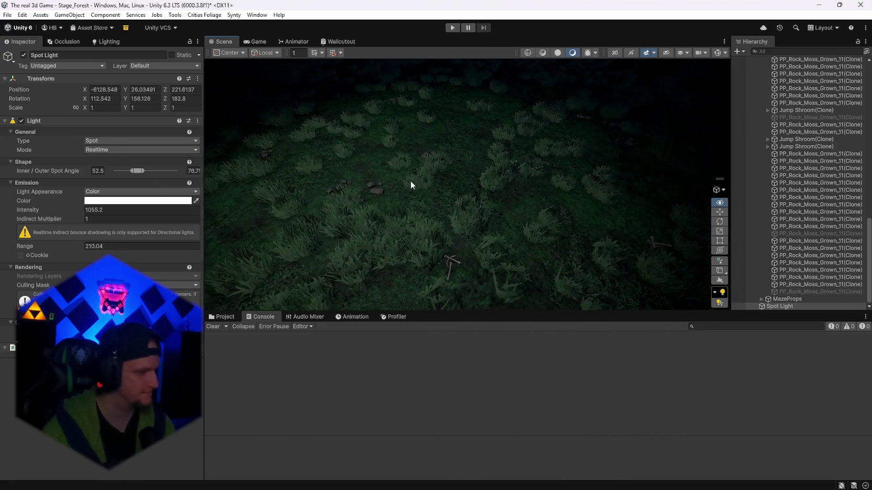
left_click_drag(463, 313, 460, 378)
mouse_move(459, 335)
left_mouse_down()
mouse_move(269, 272)
mouse_move(441, 227)
mouse_move(453, 216)
mouse_move(444, 202)
mouse_move(456, 207)
left_mouse_up()
scroll(795, 332, "up", 15)
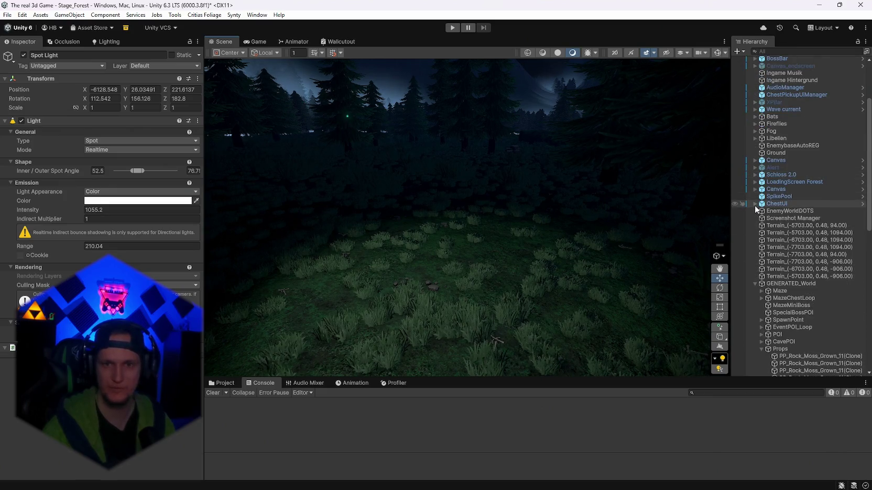
scroll(784, 294, "down", 4)
scroll(784, 293, "down", 10)
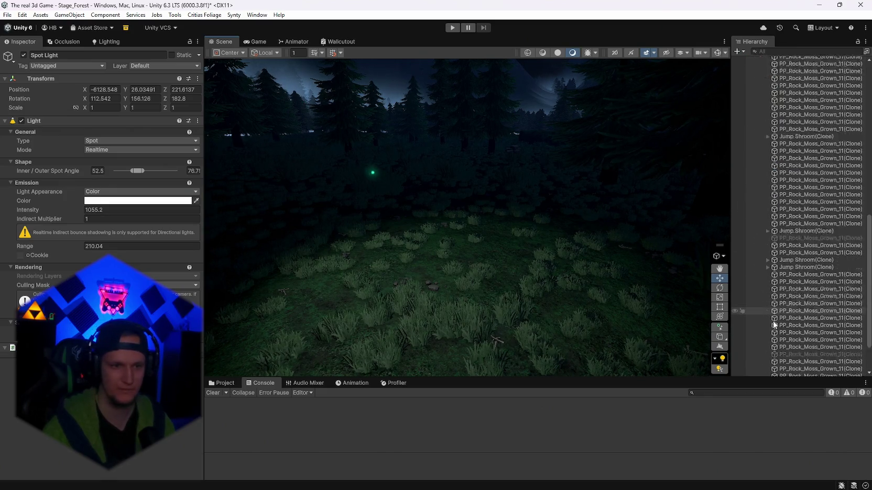
mouse_move(545, 246)
left_mouse_down()
mouse_move(615, 288)
mouse_move(556, 271)
mouse_move(563, 274)
left_mouse_up()
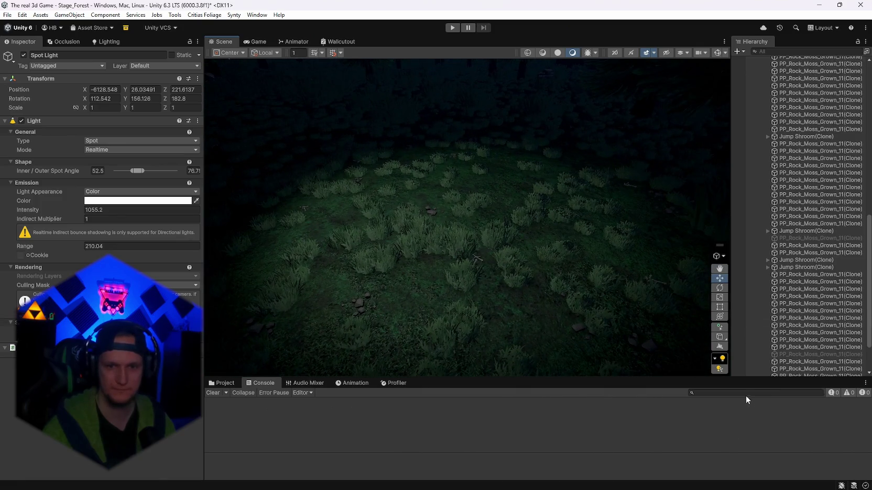
left_click(225, 384)
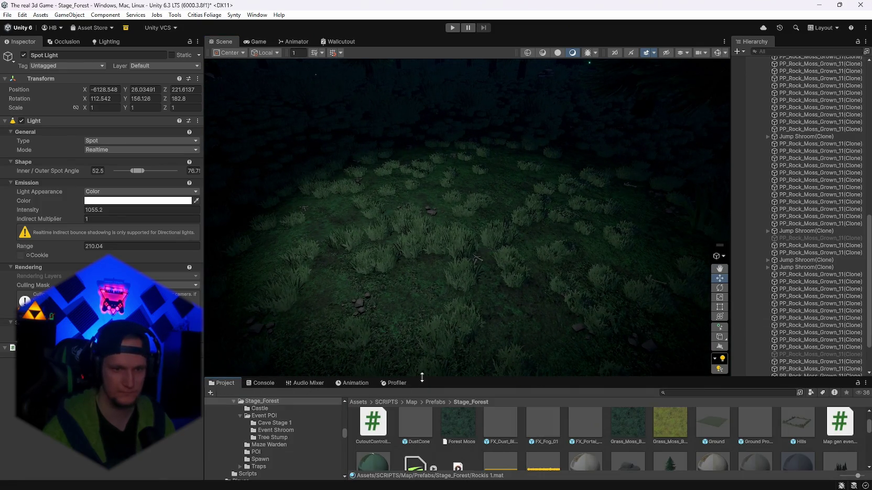
Step: Search the Project assets for 'mobs'
left_click_drag(422, 376, 422, 335)
scroll(585, 415, "down", 5)
scroll(613, 438, "up", 10)
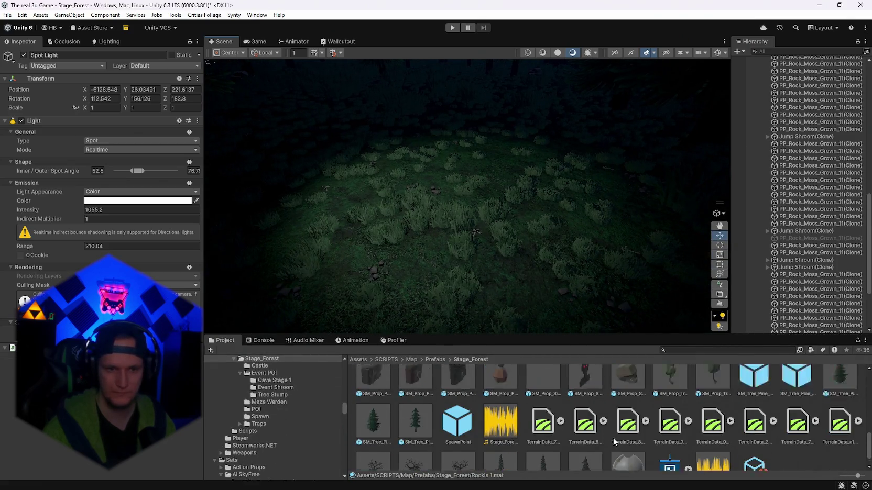
scroll(613, 440, "down", 6)
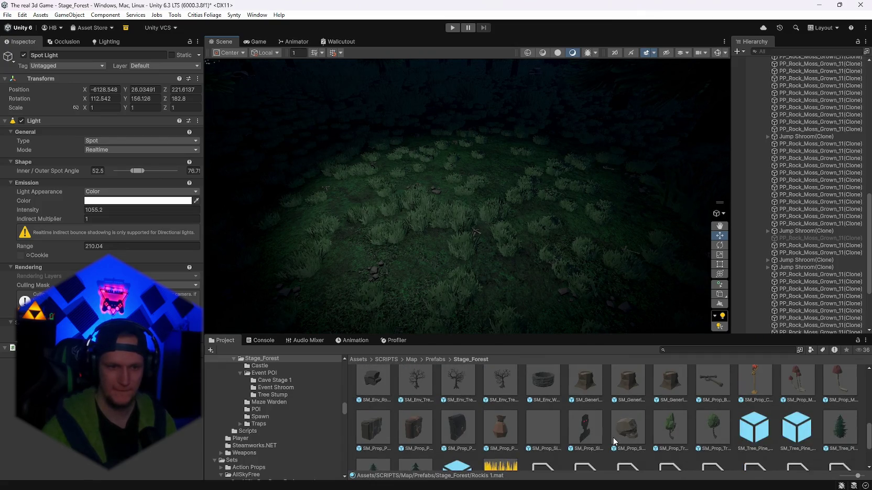
scroll(613, 441, "up", 3)
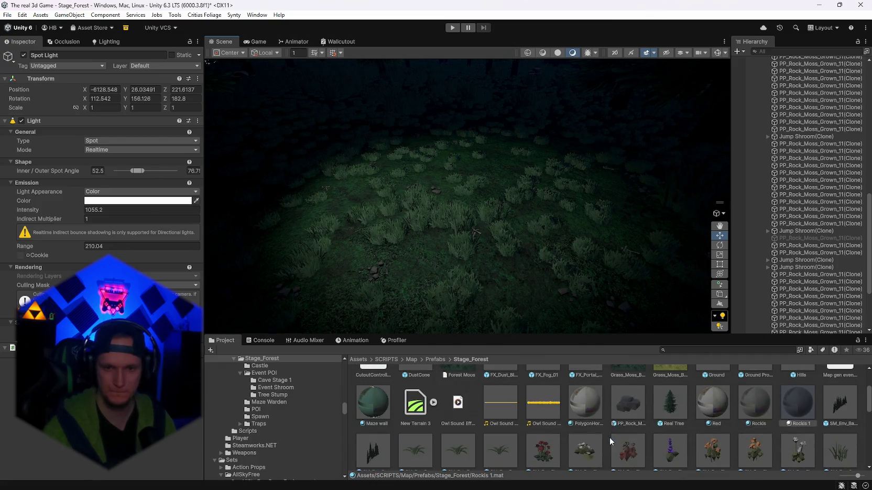
scroll(610, 437, "up", 1)
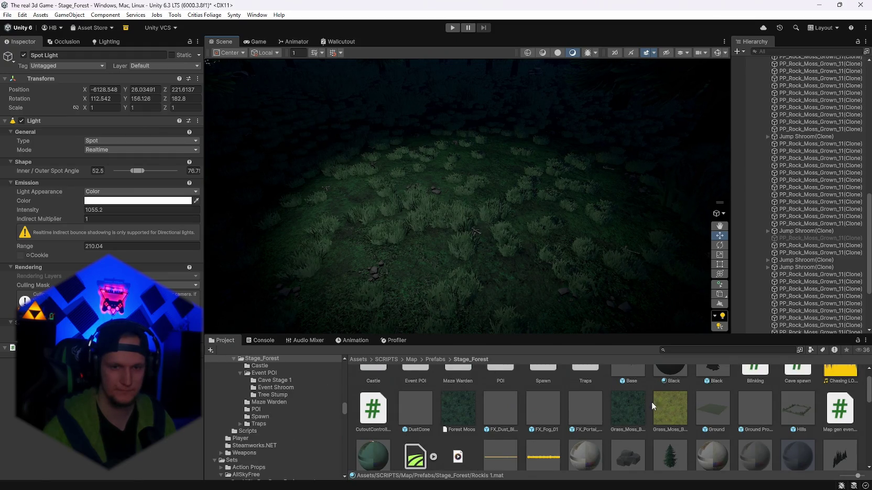
left_click(682, 350)
type("m")
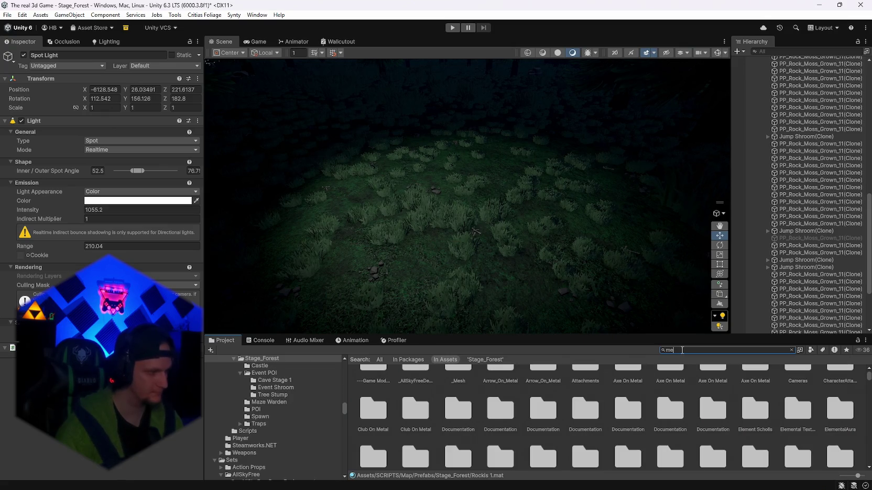
Step: Adjust the search, browse the results and open the Mobs folder
key("BackSpace")
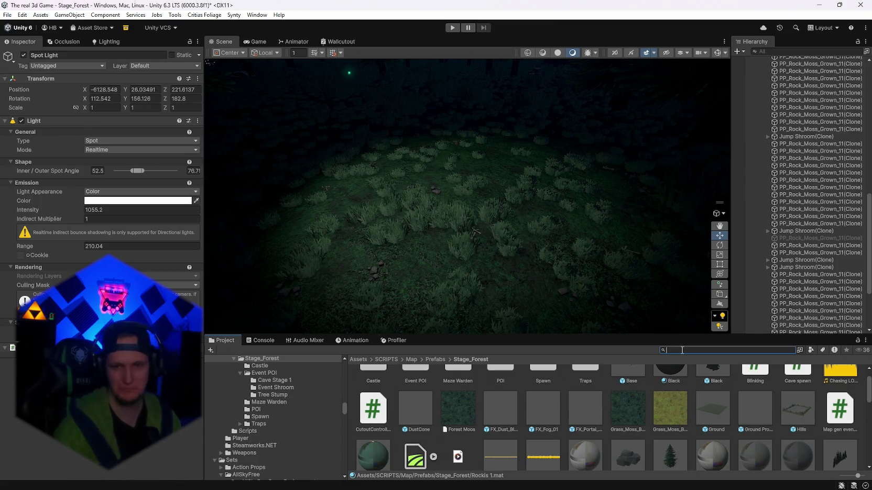
scroll(612, 406, "down", 10)
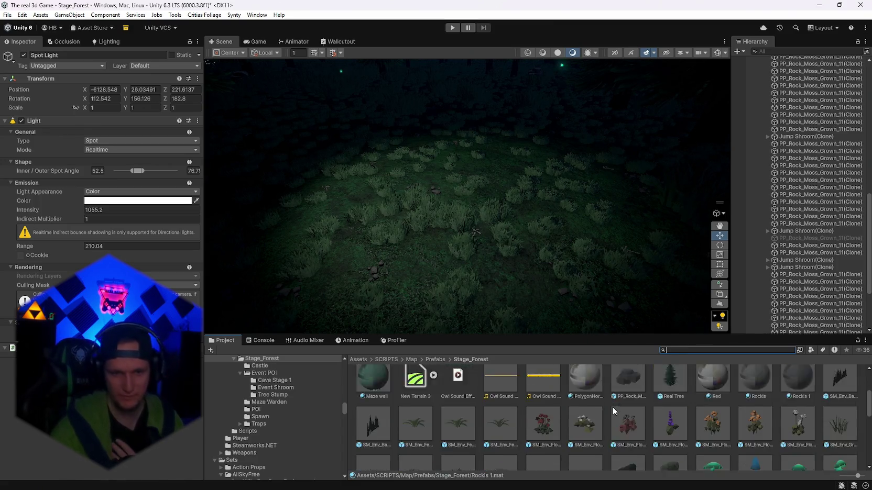
scroll(629, 395, "down", 2)
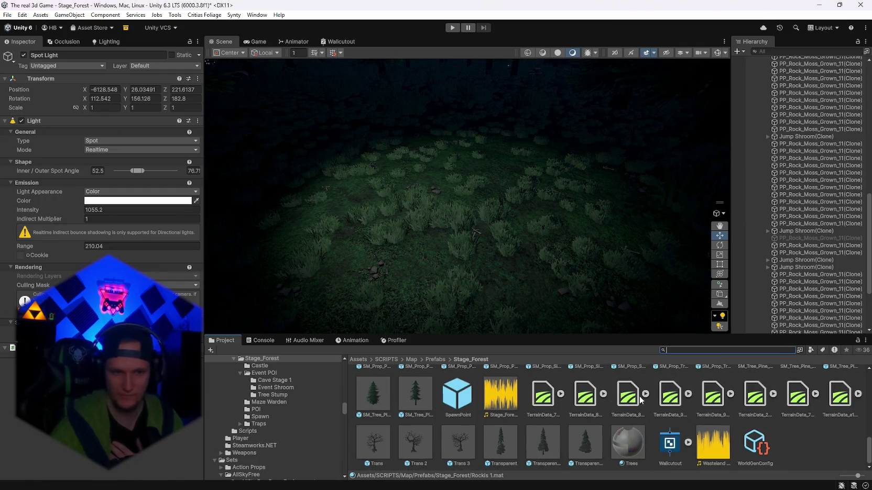
scroll(620, 411, "up", 5)
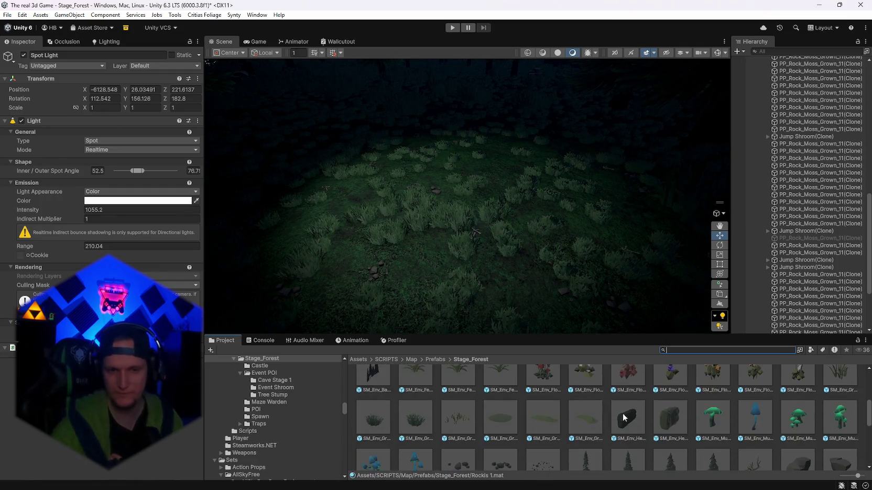
scroll(623, 417, "up", 6)
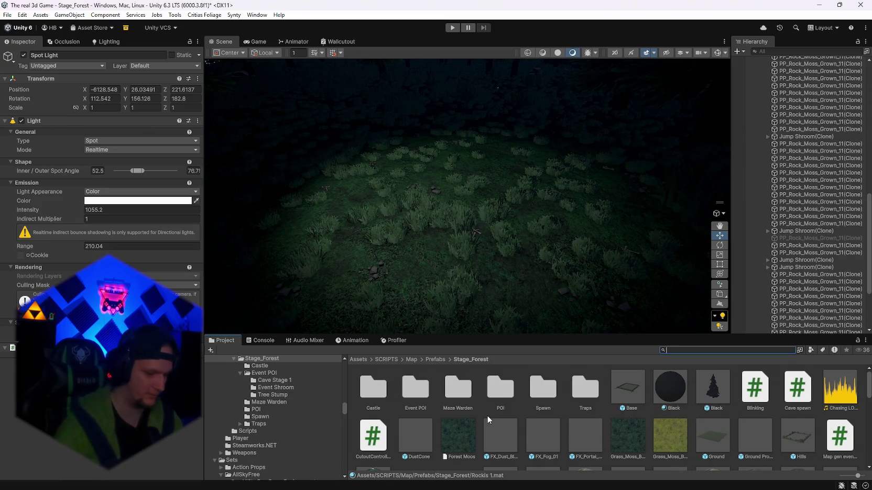
double_click(413, 388)
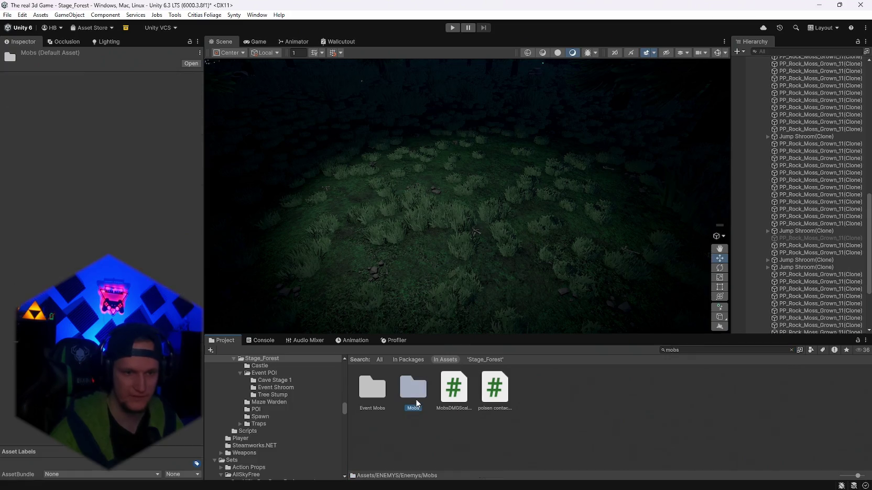
Step: Browse to ENEMYS/Boss/SensenMann/Wichtiges, peeking into its Attacks subfolders
mouse_move(584, 247)
left_mouse_down()
mouse_move(654, 285)
mouse_move(543, 268)
mouse_move(543, 293)
left_mouse_up()
scroll(554, 415, "down", 5)
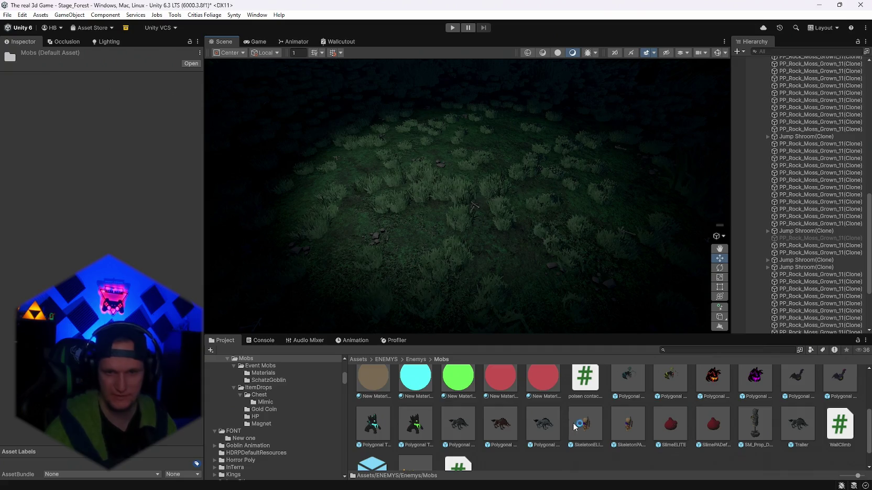
scroll(576, 419, "up", 3)
scroll(297, 393, "up", 6)
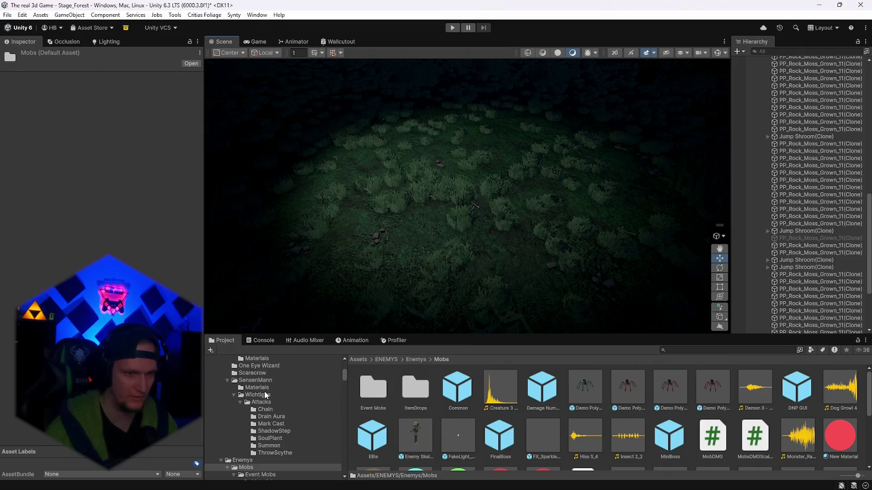
left_click(259, 381)
left_click(258, 394)
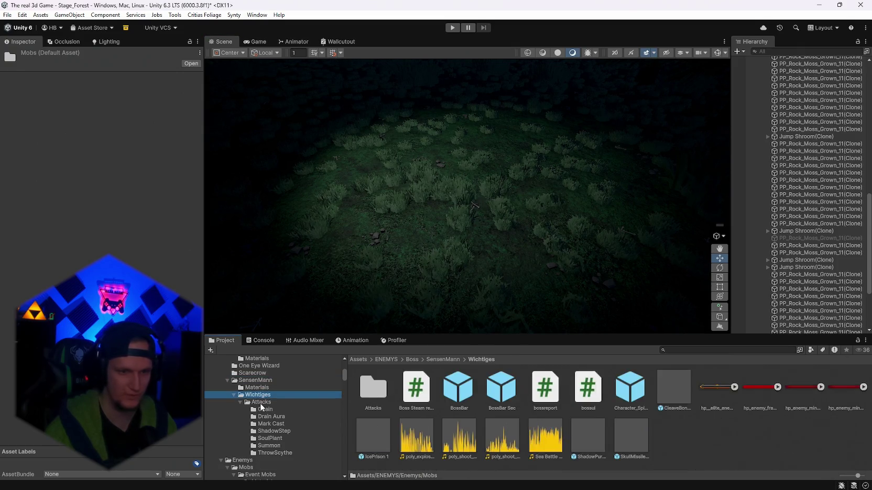
left_click(261, 401)
left_click(265, 409)
left_click(268, 417)
scroll(268, 420, "up", 2)
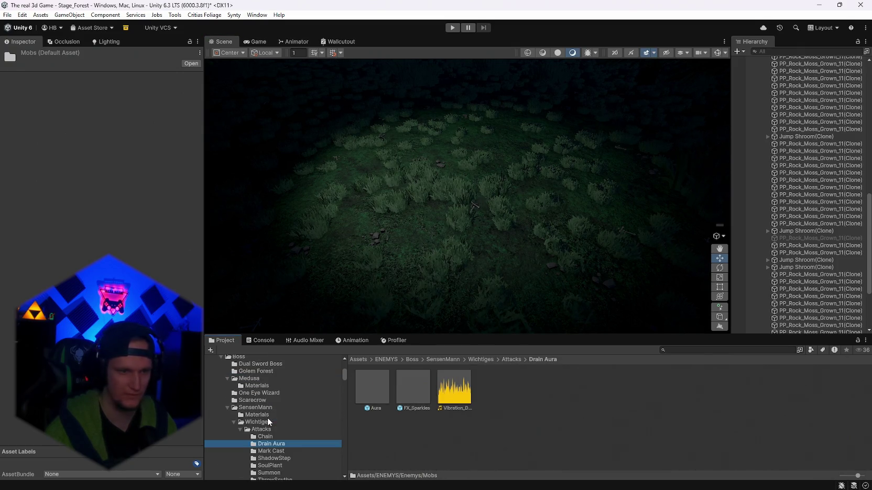
left_click(262, 423)
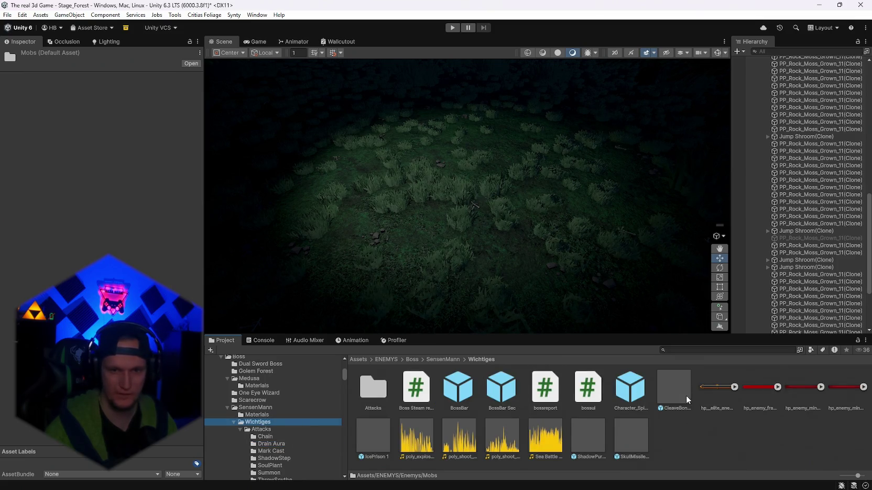
Step: Drop Character_SpiritDemon_01 into the forest scene and nudge it along X
mouse_move(634, 382)
left_mouse_down()
mouse_move(502, 194)
mouse_move(278, 188)
left_mouse_up()
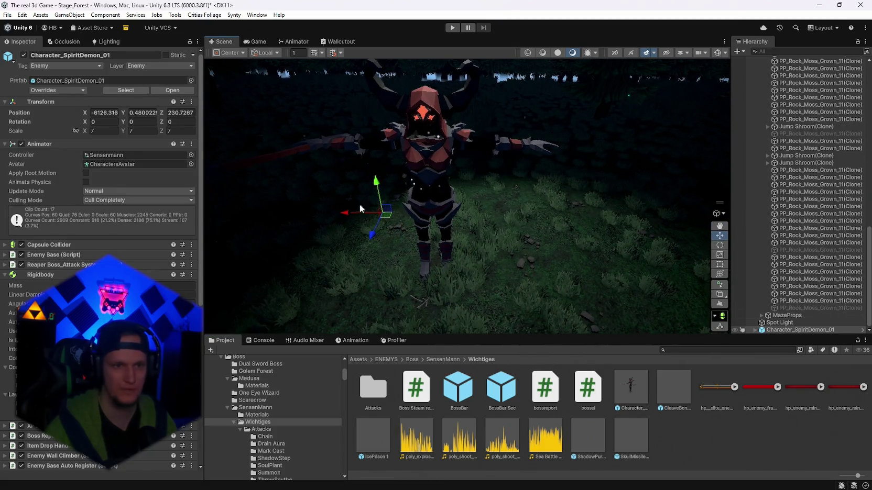
left_click_drag(360, 208, 503, 231)
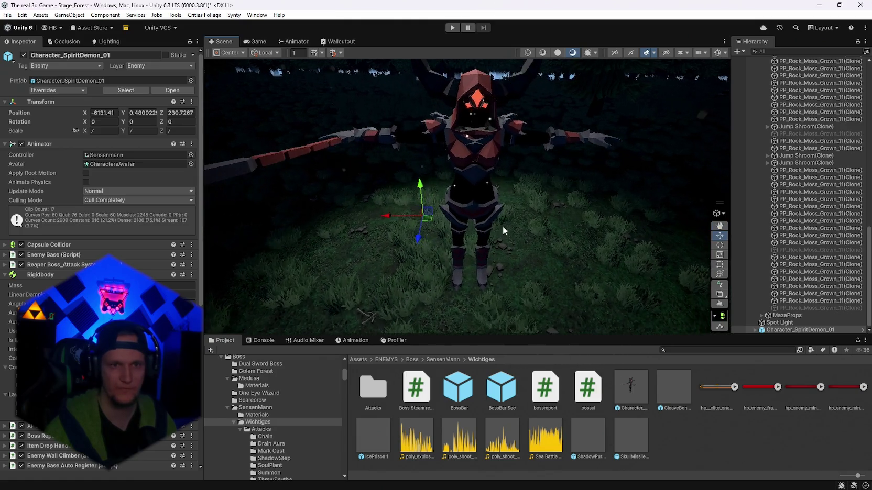
scroll(502, 231, "up", 5)
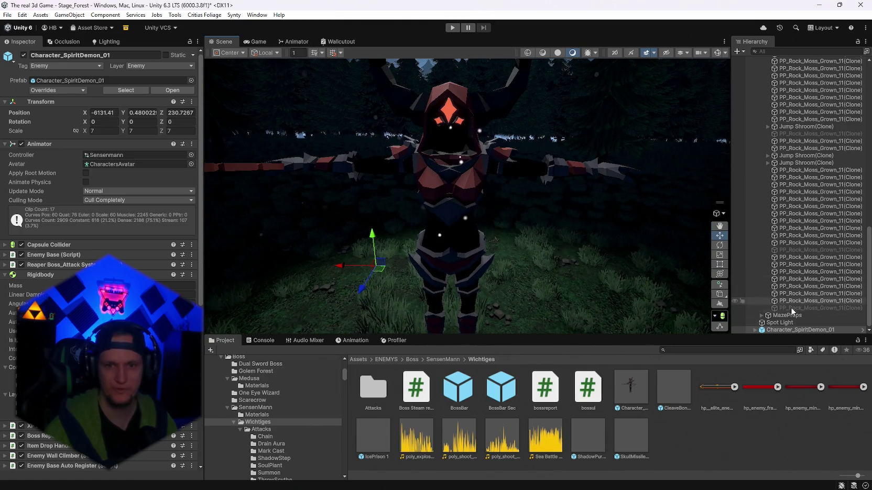
scroll(496, 218, "down", 3)
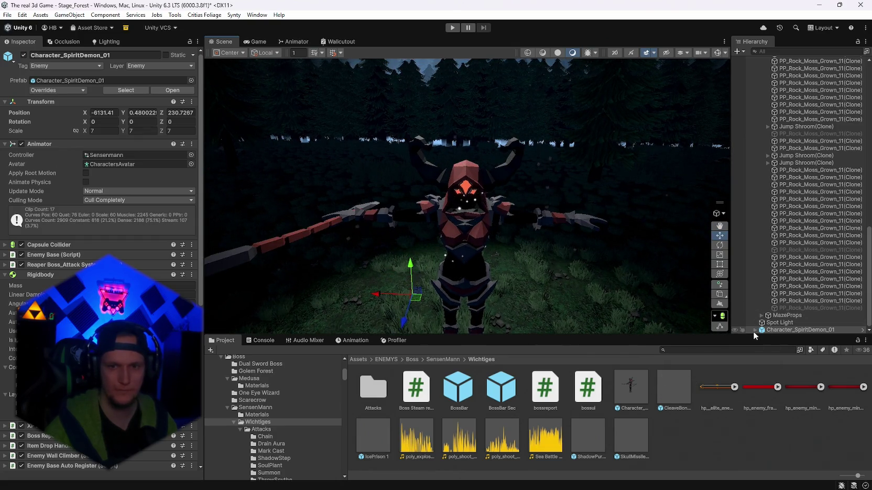
Step: Inspect the demon's Glow and body meshes, then open its FantasyRivals_01_A material
left_click(755, 330)
left_click(789, 314)
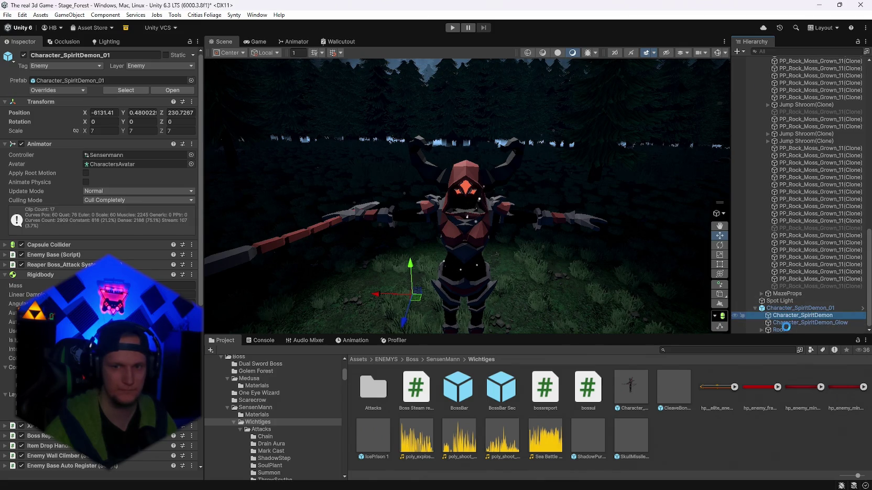
left_click(787, 315)
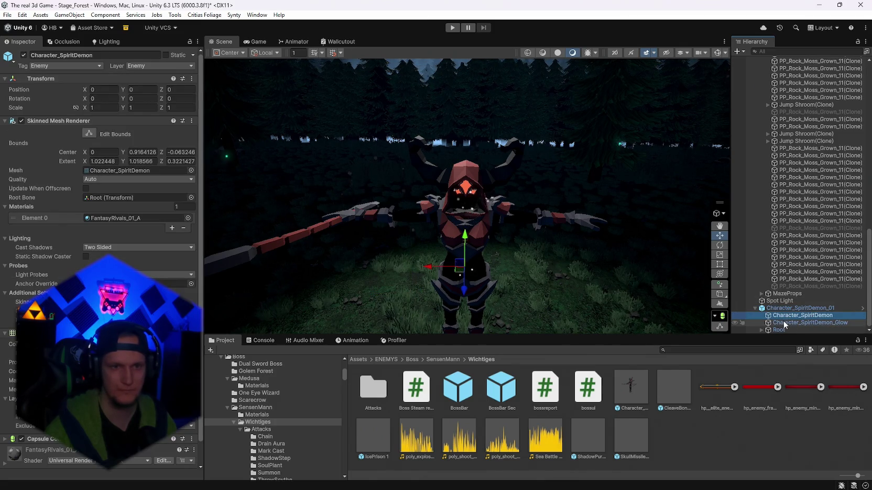
scroll(566, 225, "up", 5)
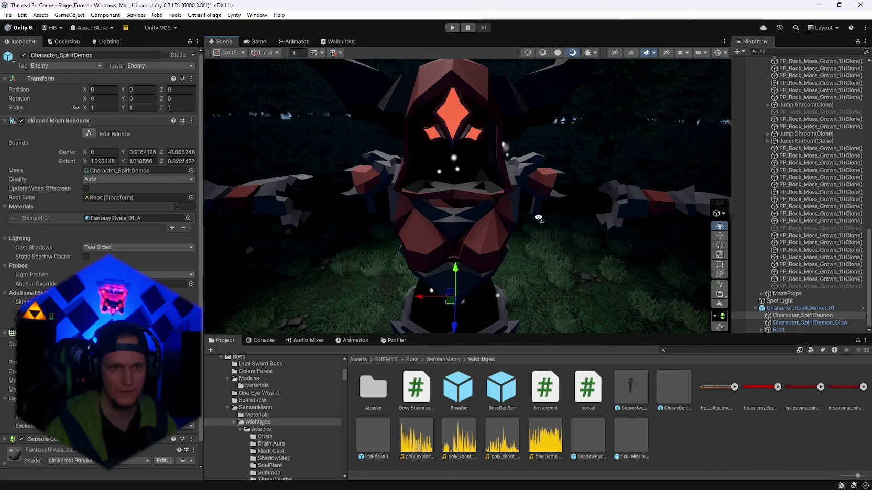
mouse_move(566, 226)
left_mouse_down()
mouse_move(603, 211)
mouse_move(655, 214)
left_mouse_up()
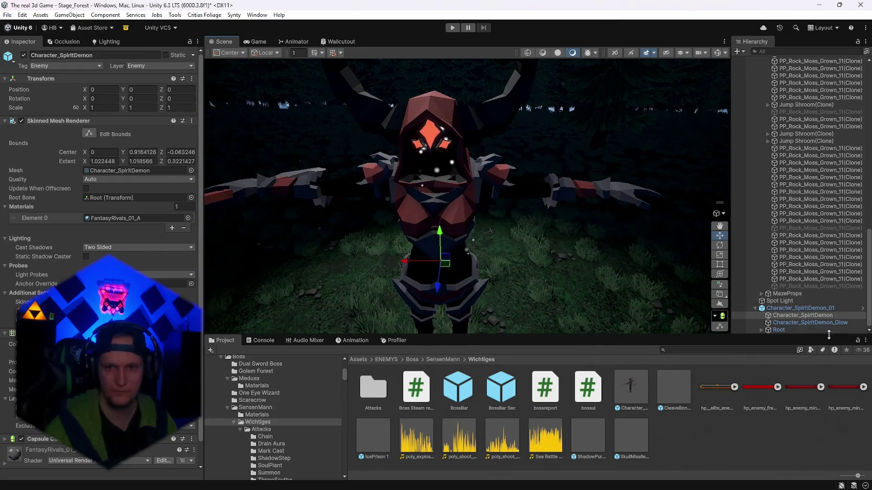
left_click(814, 322)
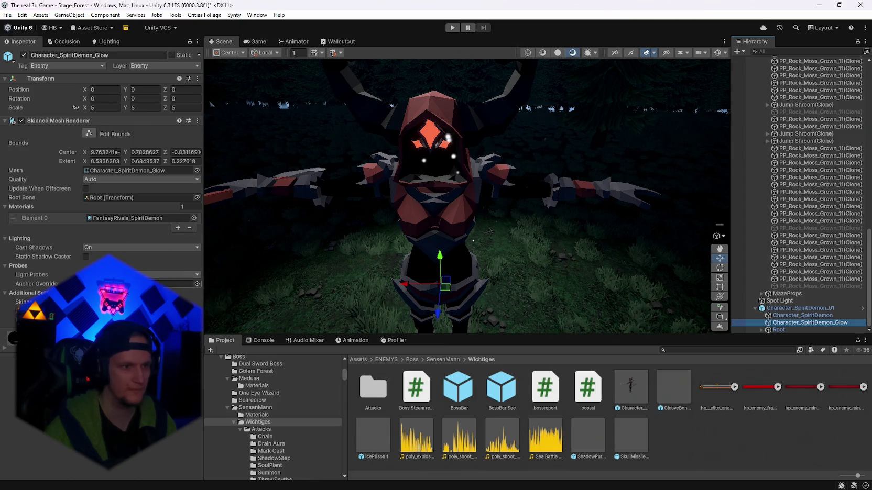
scroll(490, 231, "down", 3)
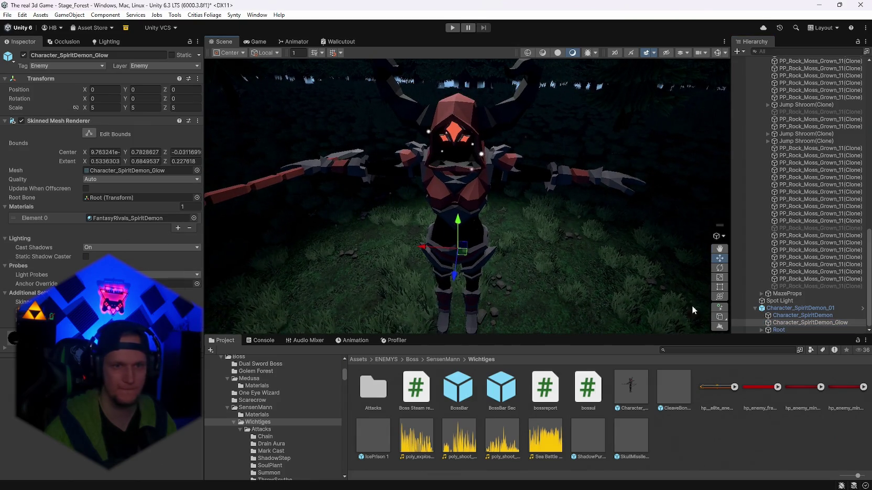
left_click(804, 316)
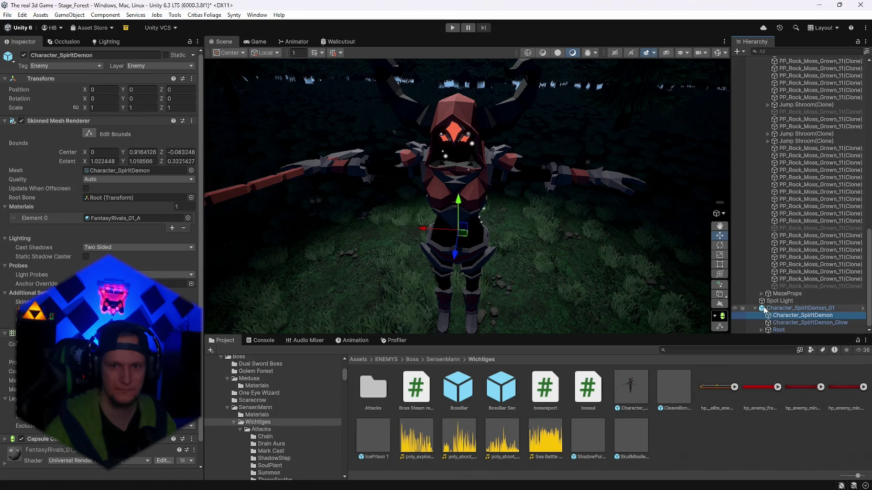
left_click(115, 218)
Step: Duplicate the FantasyRivals_01_A material and drag the copy onto the Spirit Demon
left_click(474, 392)
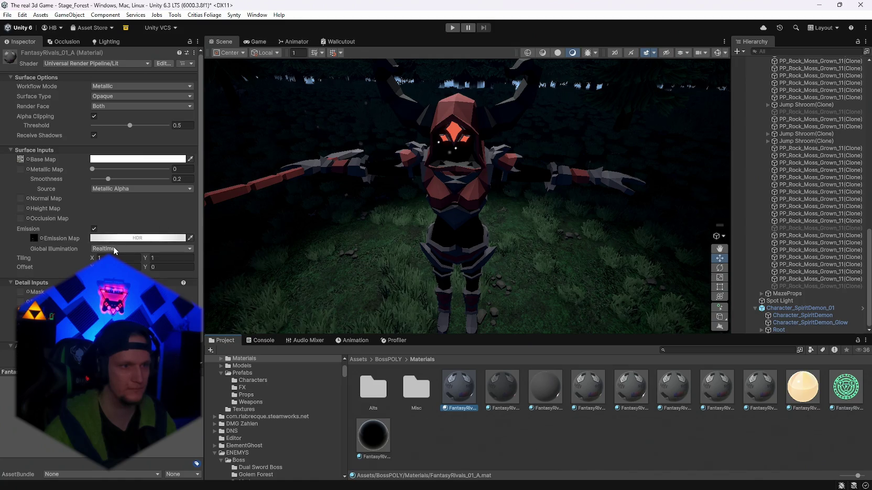
key("ctrl+d")
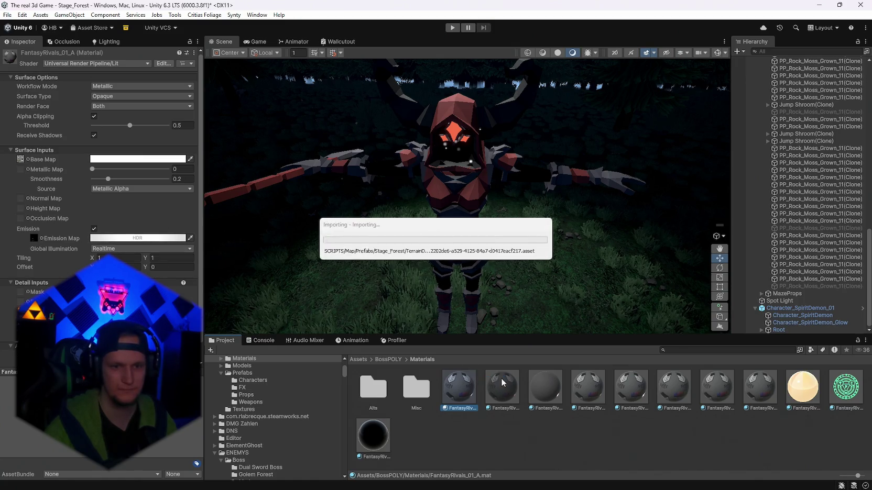
mouse_move(629, 342)
left_mouse_down()
mouse_move(316, 320)
mouse_move(387, 283)
left_mouse_up()
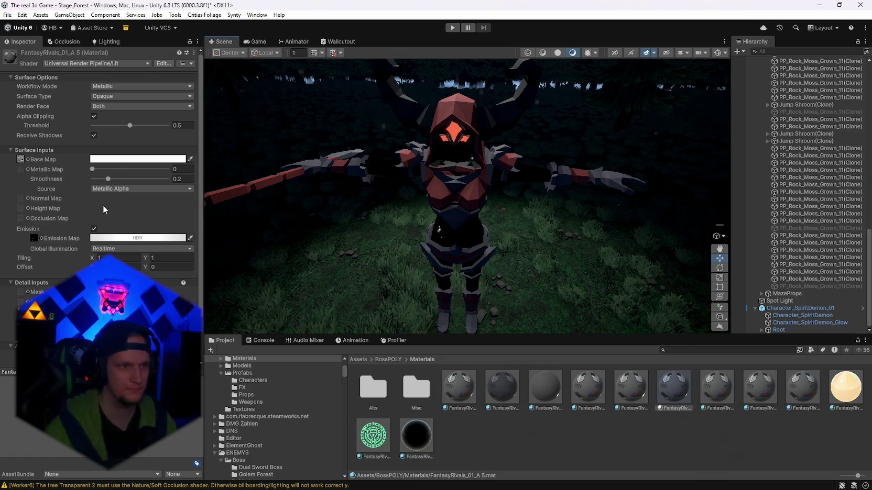
Step: Try a red base colour and the emission colour on the copy, discarding both changes
left_click(138, 159)
left_click(178, 230)
key("Escape")
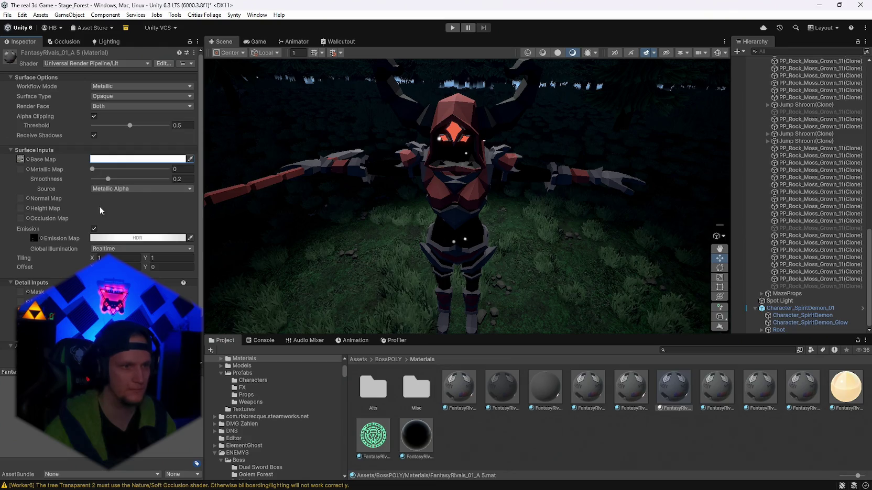
left_click(137, 238)
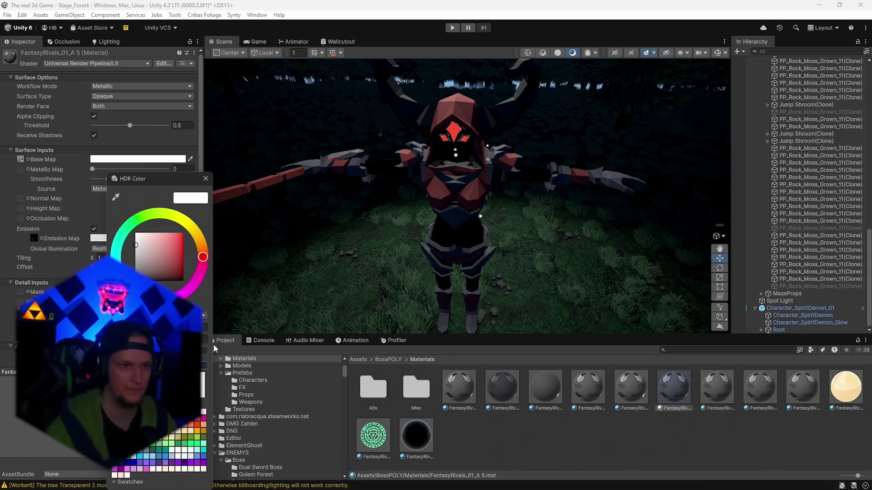
left_click(205, 180)
mouse_move(419, 220)
left_mouse_down()
mouse_move(477, 229)
mouse_move(440, 232)
left_mouse_up()
mouse_move(464, 264)
left_mouse_down()
mouse_move(545, 246)
mouse_move(552, 258)
mouse_move(487, 270)
mouse_move(503, 282)
left_mouse_up()
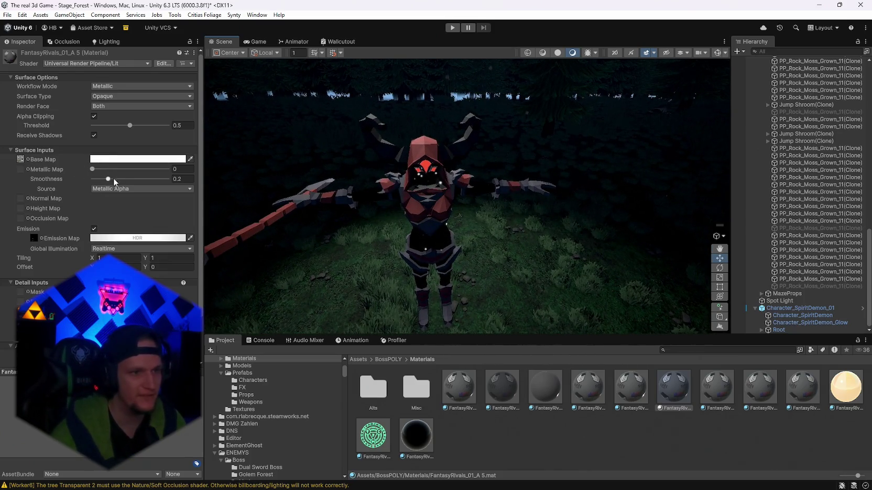
mouse_move(113, 178)
left_mouse_down()
mouse_move(149, 180)
mouse_move(112, 179)
left_mouse_up()
scroll(113, 179, "down", 2)
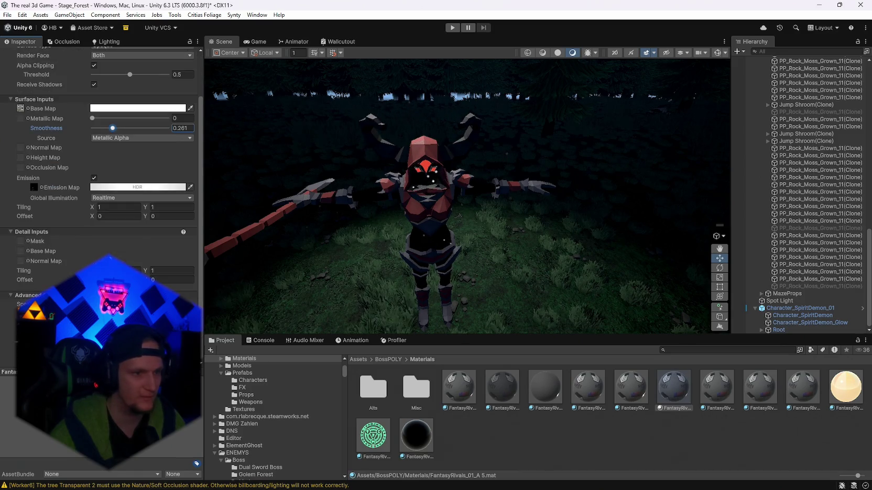
scroll(155, 272, "up", 2)
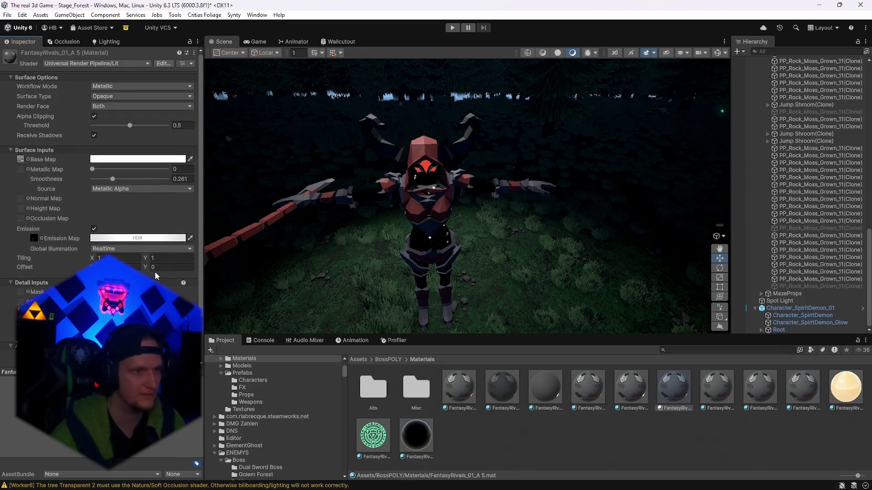
left_click(94, 116)
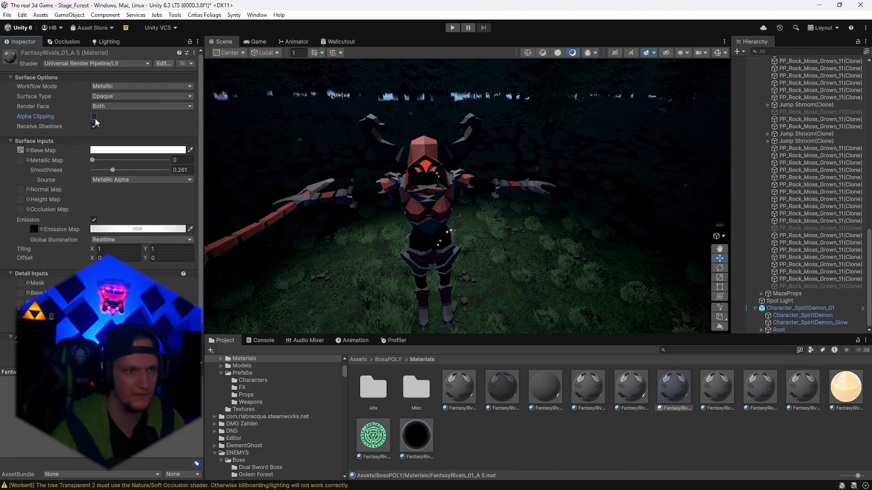
left_click(94, 117)
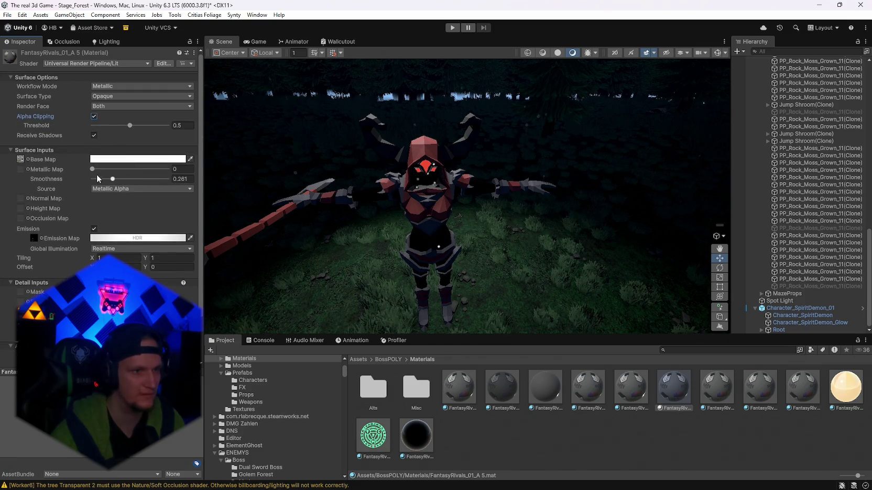
mouse_move(92, 170)
left_mouse_down()
mouse_move(158, 171)
mouse_move(136, 181)
mouse_move(100, 178)
mouse_move(124, 186)
left_mouse_up()
mouse_move(319, 281)
left_mouse_down()
mouse_move(296, 270)
mouse_move(282, 239)
mouse_move(330, 236)
mouse_move(293, 251)
left_mouse_up()
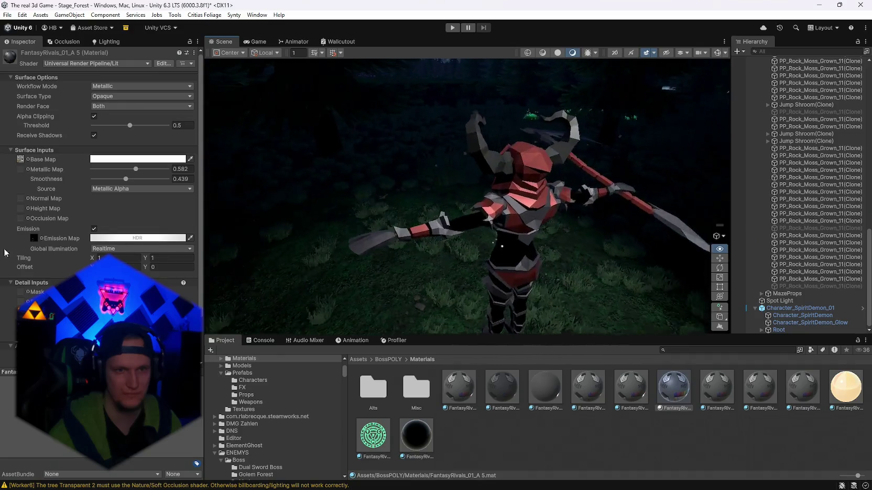
mouse_move(236, 251)
left_mouse_down()
mouse_move(501, 262)
mouse_move(385, 239)
mouse_move(35, 240)
left_mouse_up()
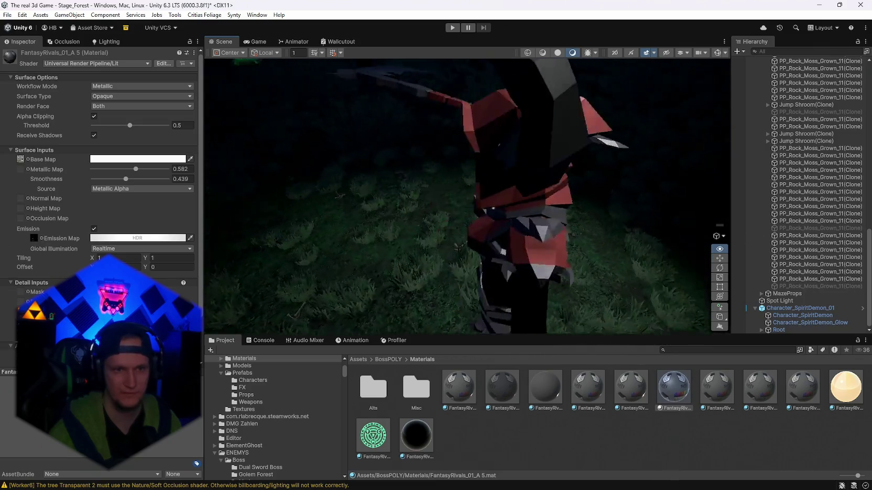
mouse_move(471, 236)
left_mouse_down()
mouse_move(419, 236)
mouse_move(547, 278)
mouse_move(409, 230)
left_mouse_up()
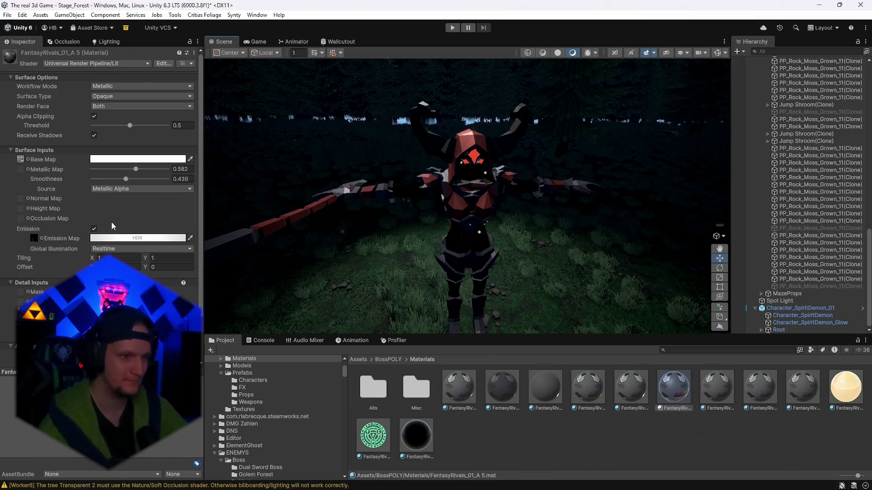
Step: Test emission intensity 10 on the eye material, then set it back to 1.7
scroll(99, 183, "down", 3)
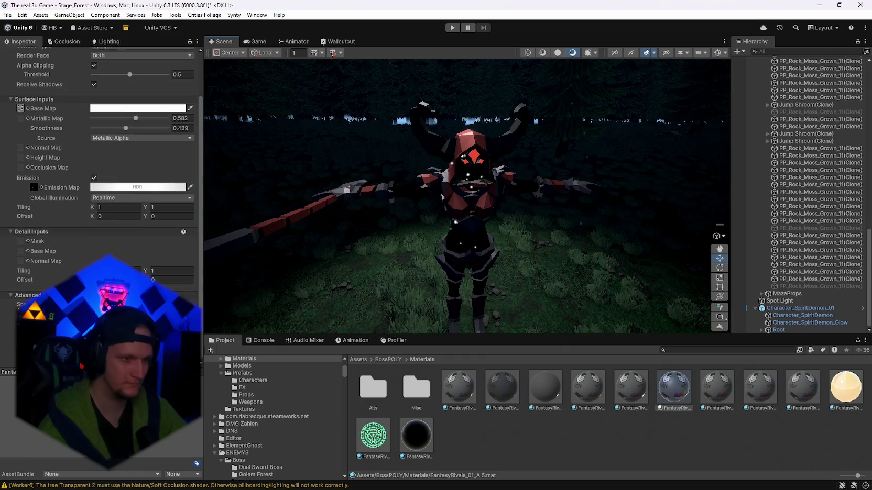
scroll(125, 209, "up", 3)
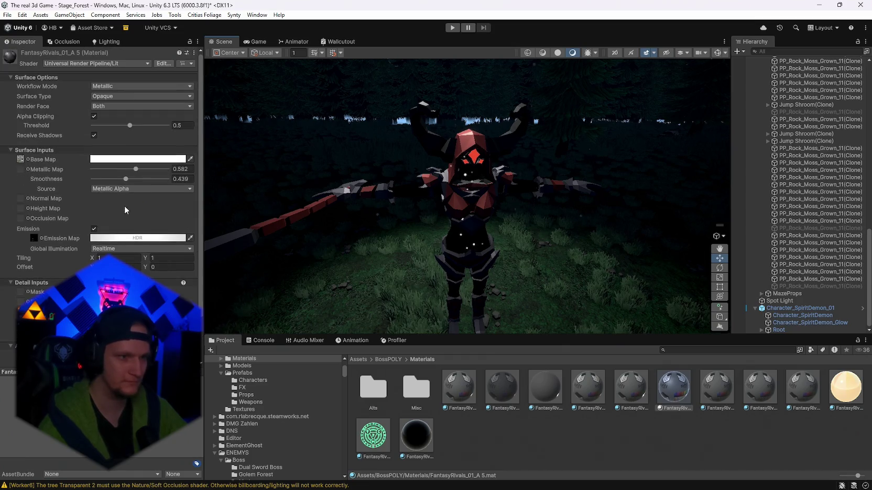
left_click(137, 238)
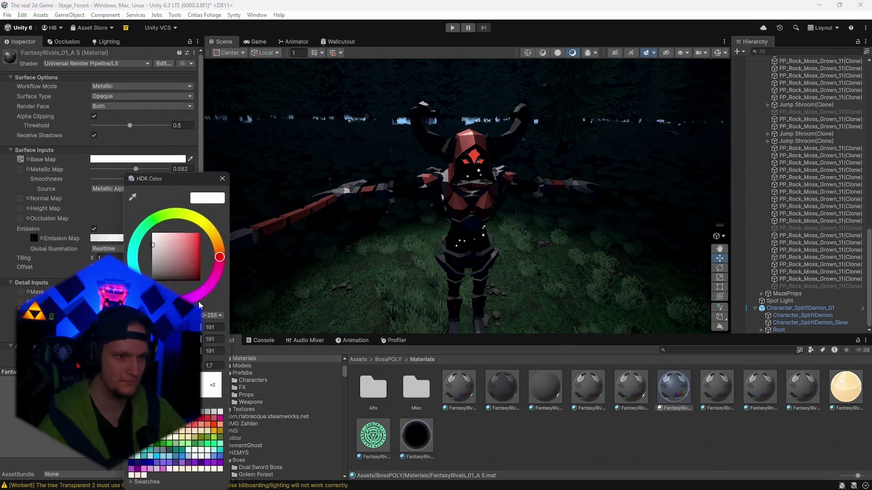
left_click(205, 366)
type("10")
key("BackSpace")
key("BackSpace")
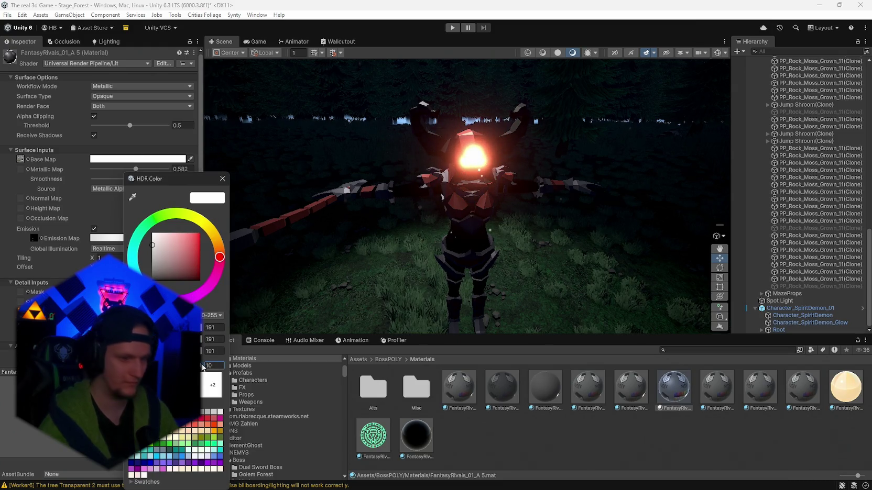
type("1.7")
left_click(316, 304)
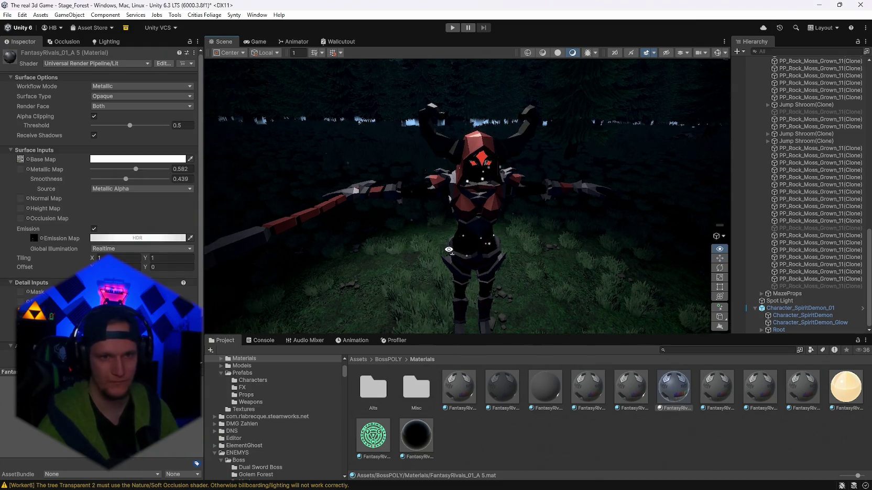
Step: Select Character_SpiritDemon_01, then its Character_SpiritDemon_Glow child object in the Hierarchy
scroll(448, 248, "up", 1)
left_click(477, 229)
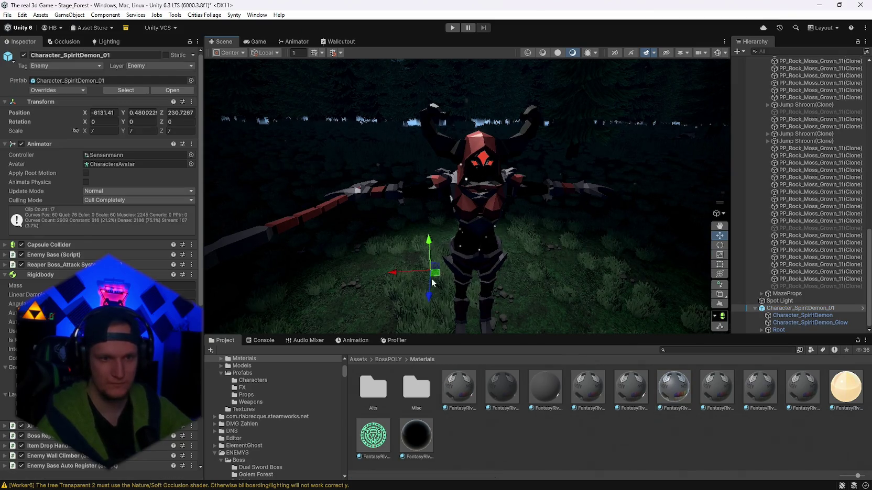
scroll(467, 199, "down", 5)
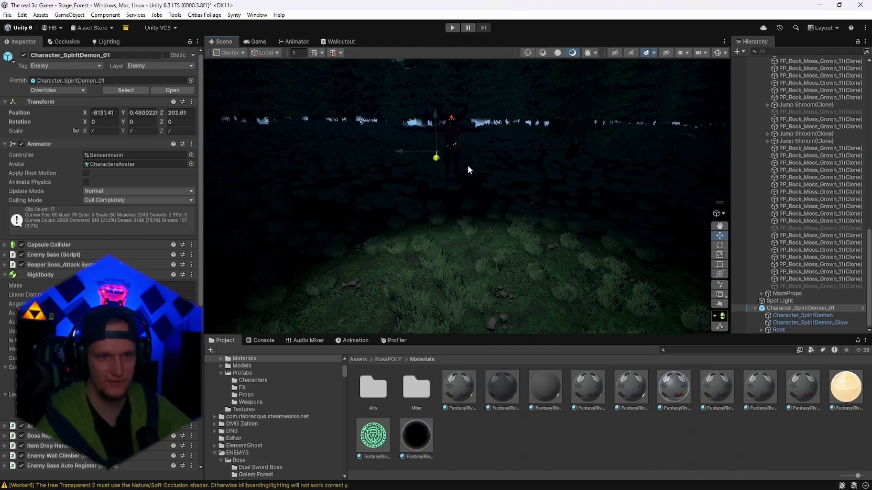
left_click(788, 315)
left_click(790, 322)
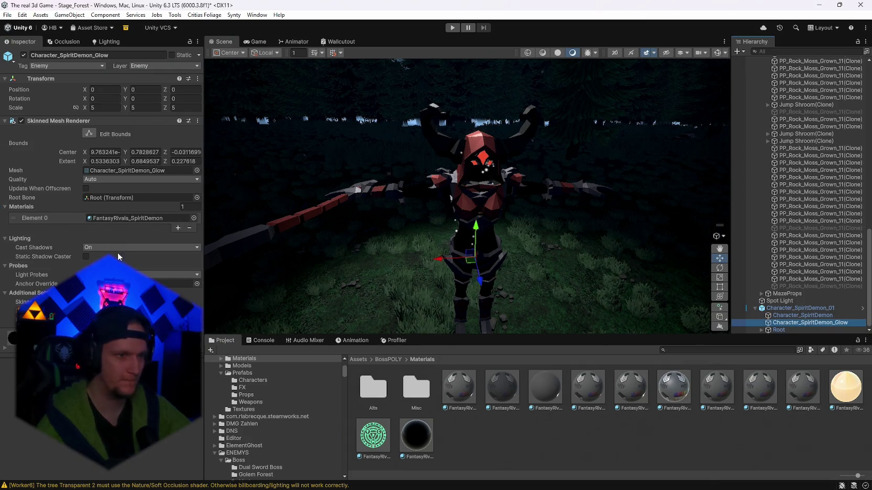
Step: Enable emission on FantasyRivals_SpiritDemon with Realtime global illumination, and adjust its smoothness
left_click(109, 220)
left_click(418, 438)
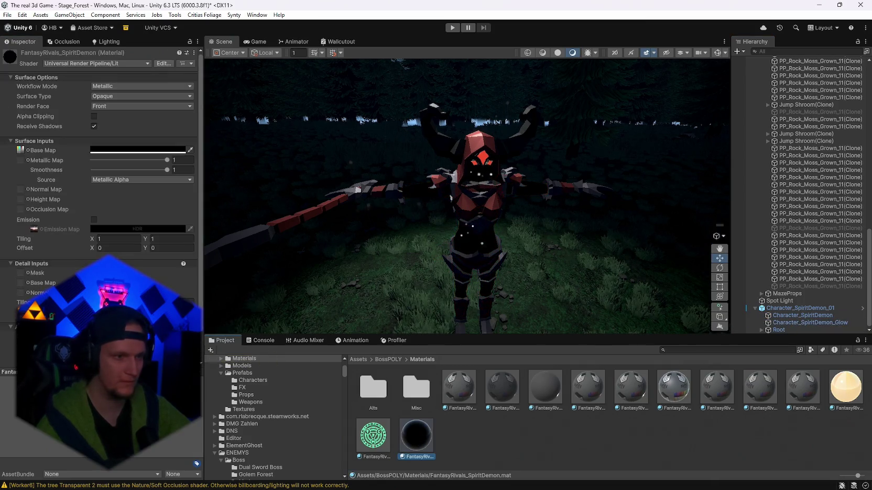
left_click(97, 229)
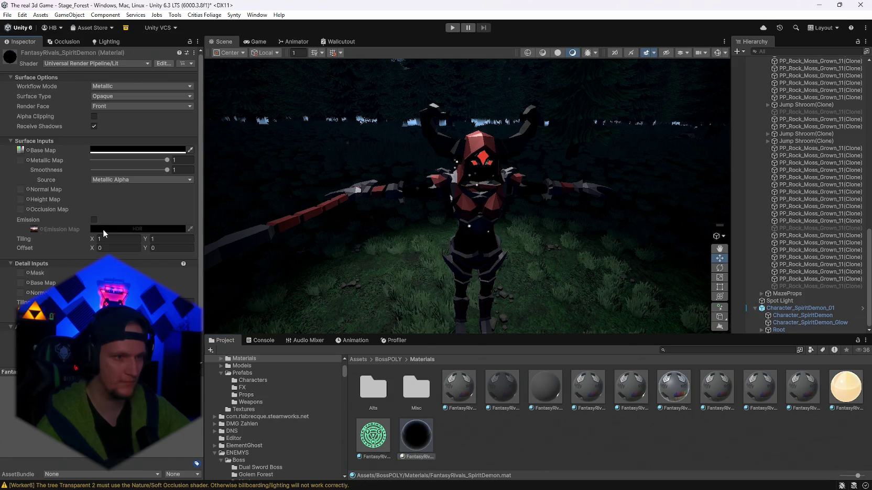
left_click(34, 230)
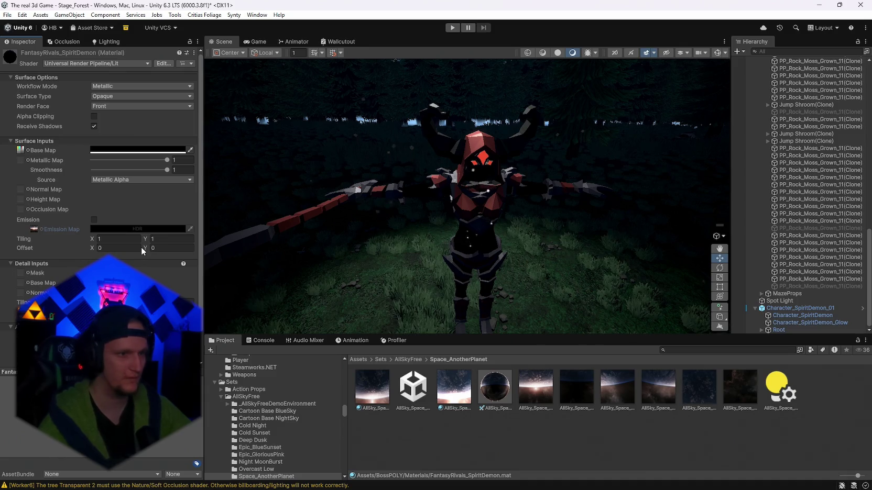
left_click(94, 220)
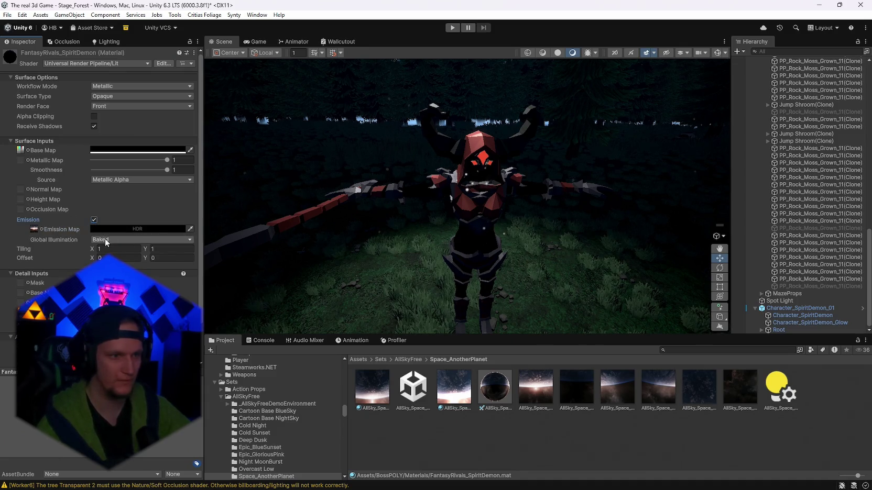
left_click(104, 239)
left_click(105, 248)
left_click(105, 229)
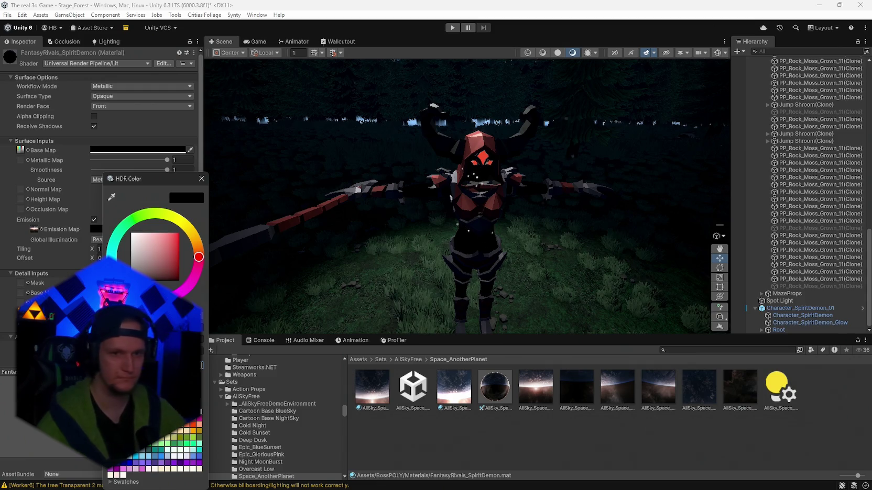
left_click(201, 179)
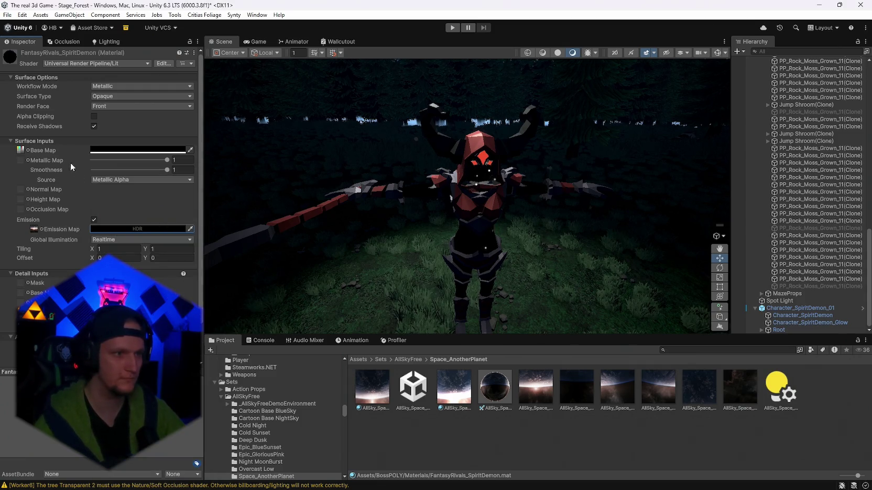
left_click(145, 171)
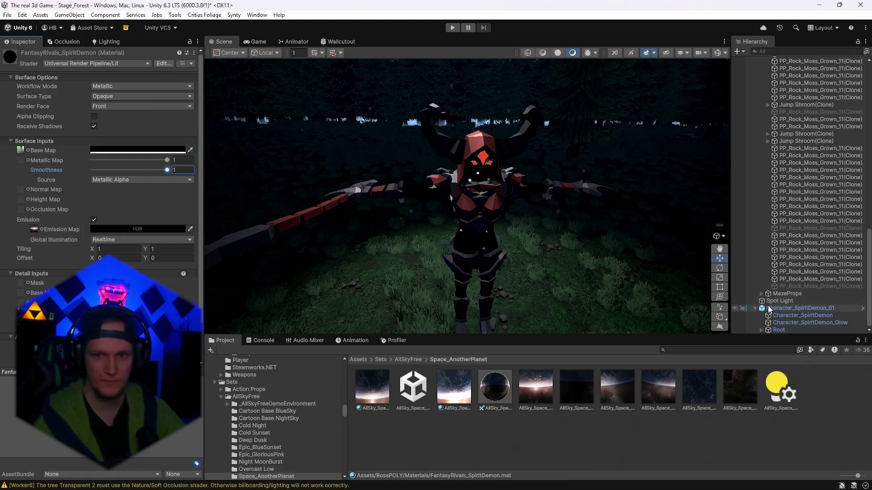
Step: Reopen the glow material, turn emission off, and darken its base colour to black
left_click(807, 322)
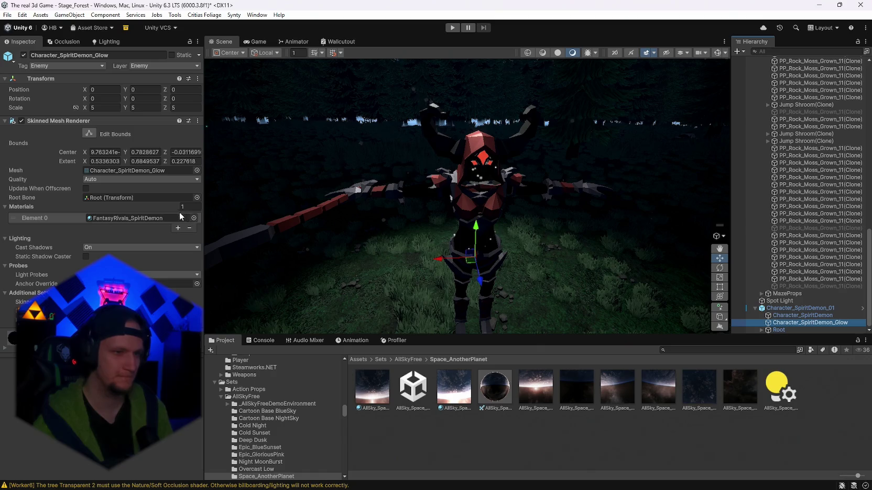
left_click(127, 171)
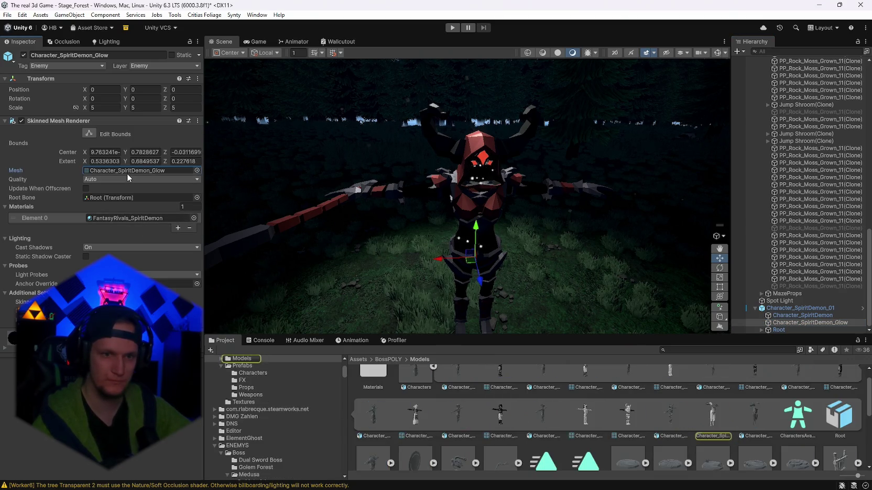
left_click(142, 218)
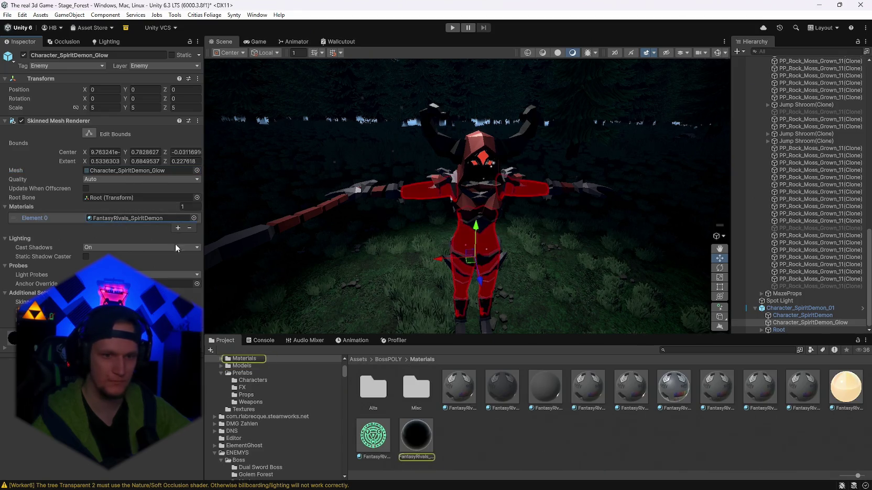
double_click(141, 217)
left_click(33, 231)
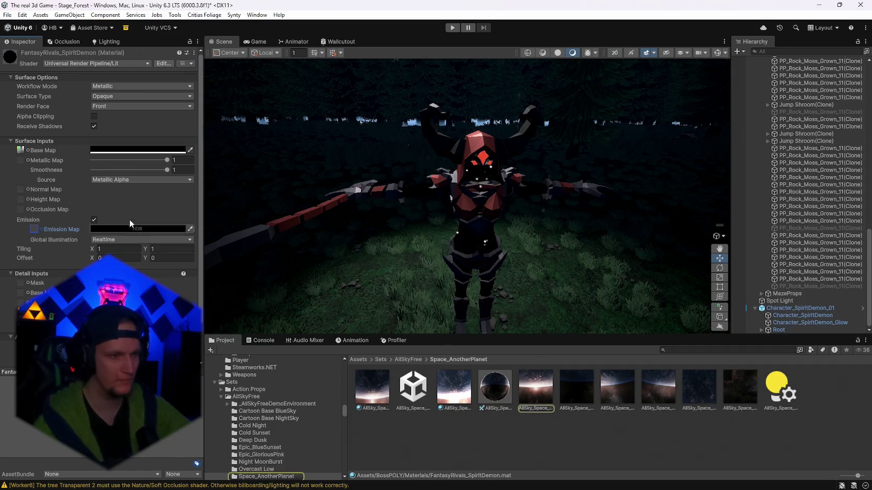
left_click(94, 220)
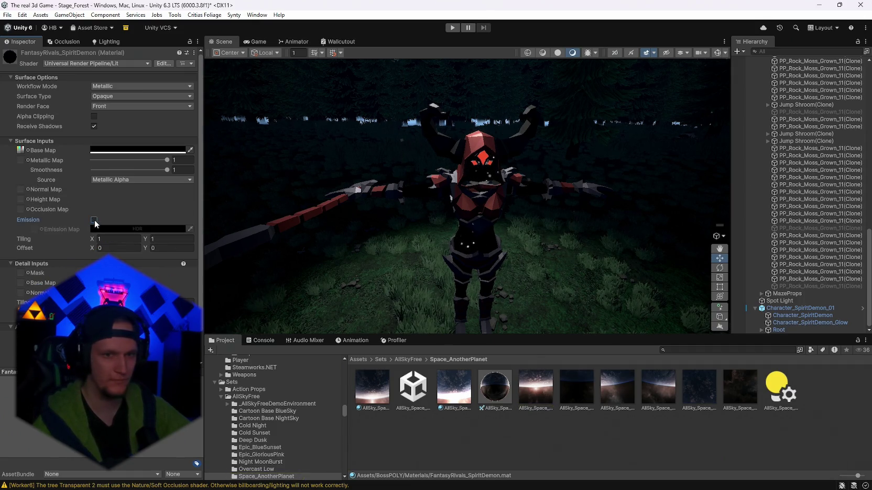
left_click(108, 150)
left_click(145, 197)
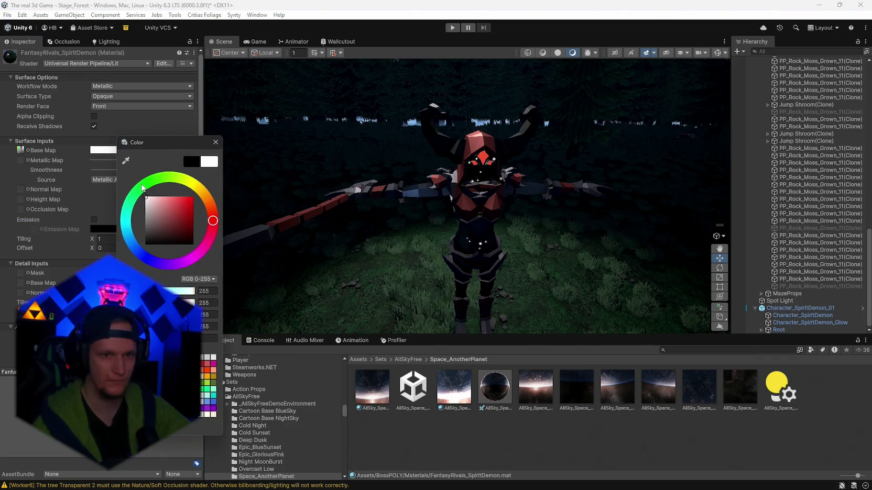
mouse_move(142, 187)
left_mouse_down()
mouse_move(139, 273)
mouse_move(123, 129)
left_mouse_up()
Step: Turn emission back on and locate the Mystic_Arms base map texture
mouse_move(471, 220)
left_mouse_down()
mouse_move(512, 232)
mouse_move(459, 214)
mouse_move(400, 217)
mouse_move(425, 220)
left_mouse_up()
left_click(93, 219)
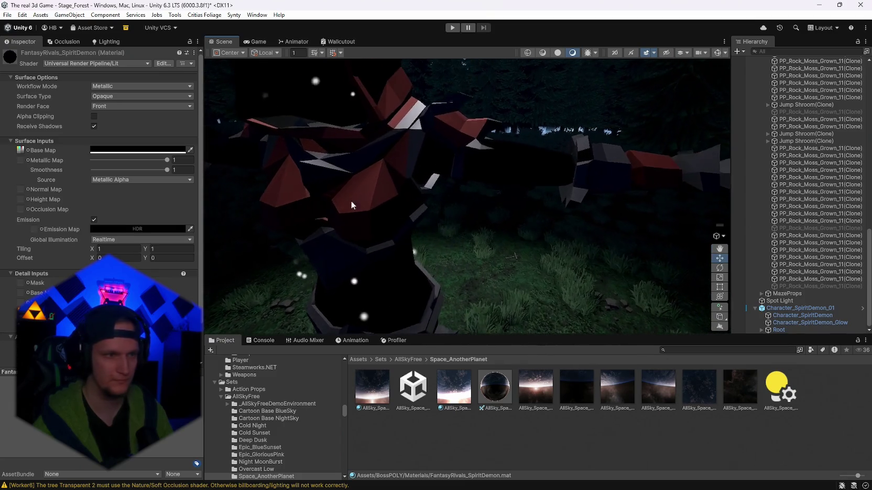
left_click(137, 149)
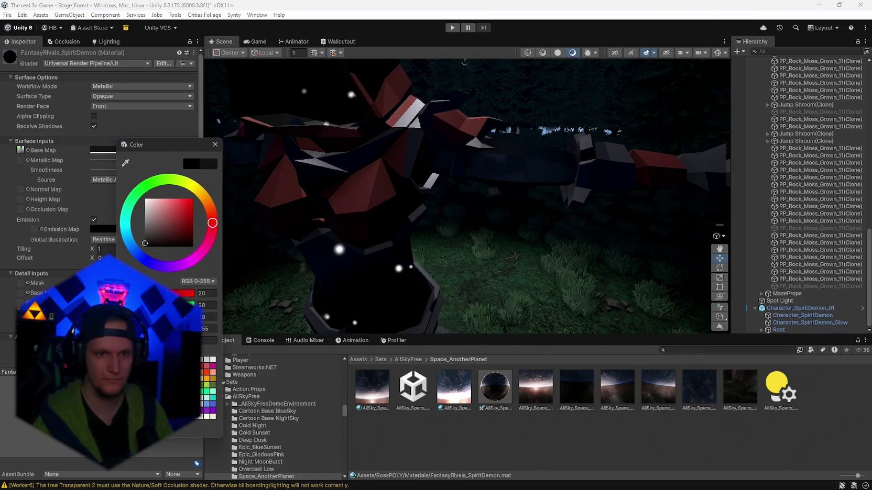
left_click(216, 145)
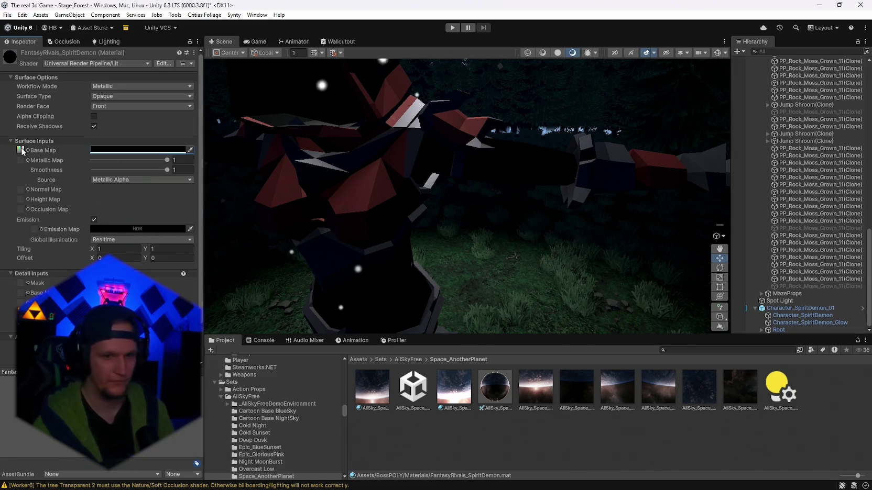
left_click(20, 150)
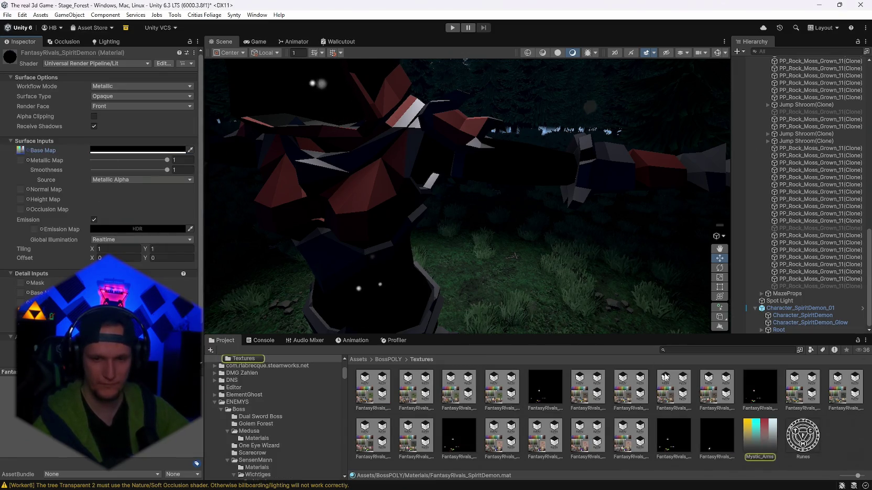
Step: Try pale pink then black emission, and lower the base colour's alpha to 54
left_click(33, 232)
left_click(109, 229)
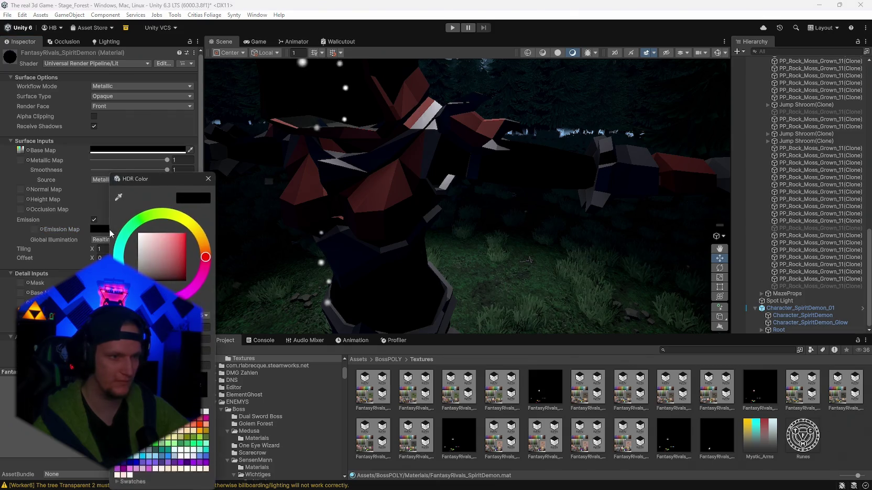
left_click(143, 256)
left_click_drag(140, 250, 141, 285)
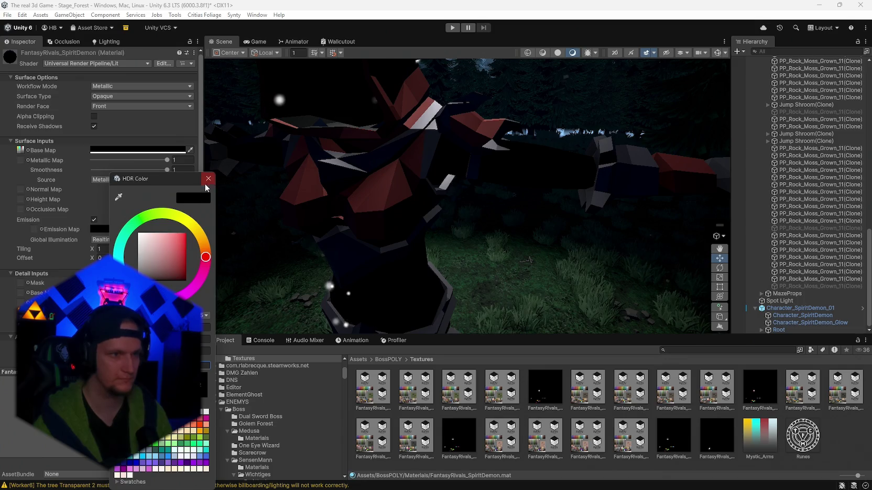
left_click(138, 150)
left_click_drag(200, 328, 142, 328)
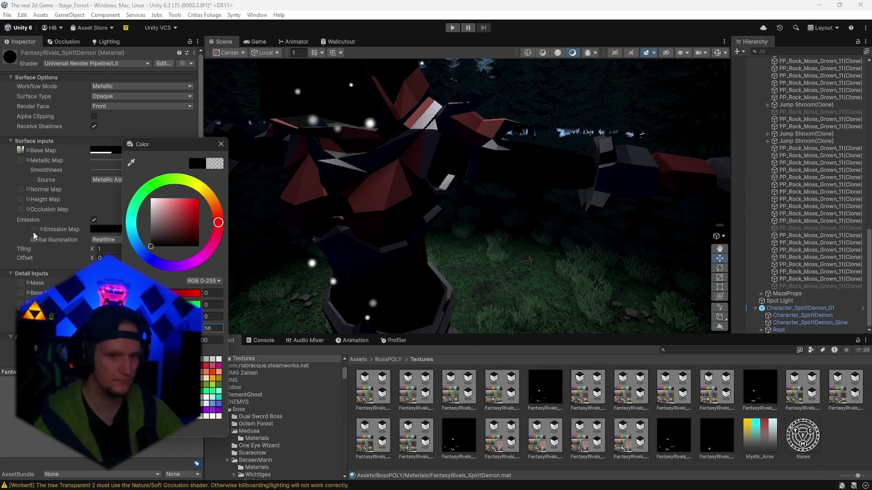
Step: Assign Mystic_Arms as the emission map, test grey and red glow, then fade to black
mouse_move(759, 434)
left_mouse_down()
mouse_move(231, 329)
mouse_move(136, 150)
mouse_move(99, 228)
left_mouse_up()
left_click(102, 230)
left_click_drag(152, 304, 175, 179)
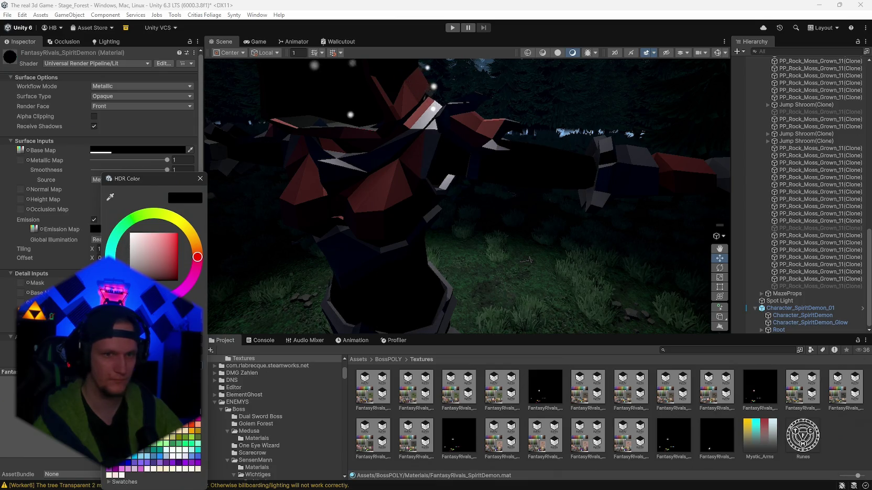
left_click(176, 243)
mouse_move(176, 243)
left_mouse_down()
mouse_move(131, 233)
mouse_move(134, 280)
left_mouse_up()
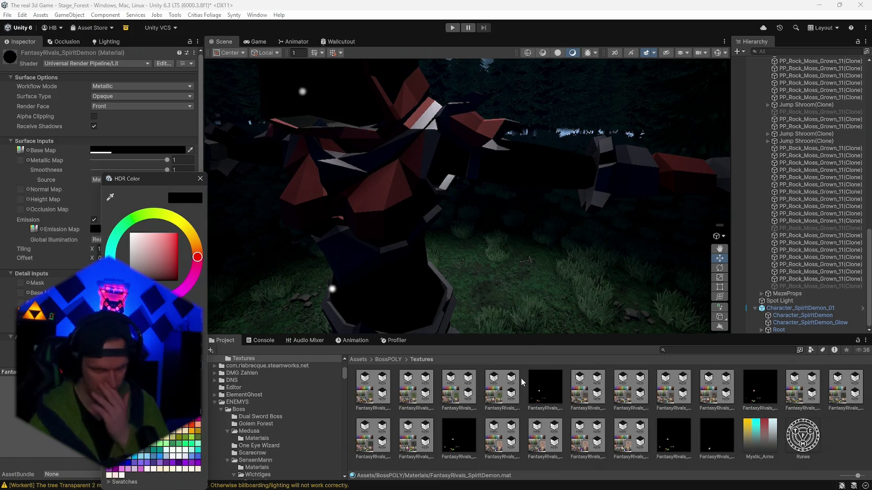
Step: Compare the Elemental, Texture_04 and Texture_03 emissive textures, ending on Mystic_Arms
left_click(722, 443)
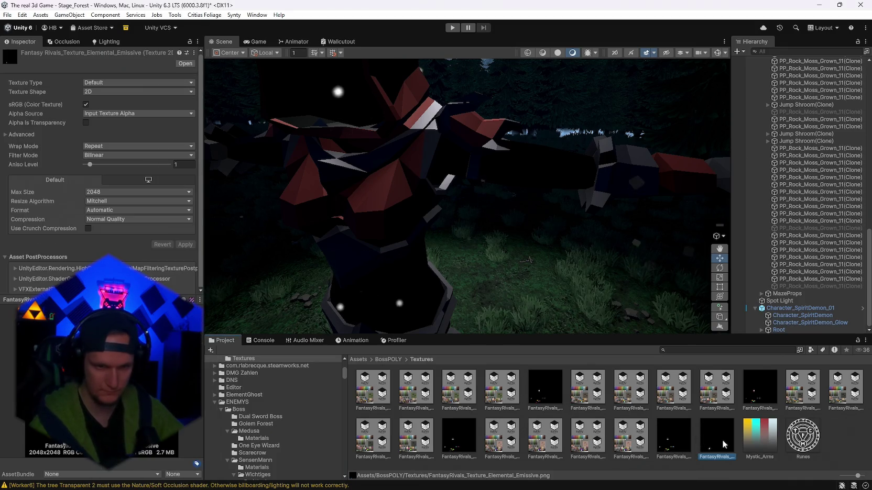
left_click(676, 438)
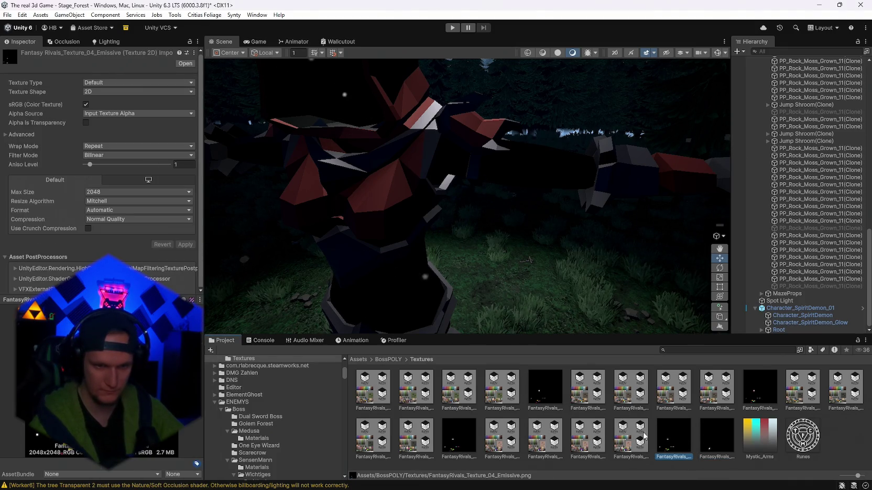
left_click(545, 388)
left_click(459, 434)
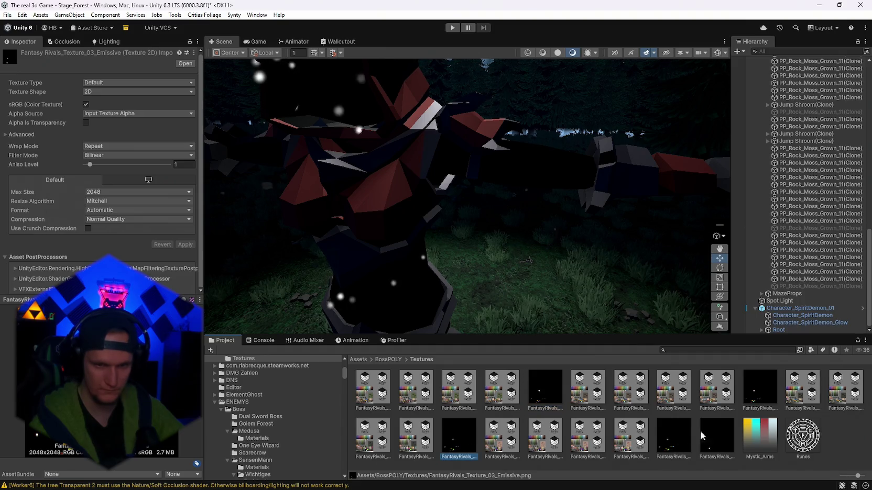
left_click(774, 434)
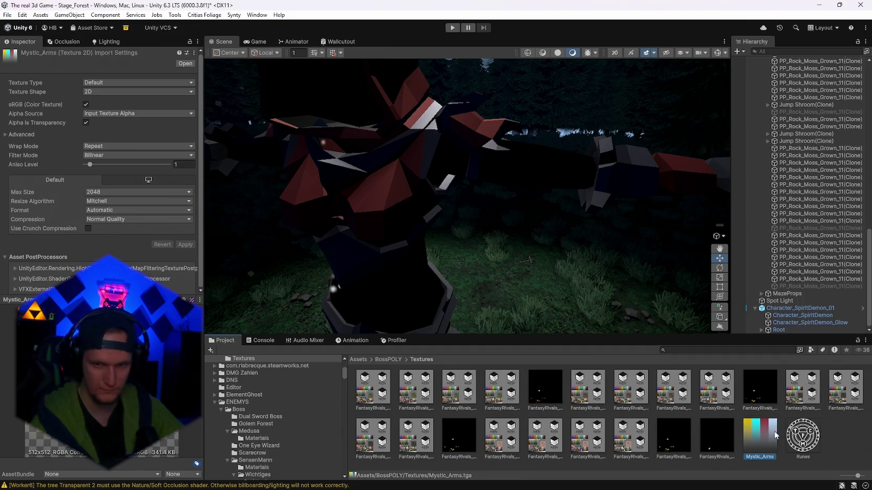
left_click(702, 444)
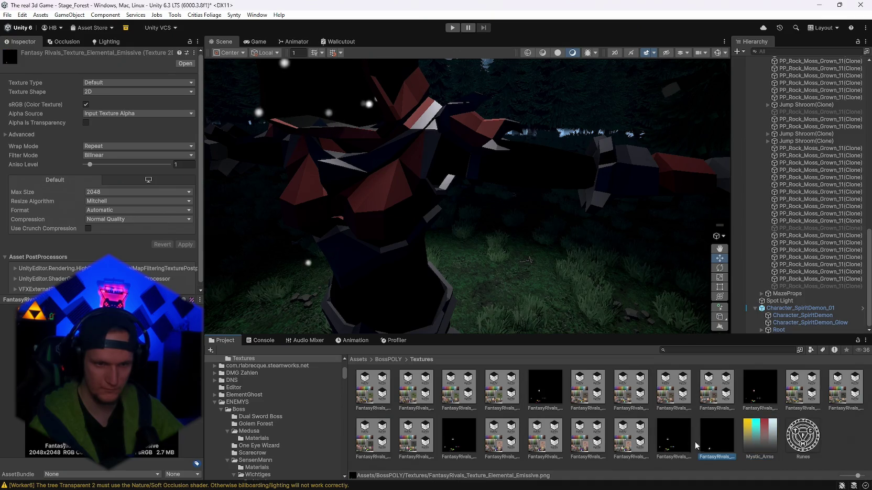
left_click(761, 437)
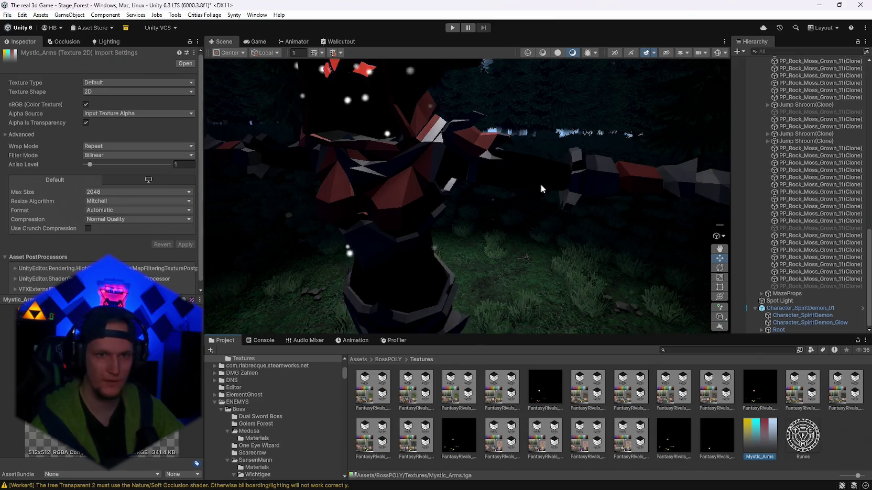
Step: Select Character_SpiritDemon_Glow, ping its mesh and material, and toggle its renderer off and on
key("q")
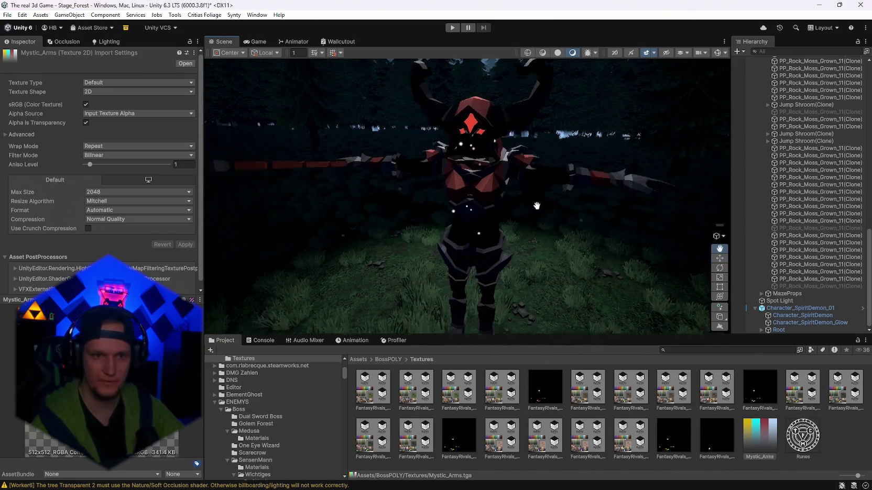
left_click(809, 322)
key("w")
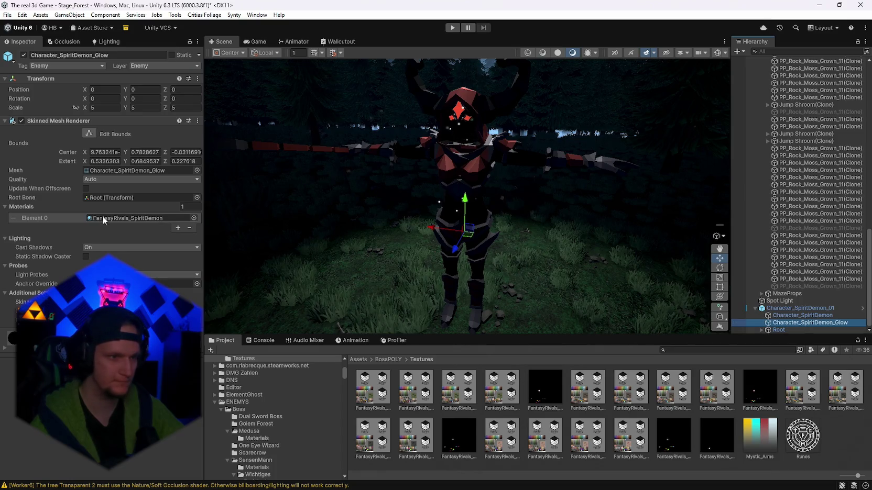
left_click(118, 172)
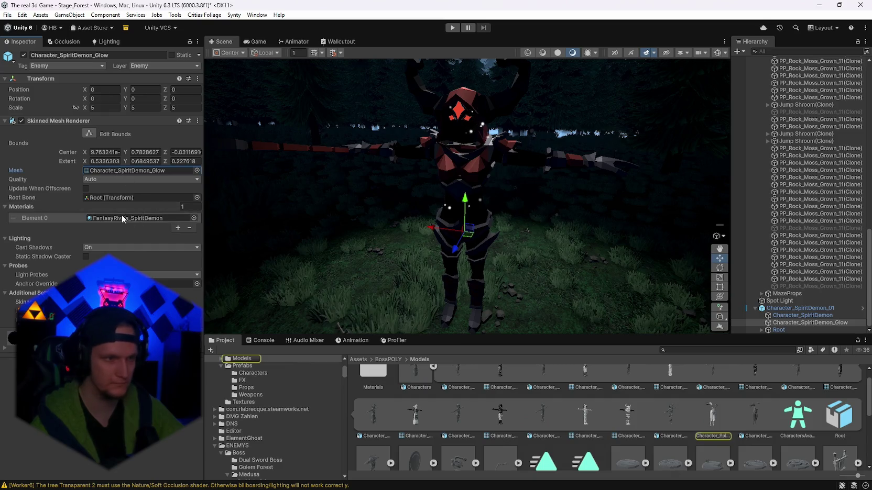
left_click(22, 121)
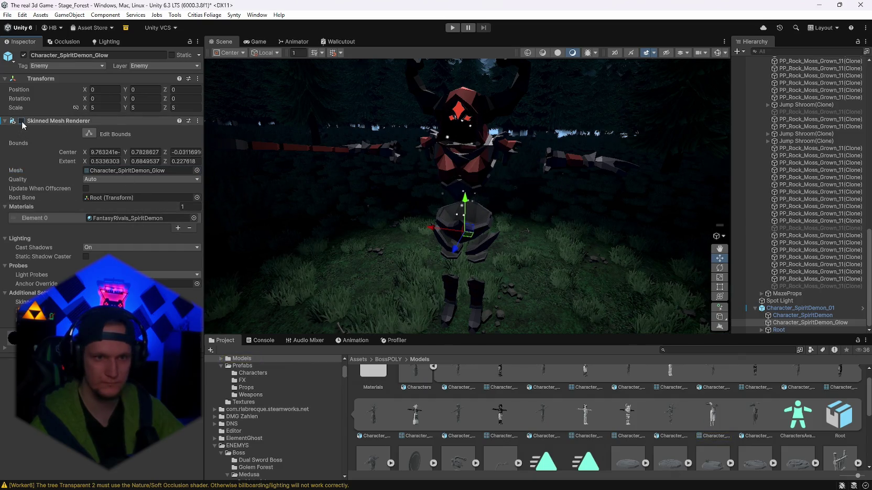
left_click(21, 121)
left_click(130, 218)
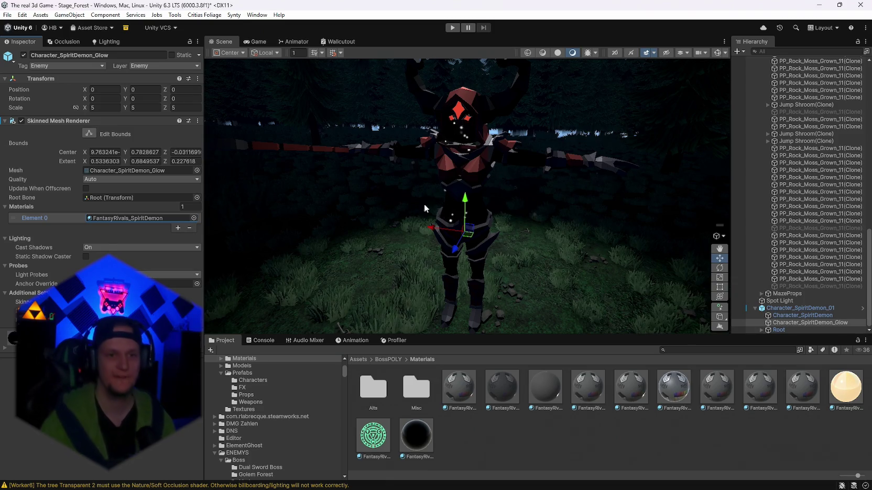
scroll(424, 208, "up", 5)
scroll(472, 214, "down", 6)
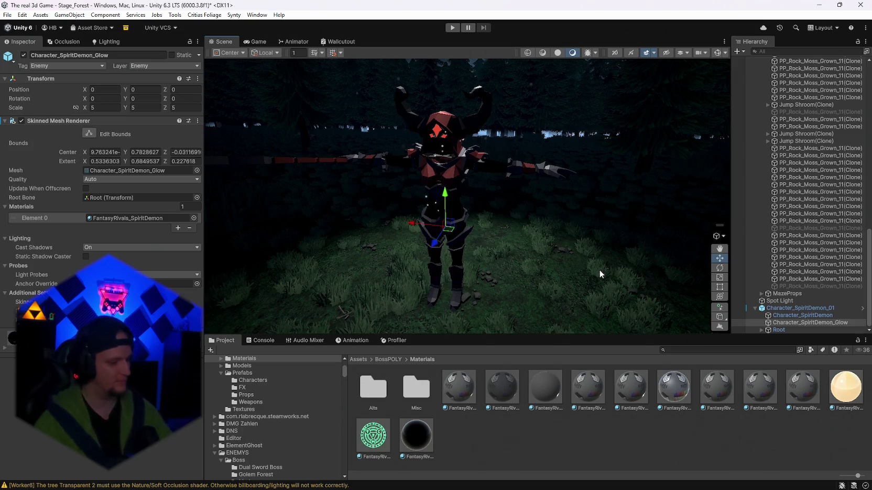
mouse_move(546, 264)
left_mouse_down()
mouse_move(532, 309)
mouse_move(571, 319)
left_mouse_up()
type("thor")
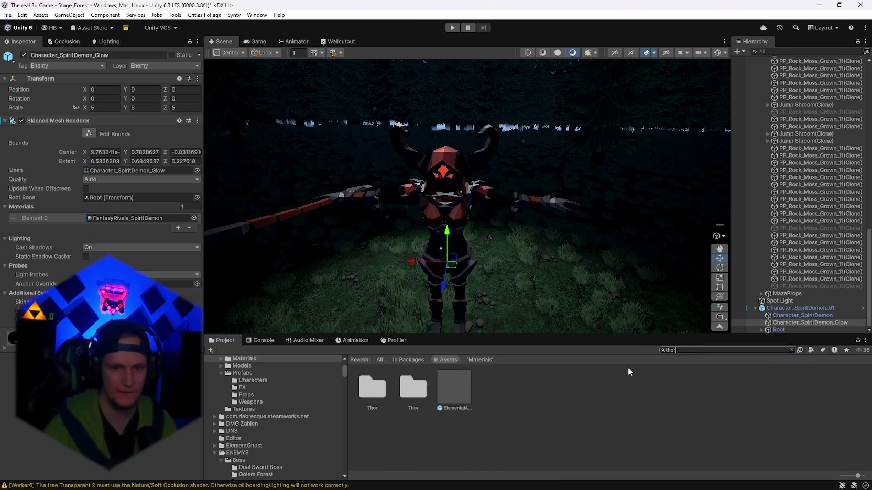
Step: Search for 'mjoln', inspect the Mjolnier prefab with altered lighting, then return to the forest
type("mjoln")
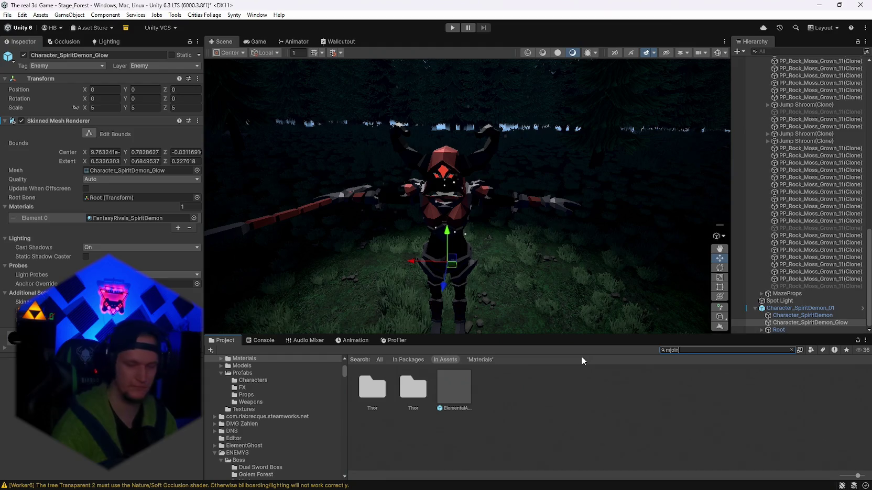
double_click(459, 436)
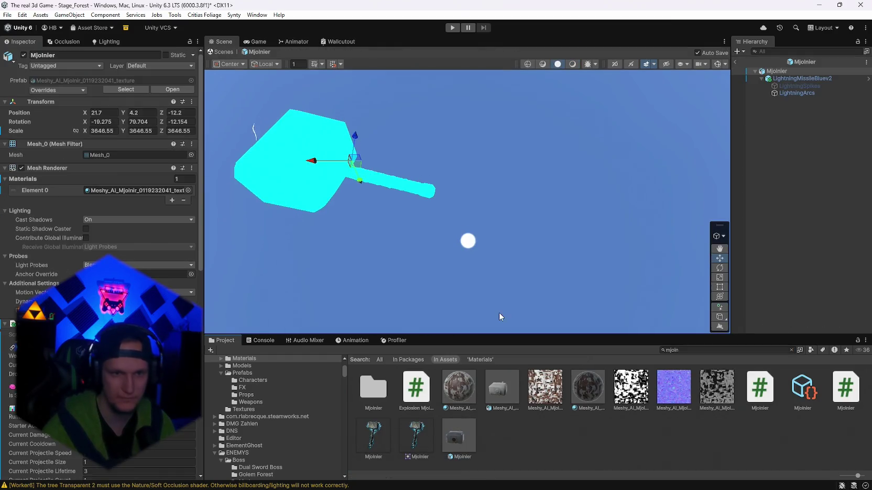
mouse_move(499, 312)
left_mouse_down()
mouse_move(604, 193)
mouse_move(598, 153)
mouse_move(580, 140)
mouse_move(516, 138)
mouse_move(557, 185)
mouse_move(632, 199)
mouse_move(617, 194)
mouse_move(632, 183)
left_mouse_up()
left_click(573, 65)
mouse_move(571, 105)
left_mouse_down()
mouse_move(561, 159)
mouse_move(662, 152)
mouse_move(615, 147)
mouse_move(294, 201)
mouse_move(562, 183)
mouse_move(612, 168)
mouse_move(583, 154)
mouse_move(594, 164)
left_mouse_up()
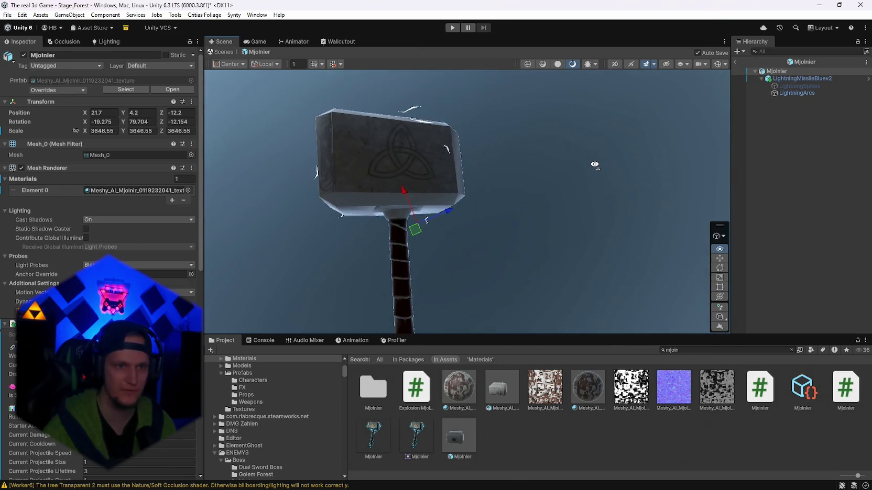
left_click(735, 62)
mouse_move(555, 193)
left_mouse_down()
mouse_move(550, 213)
mouse_move(554, 189)
mouse_move(516, 161)
left_mouse_up()
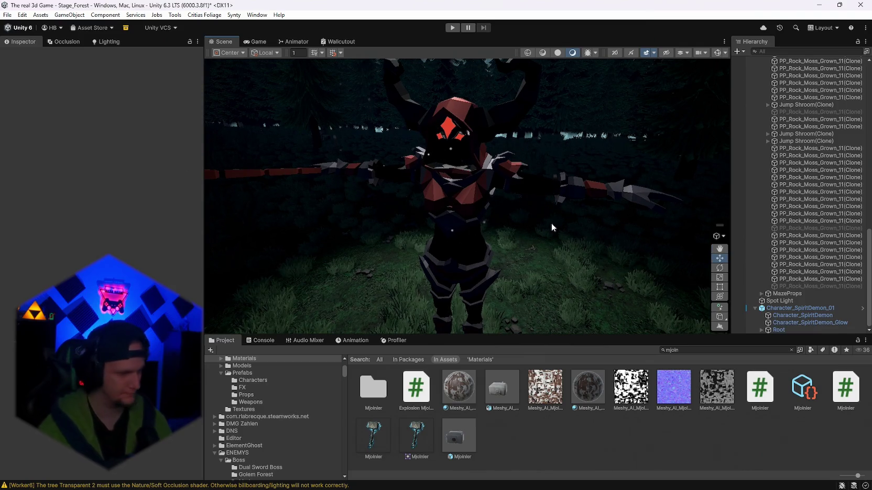
Step: Select the Character_SpiritDemon_01 root and apply all of its prefab overrides
left_click_drag(532, 220, 532, 241)
scroll(278, 397, "up", 4)
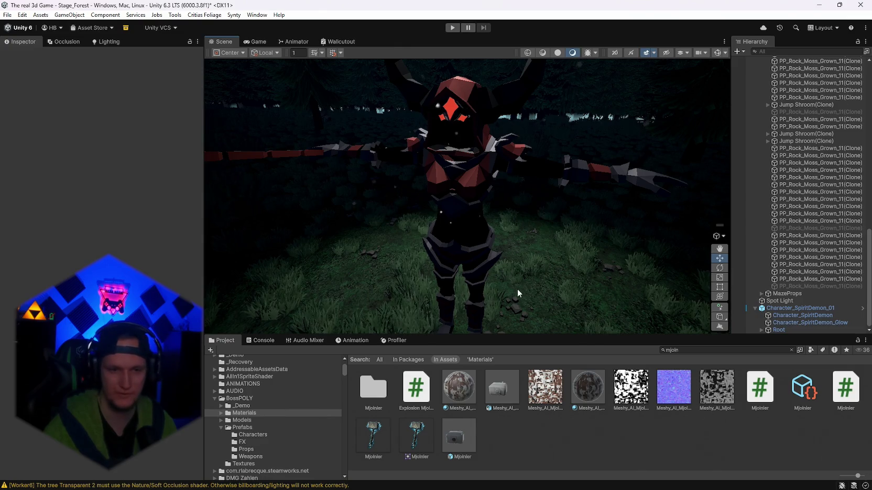
left_click(800, 309)
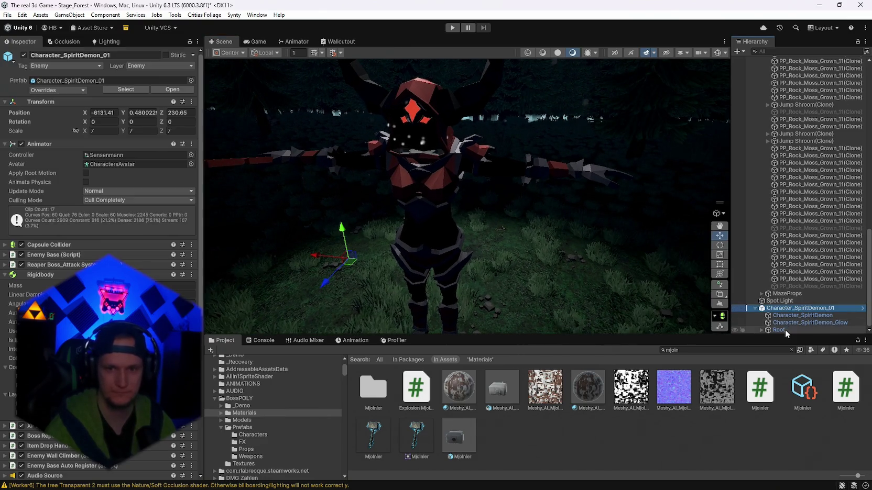
scroll(100, 210, "down", 10)
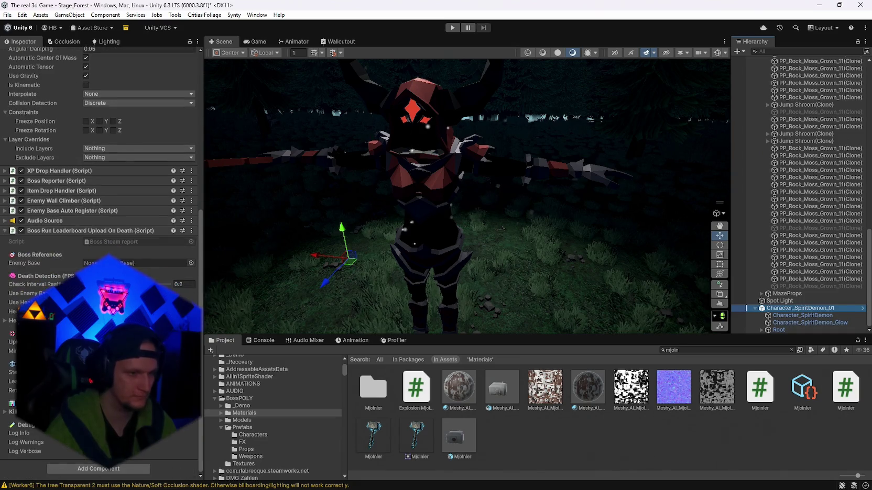
scroll(99, 209, "up", 10)
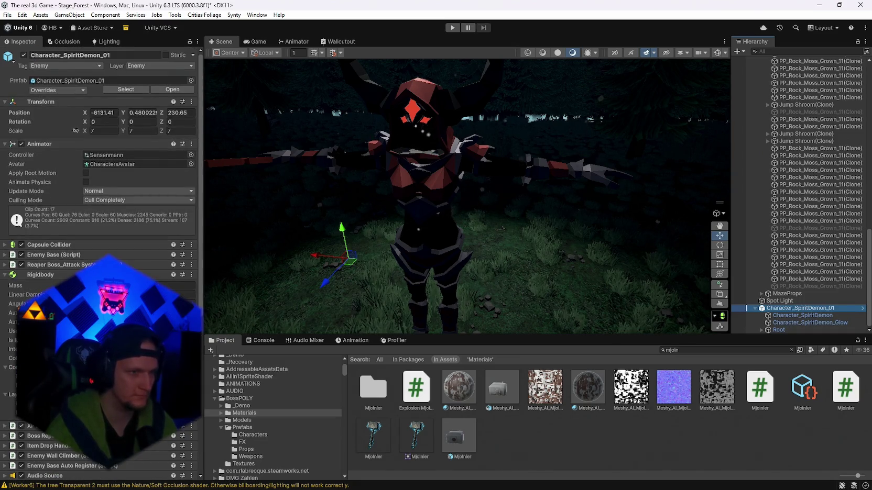
left_click(56, 90)
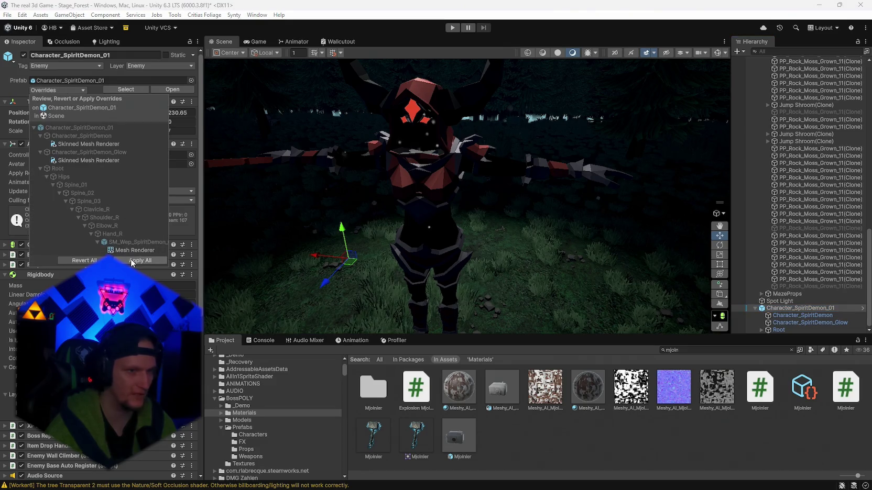
left_click(134, 261)
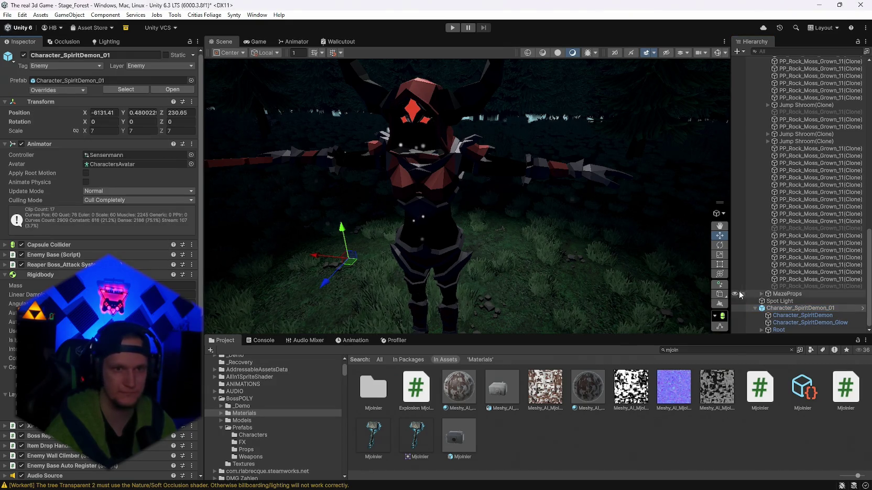
mouse_move(618, 249)
left_mouse_down()
mouse_move(235, 247)
mouse_move(540, 251)
left_mouse_up()
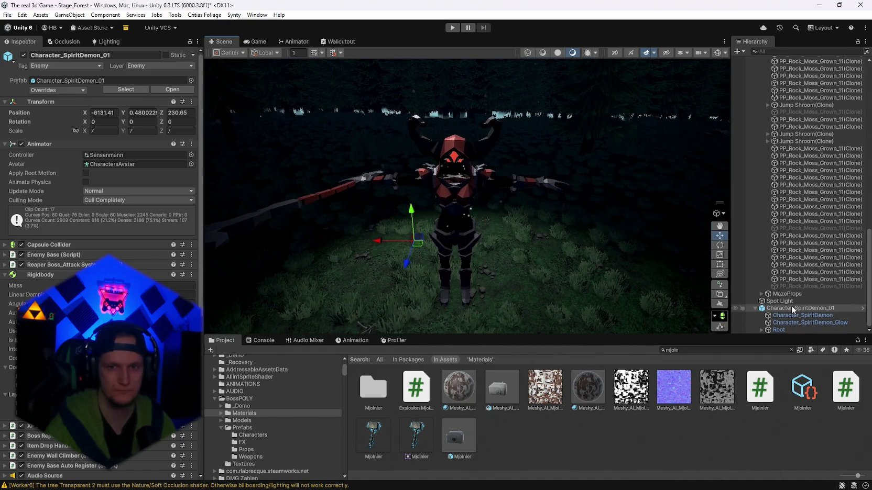
left_click(796, 309)
left_click(718, 52)
mouse_move(664, 141)
left_mouse_down()
mouse_move(654, 280)
mouse_move(629, 248)
mouse_move(560, 196)
mouse_move(563, 188)
left_mouse_up()
left_click(717, 53)
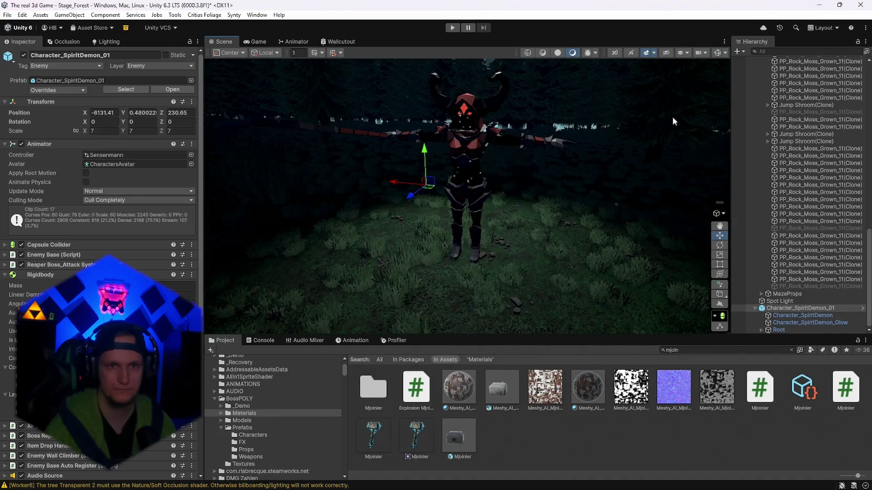
scroll(135, 269, "down", 10)
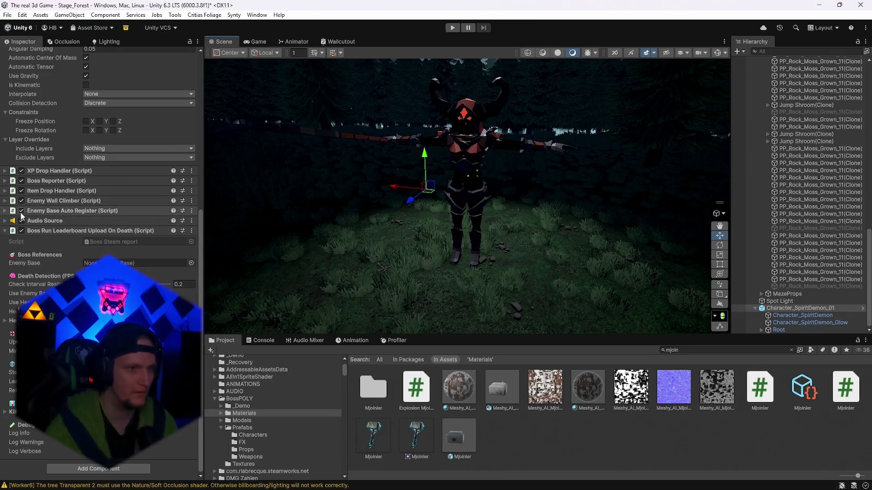
scroll(67, 268, "up", 6)
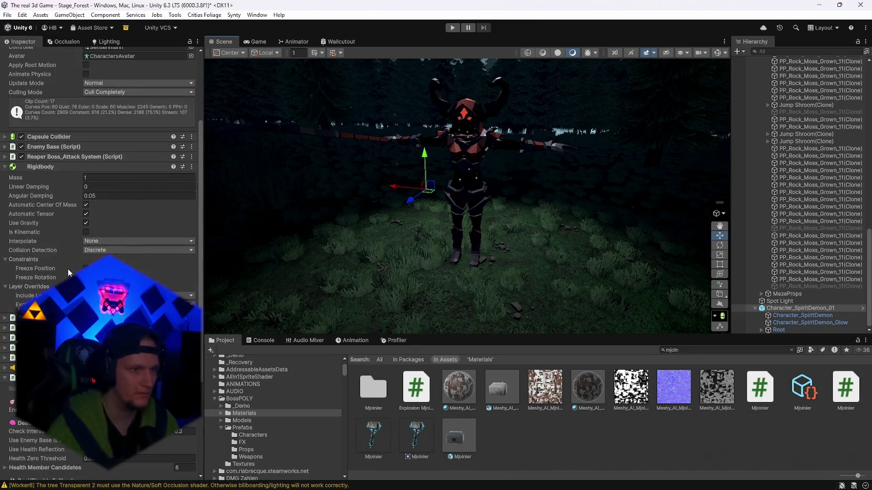
left_click(5, 157)
scroll(71, 243, "down", 1)
scroll(73, 244, "down", 2)
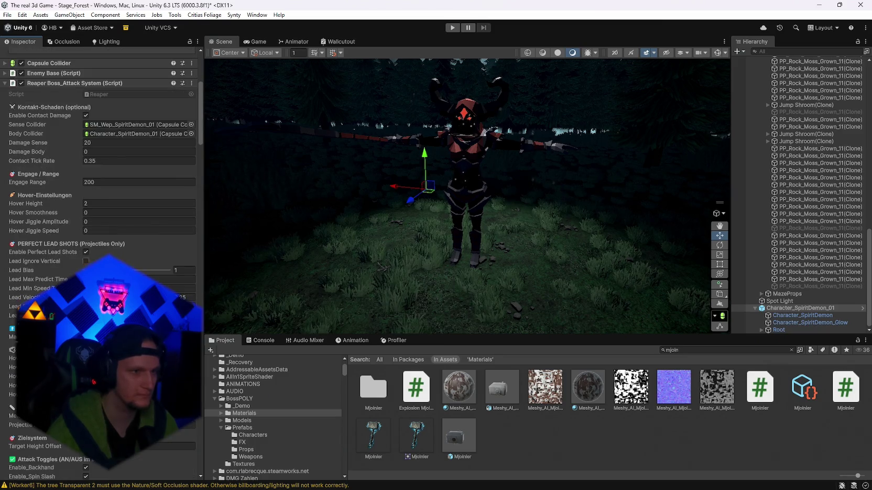
scroll(100, 262, "down", 7)
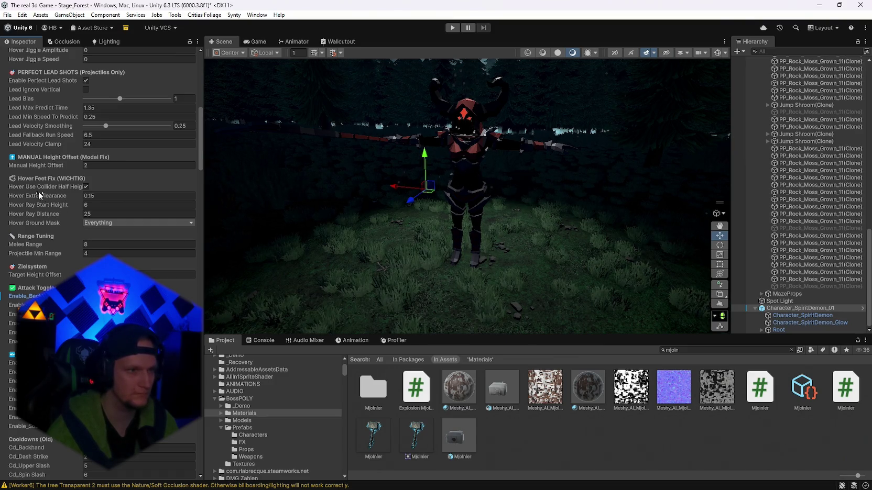
mouse_move(23, 187)
scroll(100, 210, "down", 8)
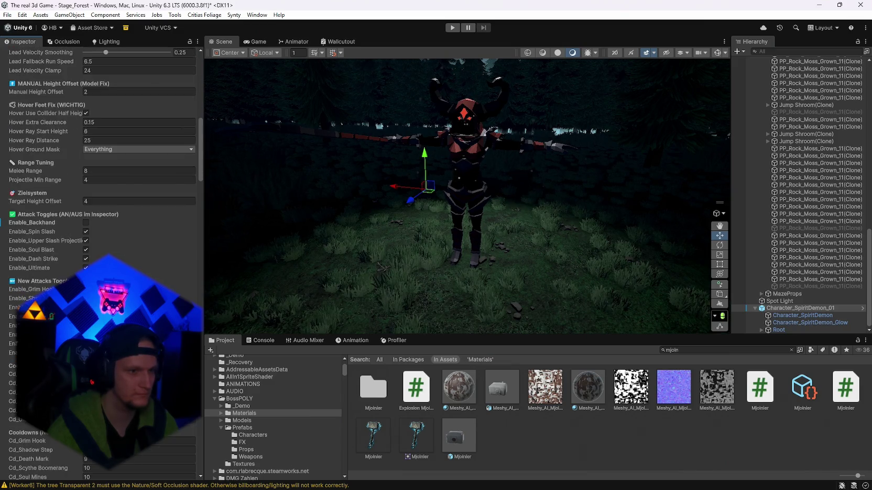
scroll(100, 210, "down", 4)
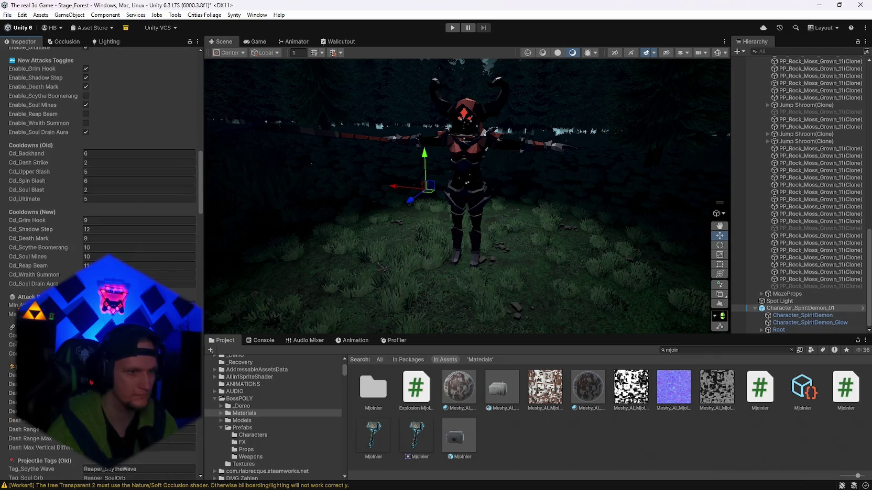
scroll(100, 209, "down", 15)
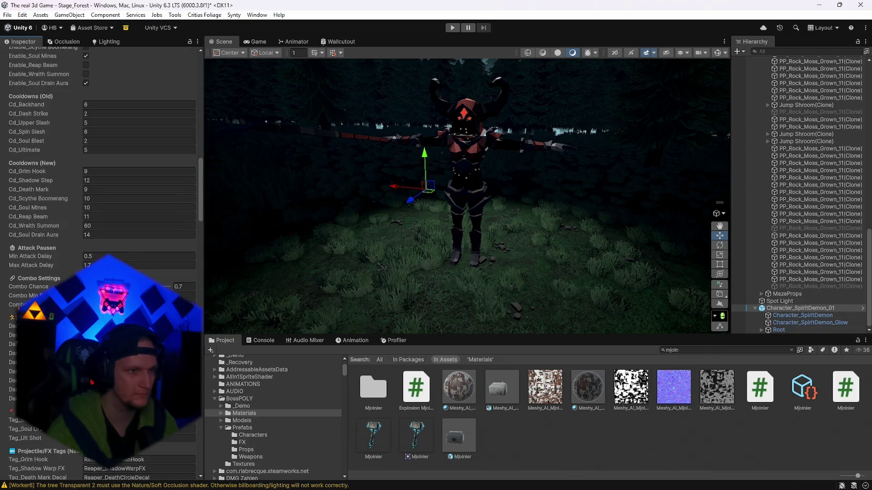
scroll(100, 209, "up", 8)
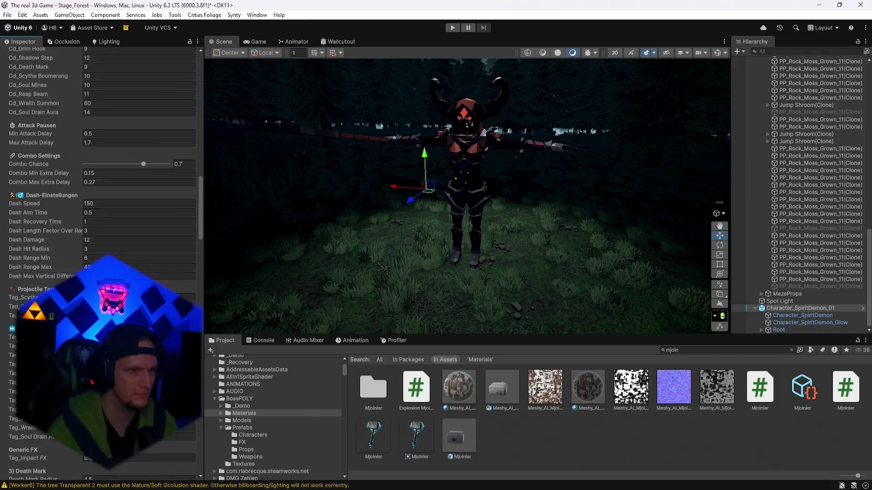
scroll(99, 209, "up", 6)
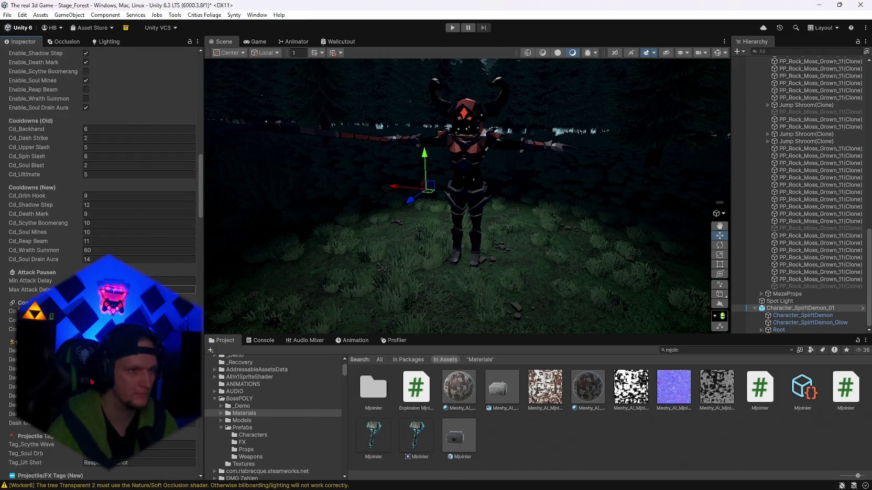
scroll(100, 210, "up", 3)
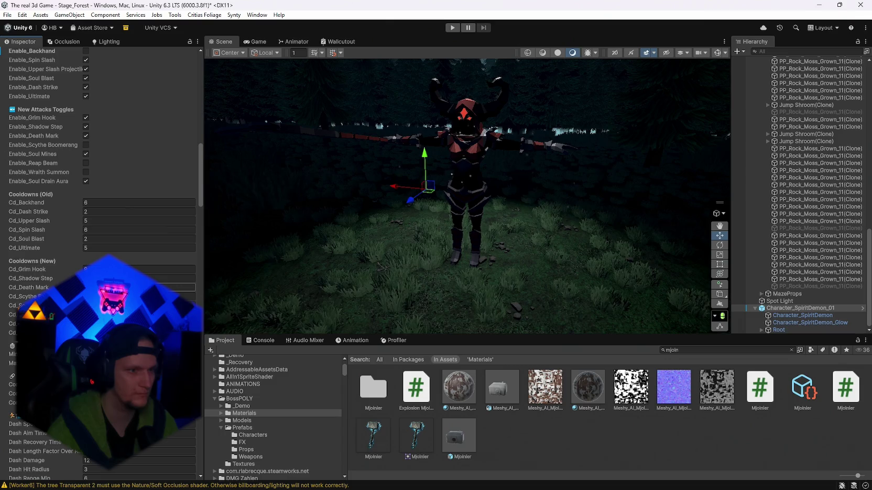
scroll(111, 217, "down", 2)
Step: Enter cooldowns Grim Hook 4 and Shadow Step 6, then move on to Death Mark
left_click(111, 220)
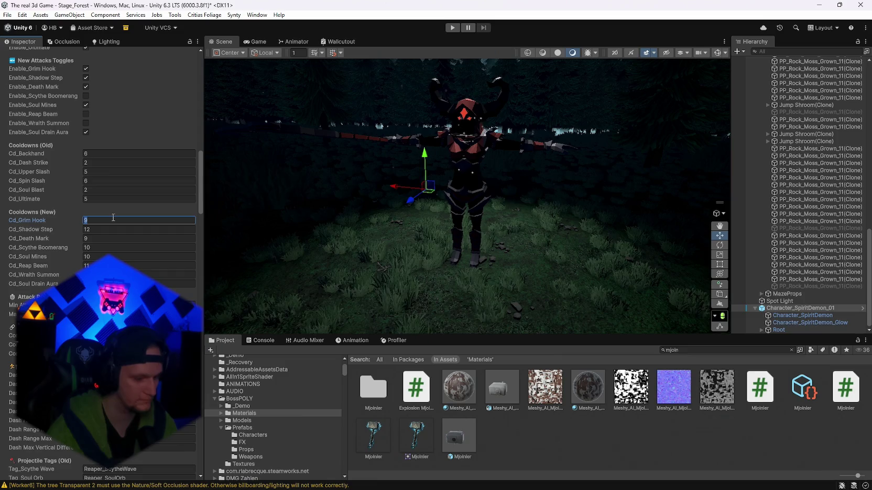
type("4")
left_click(108, 229)
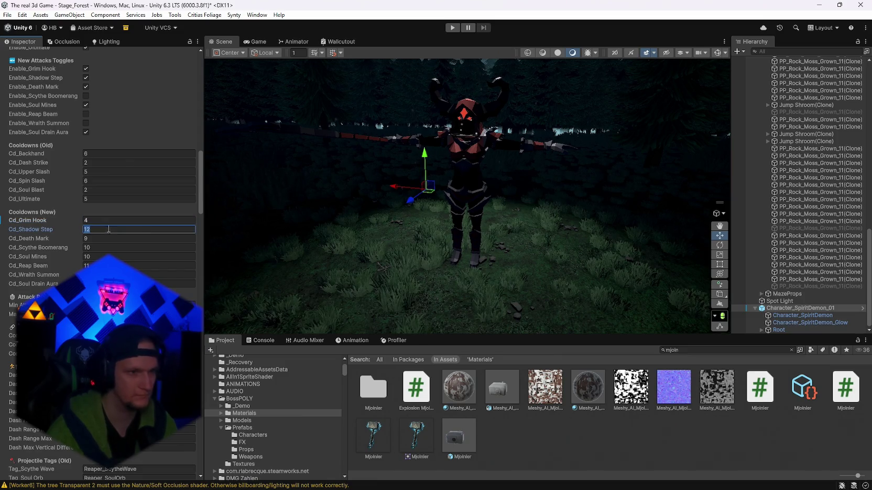
type("6")
left_click(106, 238)
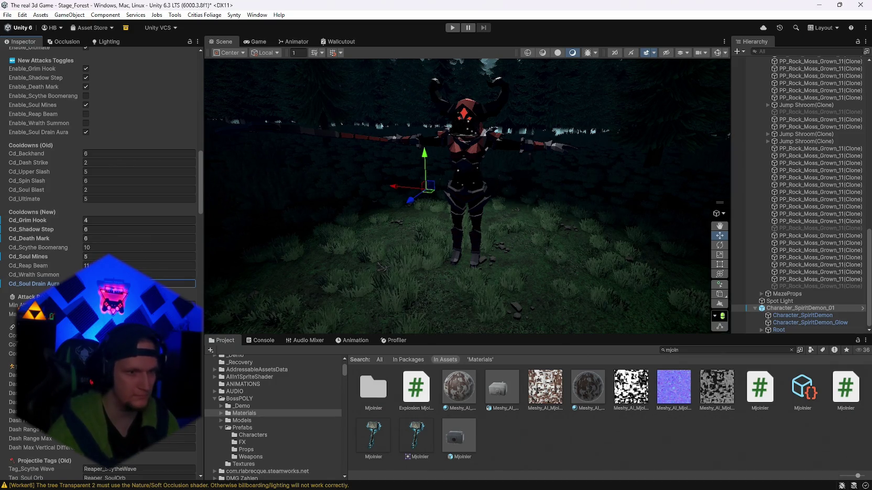
scroll(100, 183, "up", 15)
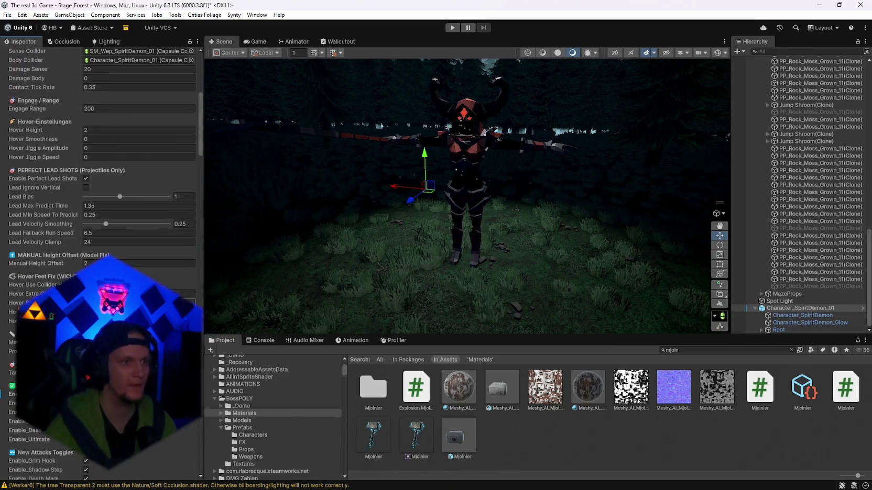
Step: Apply all overrides to the Character_SpiritDemon_01 prefab and collapse the attack system settings
scroll(180, 232, "up", 5)
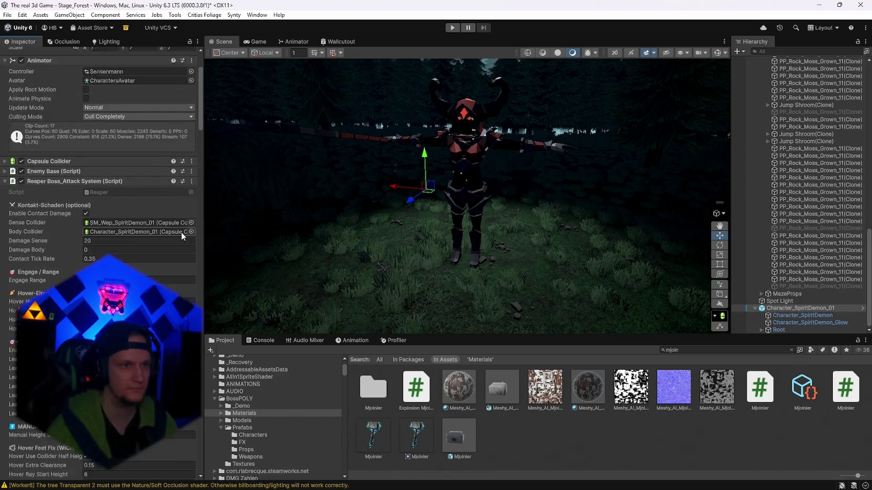
left_click(76, 91)
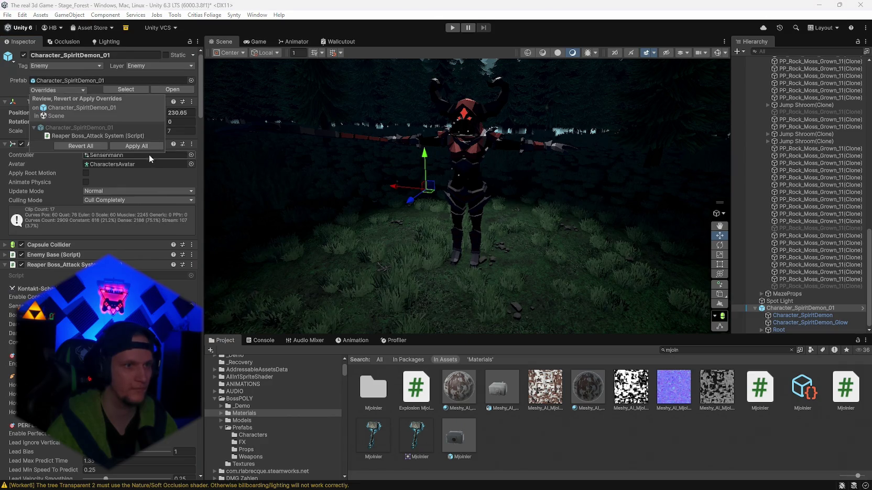
left_click(135, 147)
scroll(153, 213, "down", 4)
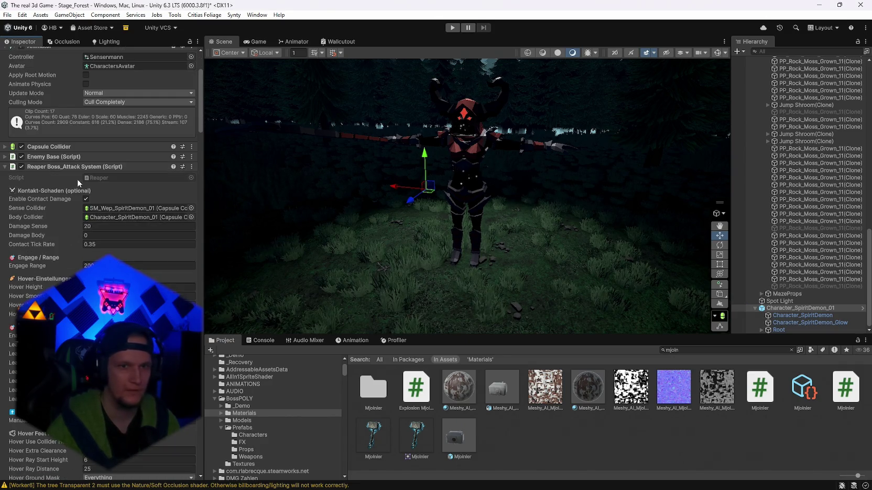
left_click(6, 166)
Step: Move the demon back along Z to 228.3, then select its mesh object
mouse_move(571, 254)
left_mouse_down()
mouse_move(728, 245)
mouse_move(568, 241)
mouse_move(508, 230)
left_mouse_up()
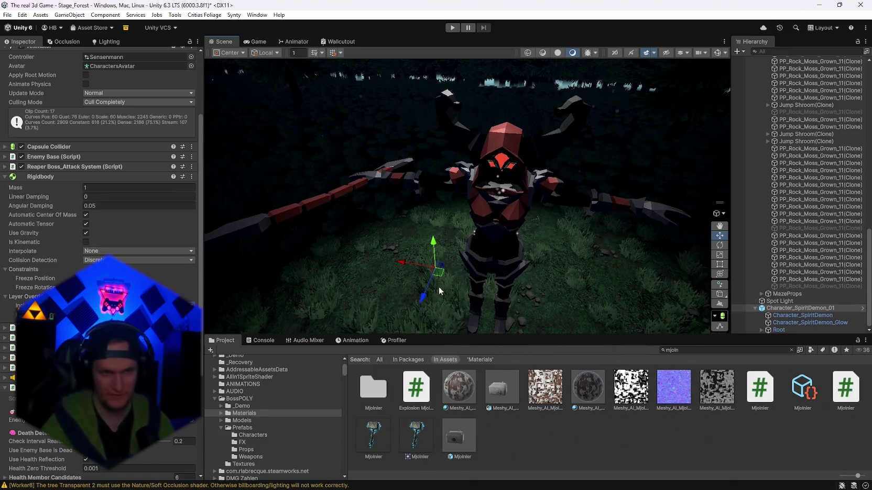
mouse_move(421, 294)
left_mouse_down()
mouse_move(521, 196)
mouse_move(538, 165)
mouse_move(534, 179)
left_mouse_up()
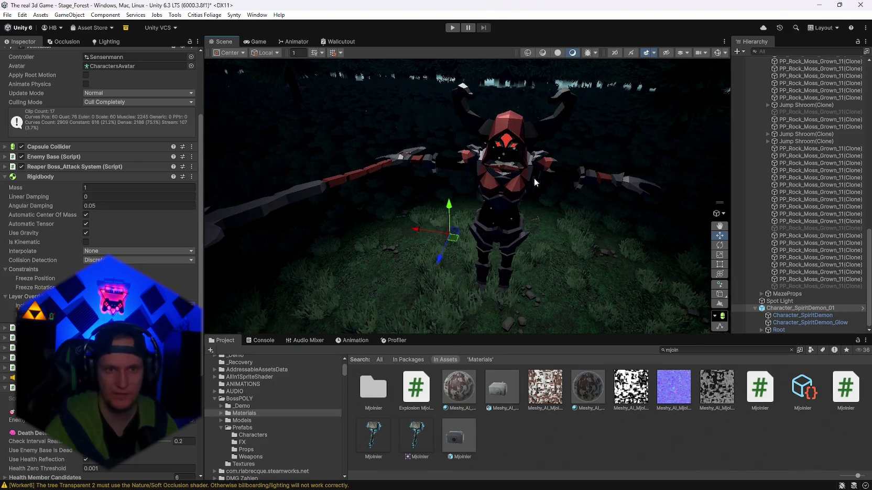
left_click(448, 260)
left_click(505, 195)
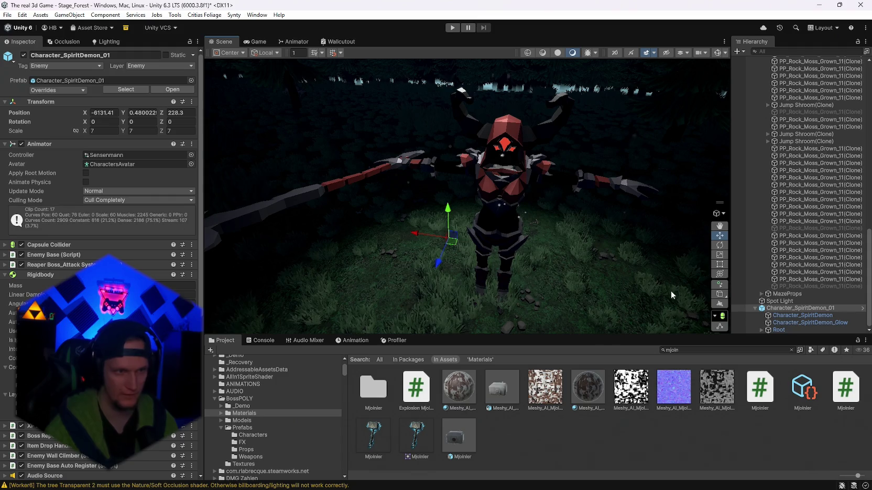
left_click(791, 315)
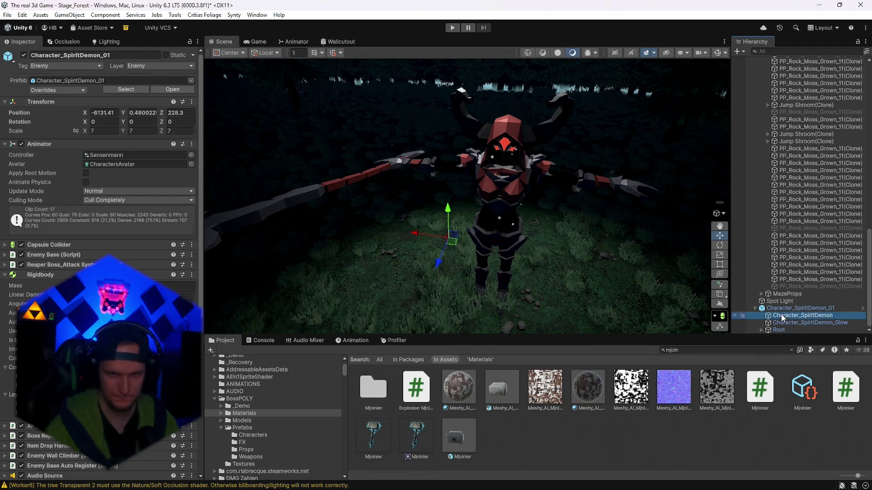
Step: Raise the FantasyRivals_01_A 5 material's smoothness from 0.439 to 0.718
left_click(100, 220)
double_click(101, 220)
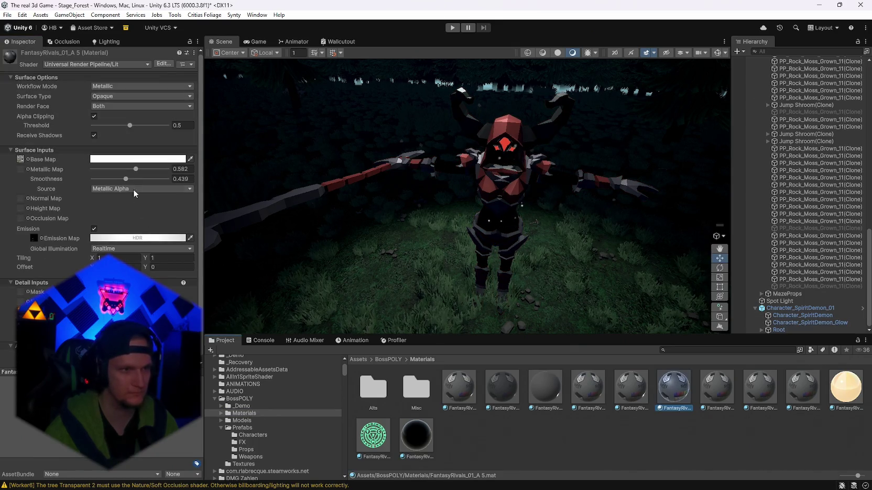
left_click_drag(79, 182, 176, 189)
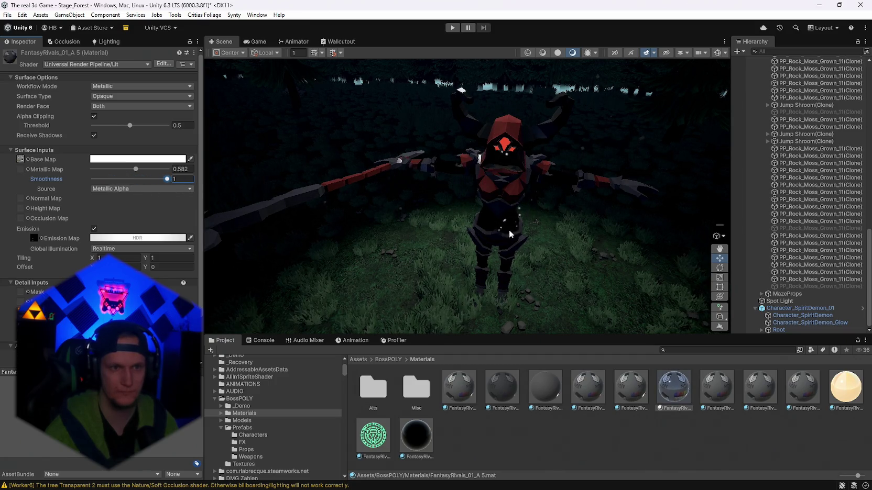
left_click_drag(509, 234, 692, 198)
mouse_move(167, 178)
left_mouse_down()
mouse_move(90, 182)
mouse_move(147, 188)
left_mouse_up()
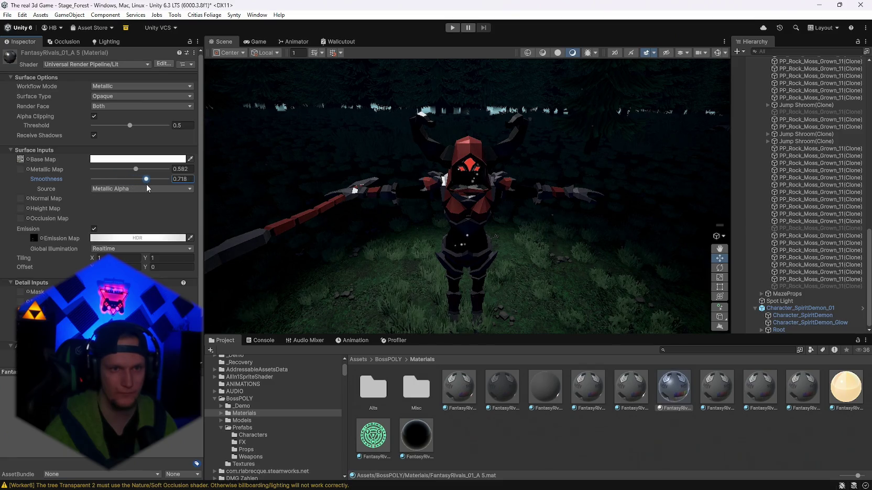
Step: Select the demon's root object and shift it slightly along the Z axis
left_click(494, 207)
left_click(463, 207)
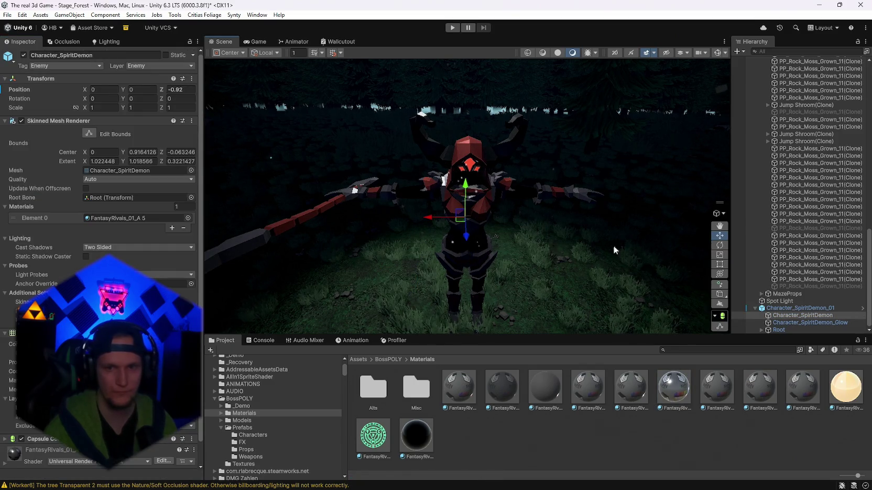
left_click(776, 308)
mouse_move(414, 291)
left_mouse_down()
mouse_move(439, 167)
mouse_move(421, 199)
mouse_move(402, 245)
mouse_move(458, 150)
mouse_move(491, 147)
mouse_move(458, 233)
mouse_move(460, 182)
mouse_move(442, 267)
left_mouse_up()
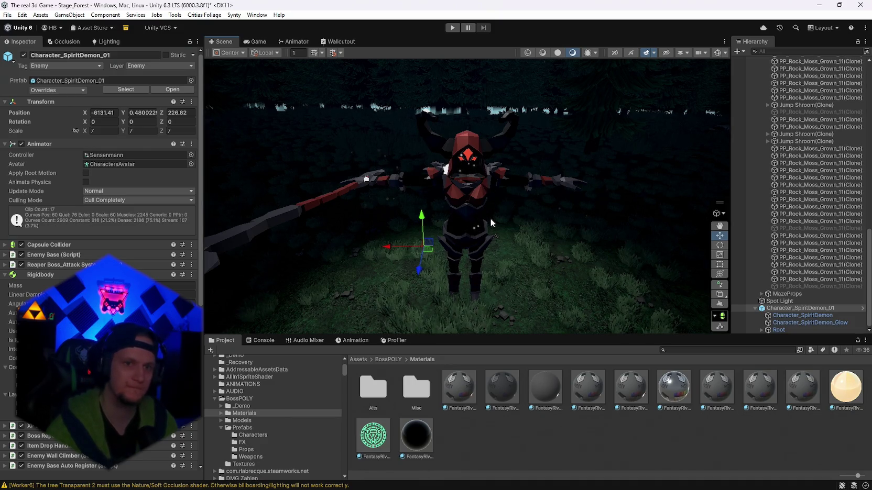
scroll(554, 199, "down", 3)
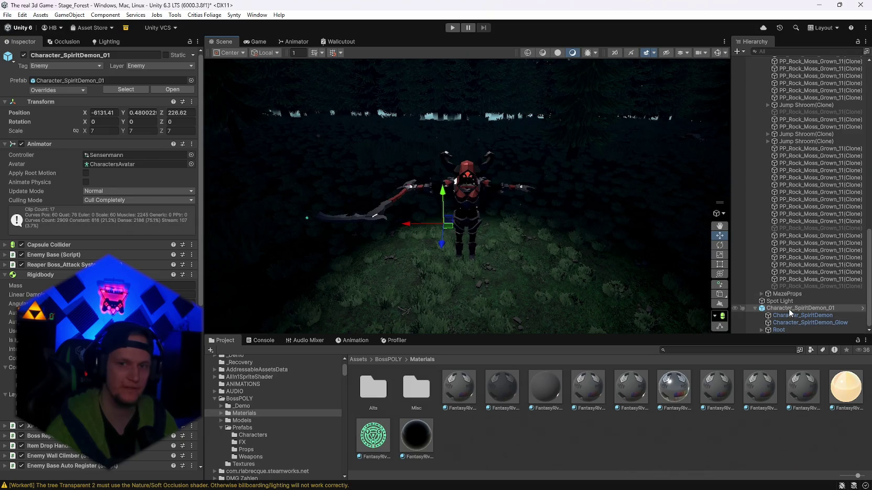
Step: Add a Spot Light under Character_SpiritDemon_01 with a 48° outer angle, raised to Y 2.408
right_click(789, 309)
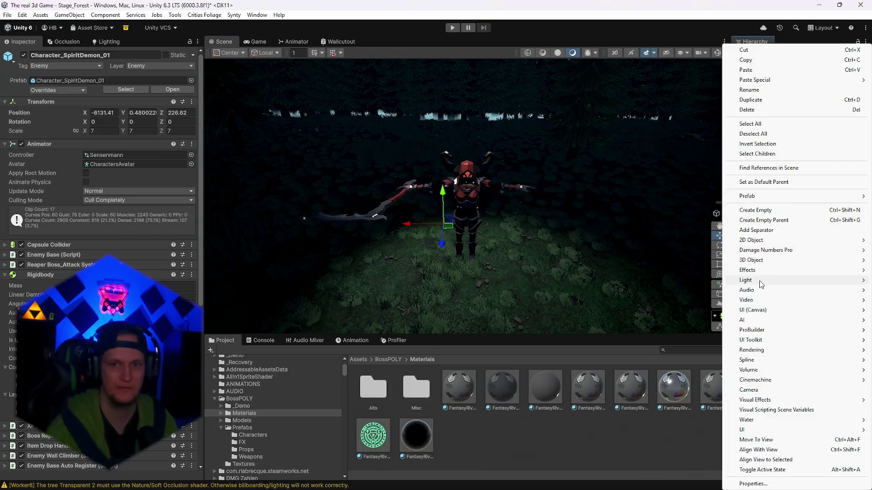
mouse_move(759, 282)
left_click(653, 309)
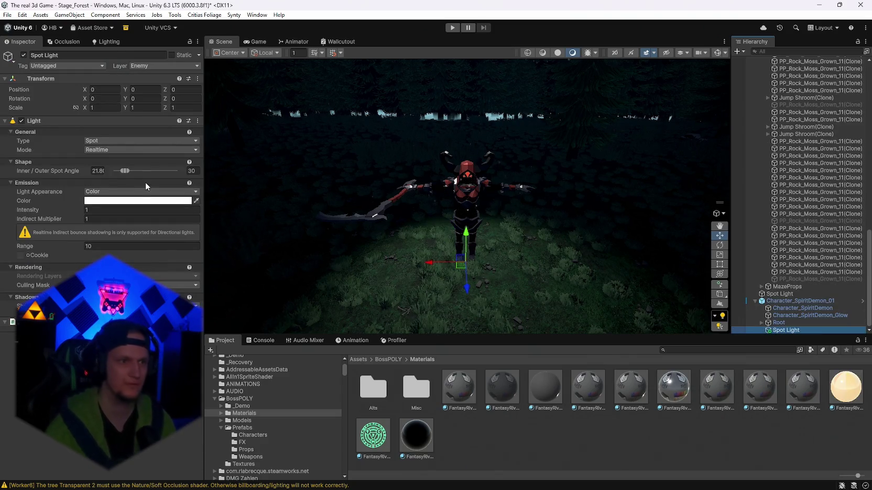
left_click_drag(129, 171, 132, 171)
left_click_drag(467, 236, 468, 76)
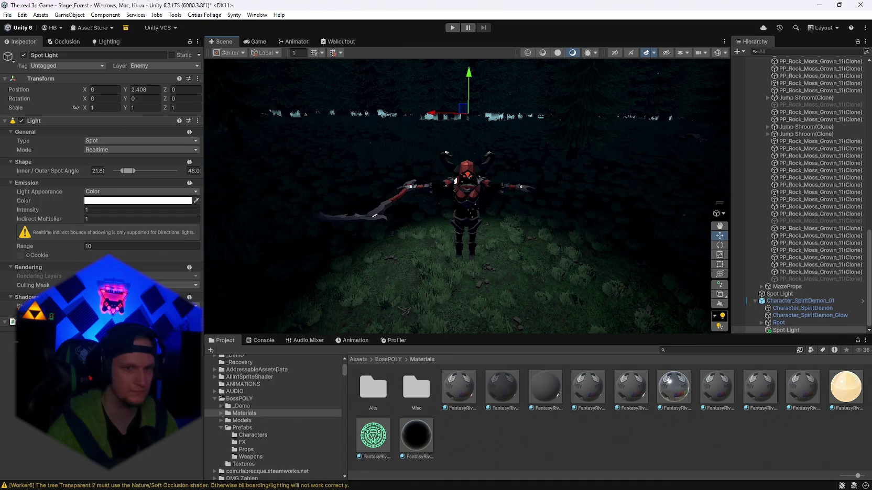
Step: Clear the console warnings and tilt the spot light to X rotation 201.844
left_click(262, 340)
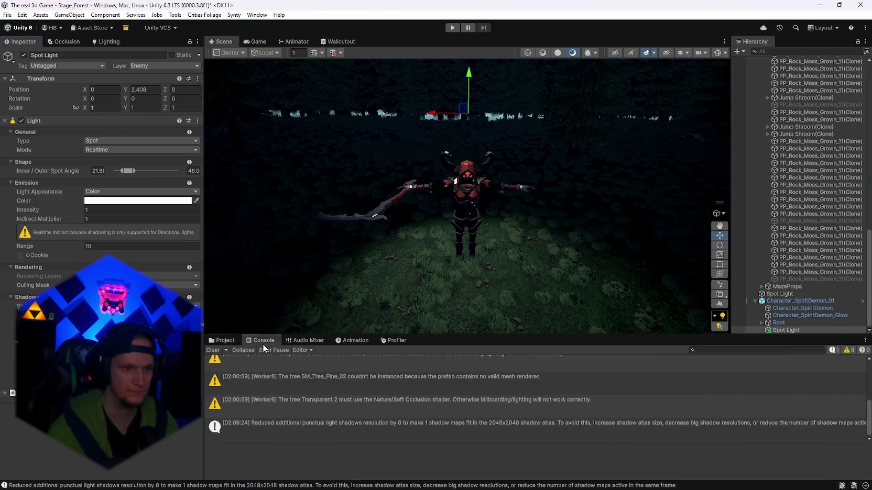
left_click(213, 350)
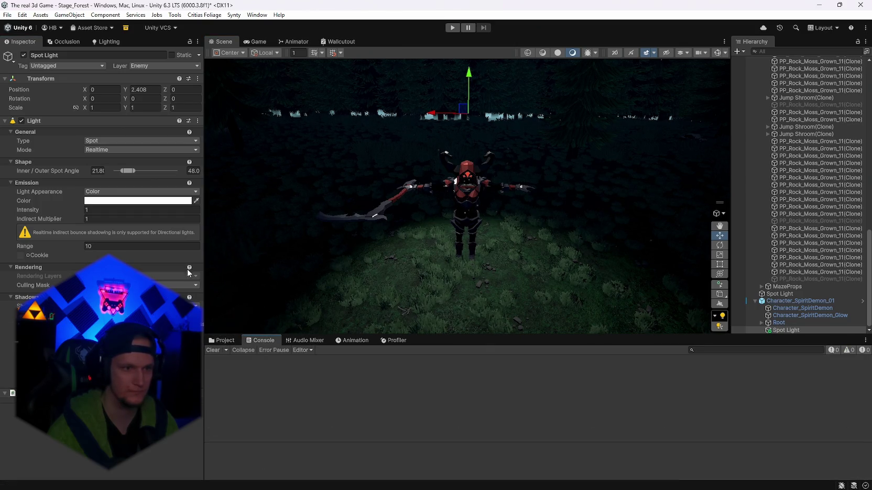
left_click_drag(457, 244, 457, 258)
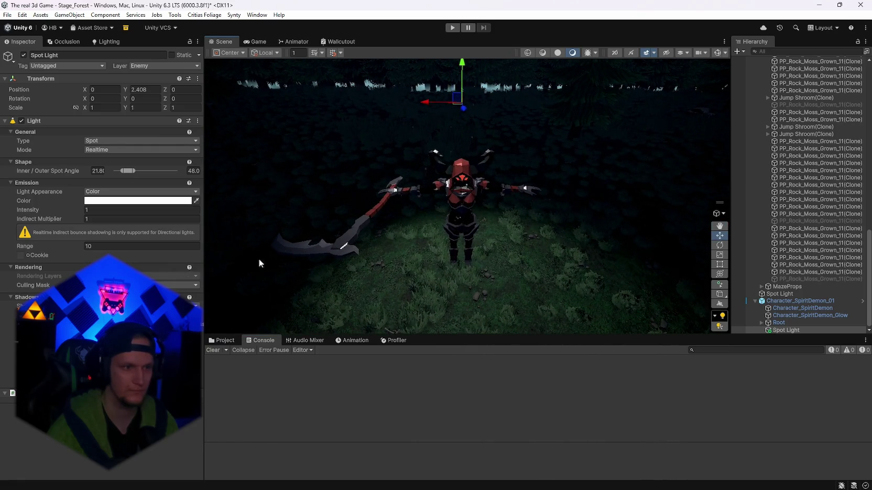
left_click_drag(420, 236, 457, 229)
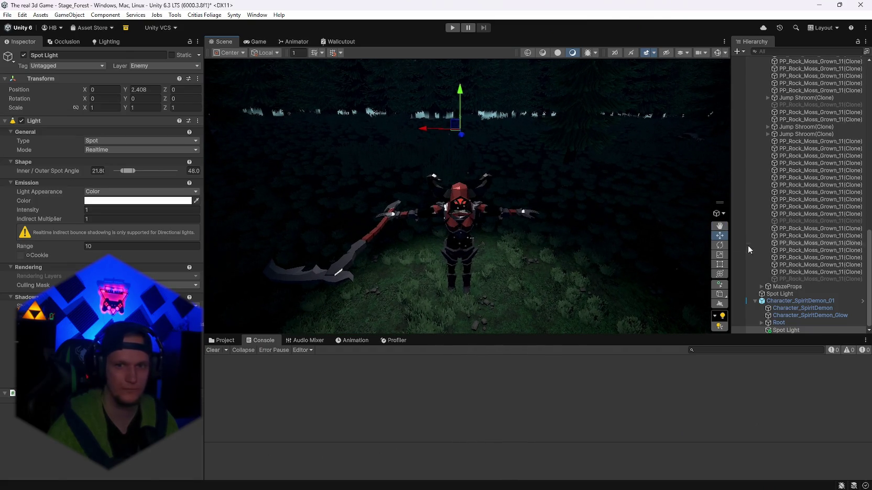
left_click(719, 275)
mouse_move(462, 100)
left_mouse_down()
mouse_move(471, 403)
mouse_move(496, 477)
mouse_move(502, 468)
mouse_move(420, 419)
left_mouse_up()
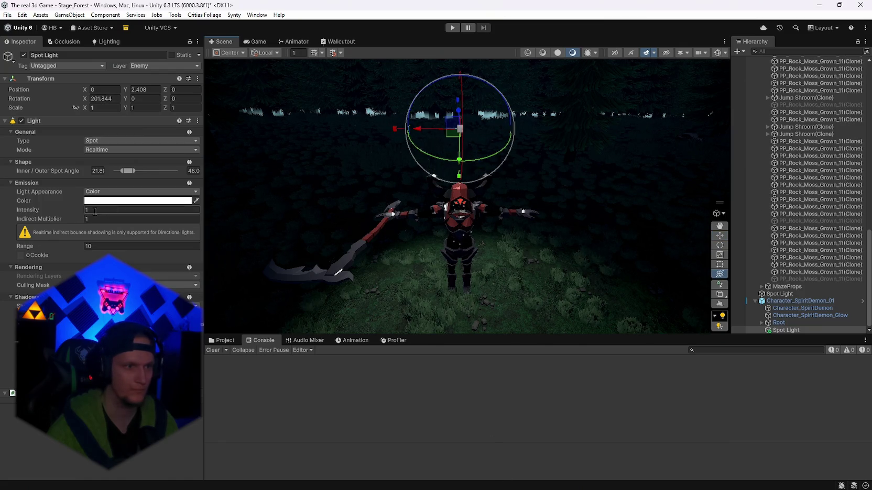
Step: Show the light cone and aim the spot light straight down at X rotation 90
left_click(713, 53)
mouse_move(460, 153)
left_mouse_down()
mouse_move(461, 43)
mouse_move(471, 430)
mouse_move(474, 393)
left_mouse_up()
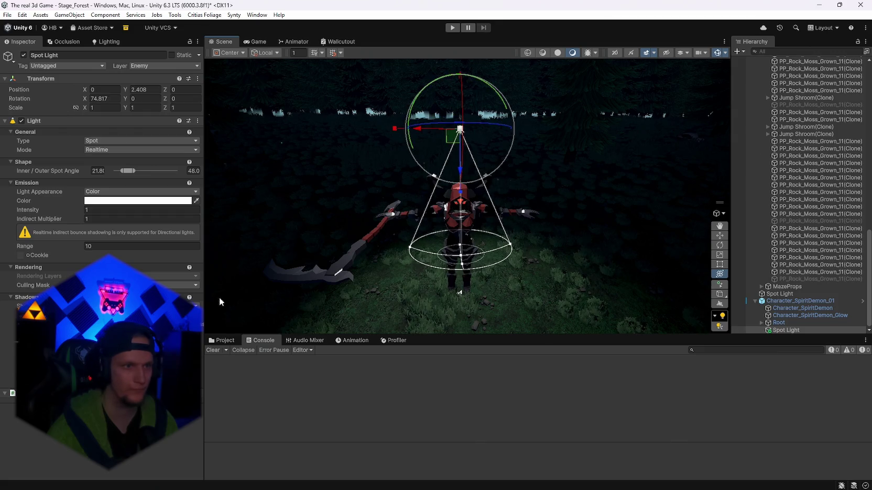
left_click(105, 98)
type("90")
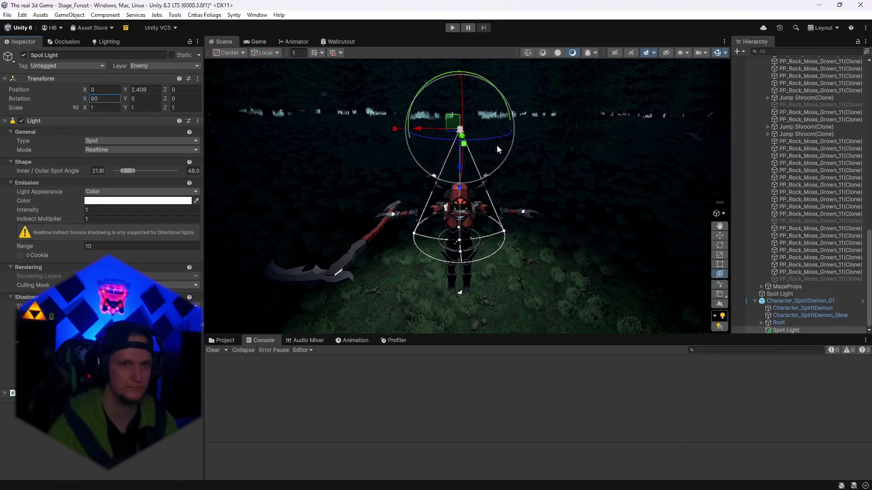
Step: Raise the spot light to Y 3.28, extend its range to 25.9, and set intensity 19.68
left_click_drag(460, 163, 473, 226)
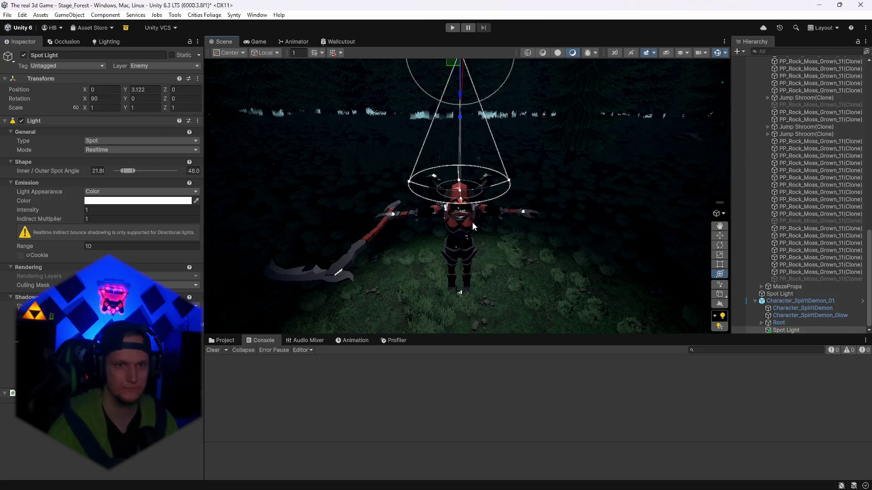
left_click_drag(460, 192, 473, 310)
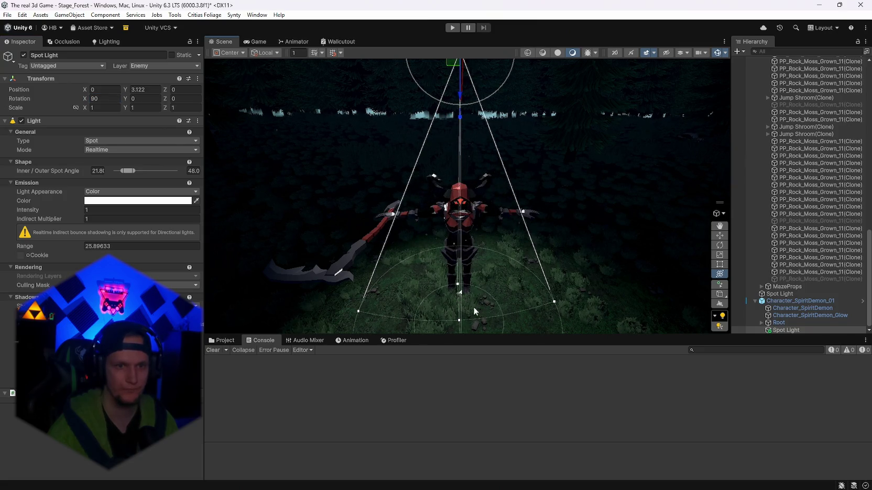
left_click_drag(461, 96, 461, 76)
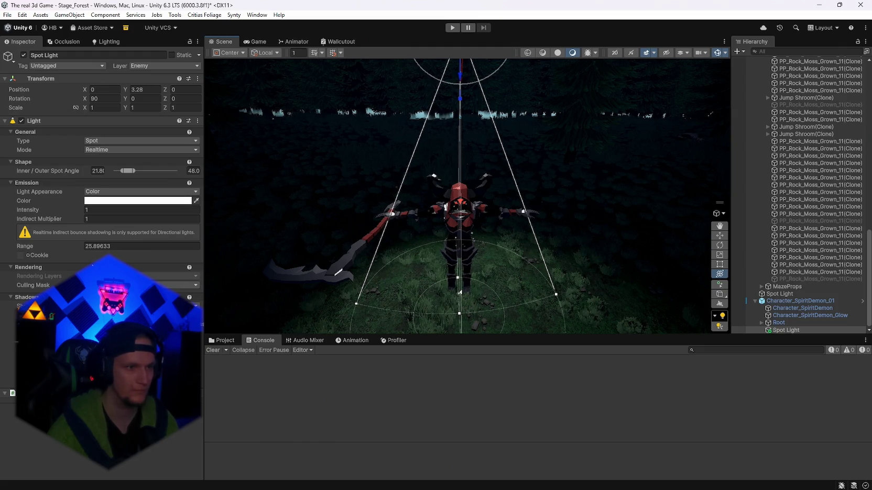
left_click(100, 209)
type("19.68")
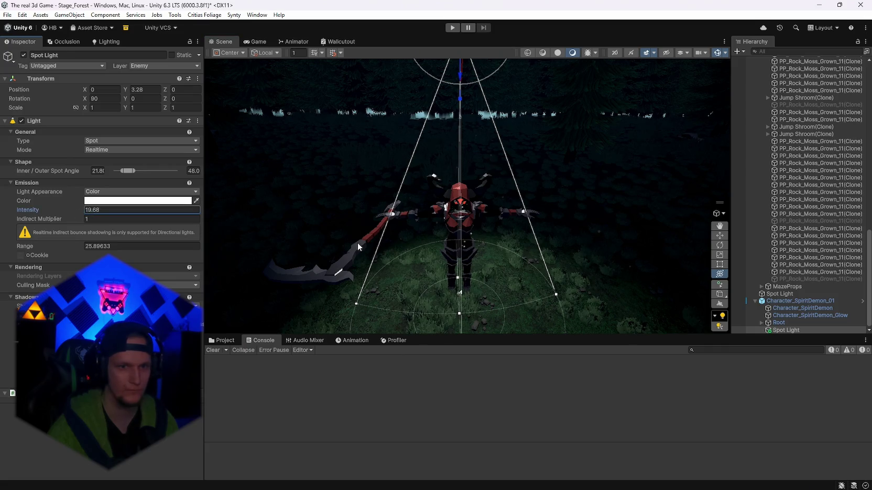
double_click(796, 301)
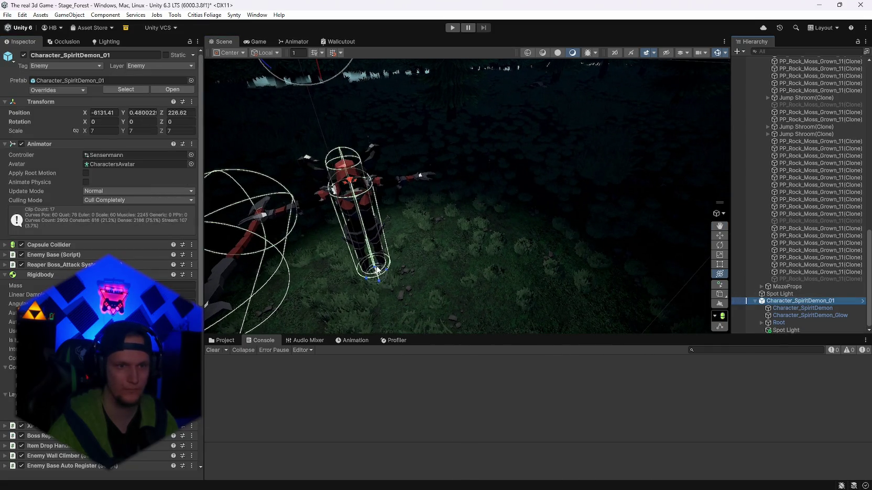
Step: Move the Spirit Demon closer along Z and set the spot light's intensity and range to 100
mouse_move(409, 267)
left_mouse_down()
mouse_move(444, 270)
mouse_move(371, 106)
mouse_move(373, 154)
mouse_move(756, 334)
left_mouse_up()
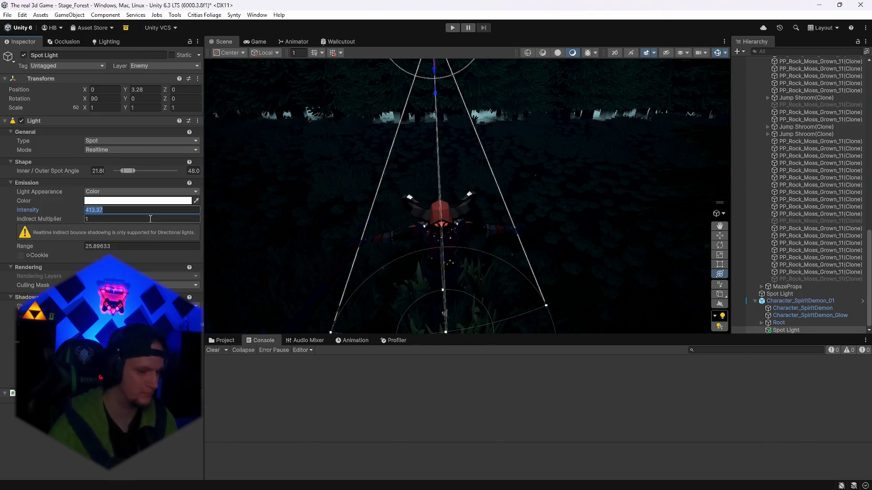
type("10")
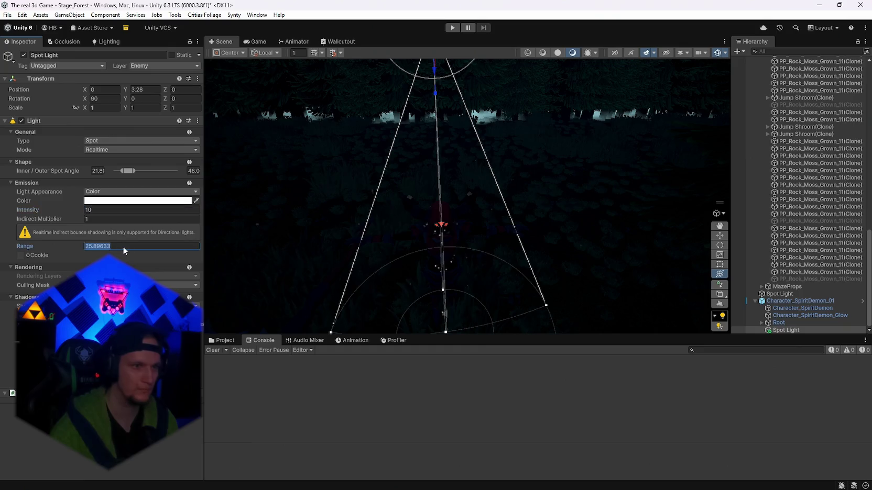
type("100")
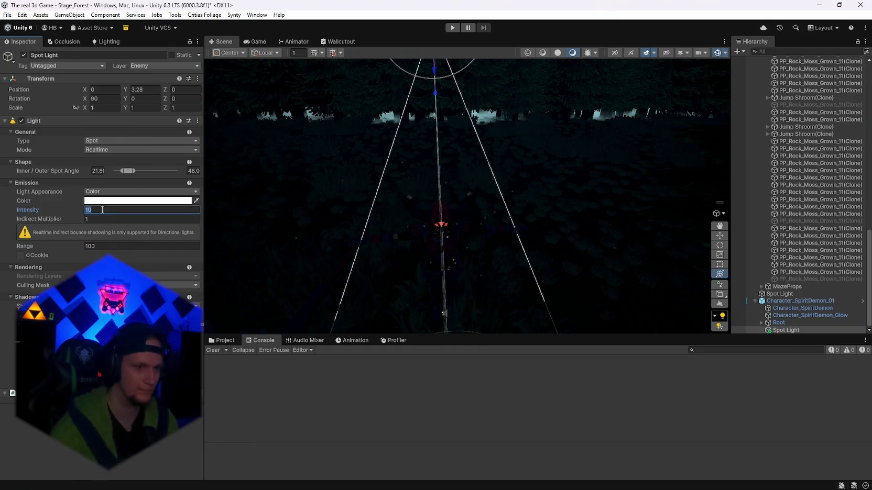
type("100")
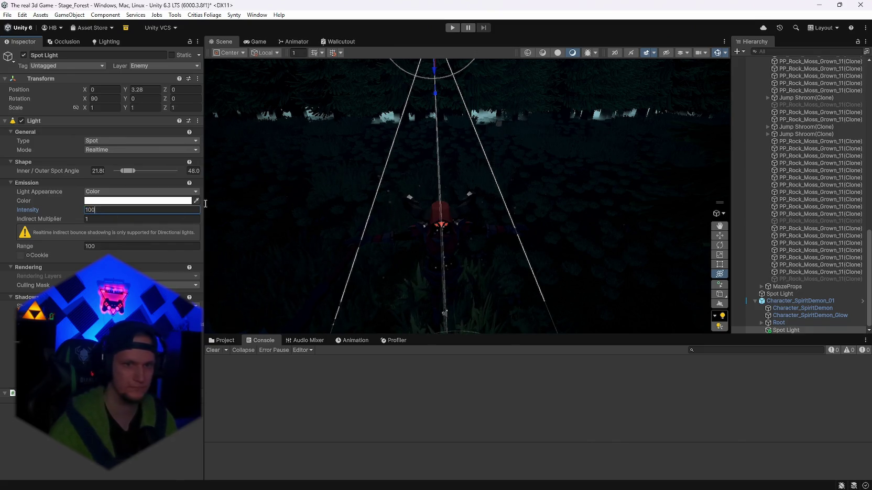
key("Return")
key("f")
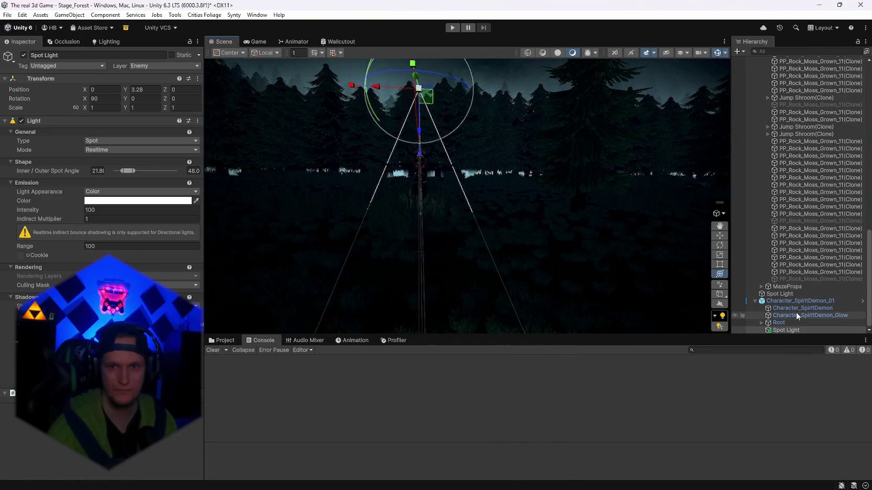
Step: Hide the scene gizmos, undo an accidental demon nudge, and reselect the Spot Light
left_click(717, 54)
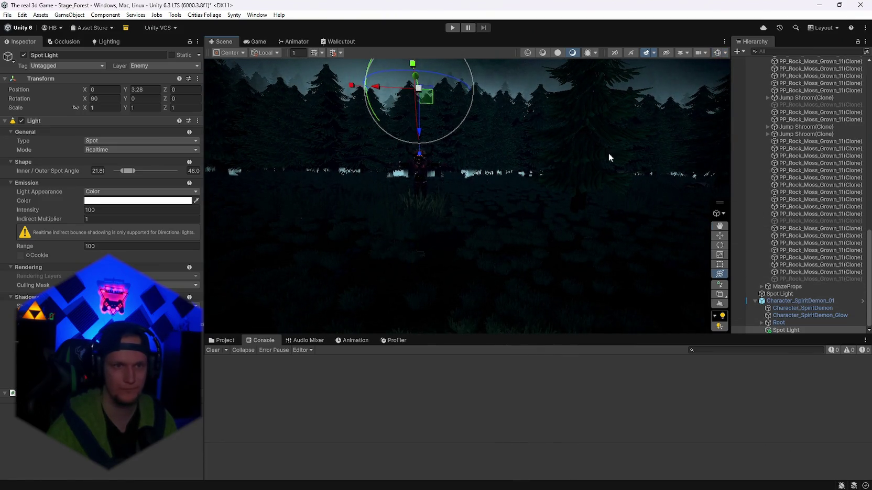
left_click(792, 301)
left_click_drag(589, 223, 580, 233)
left_click_drag(407, 99, 404, 99)
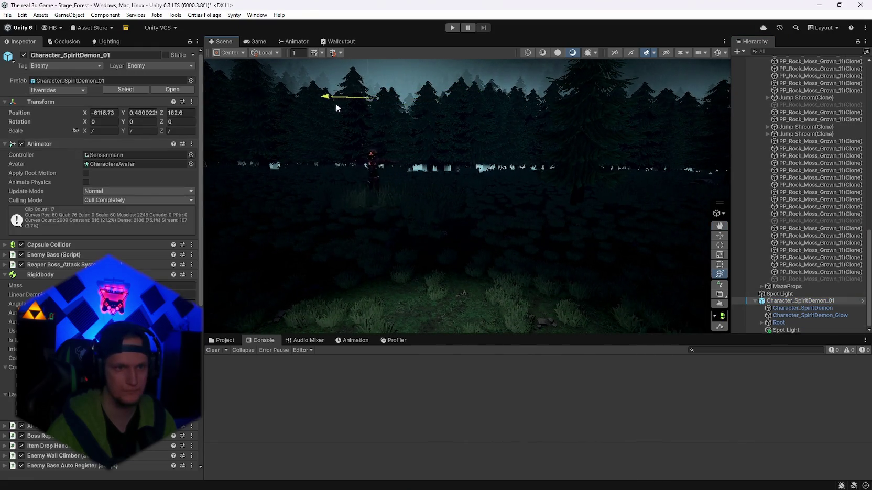
left_click_drag(308, 109, 314, 107)
key("ctrl+z")
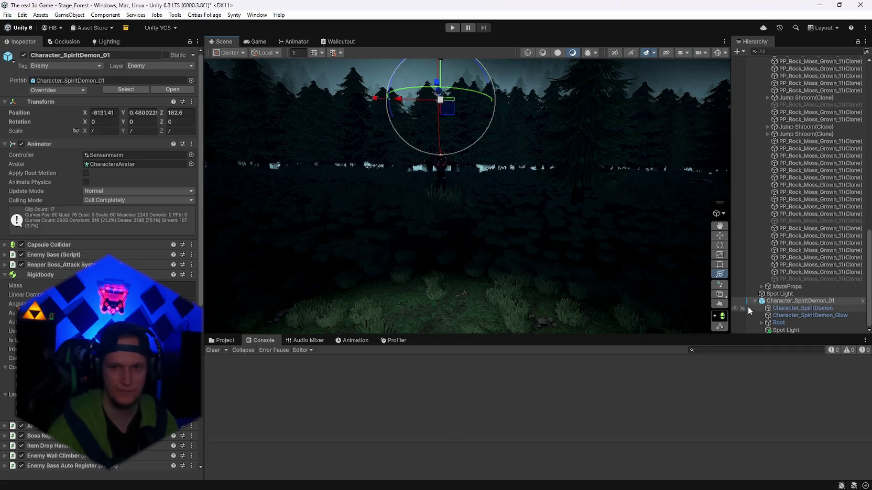
left_click(785, 330)
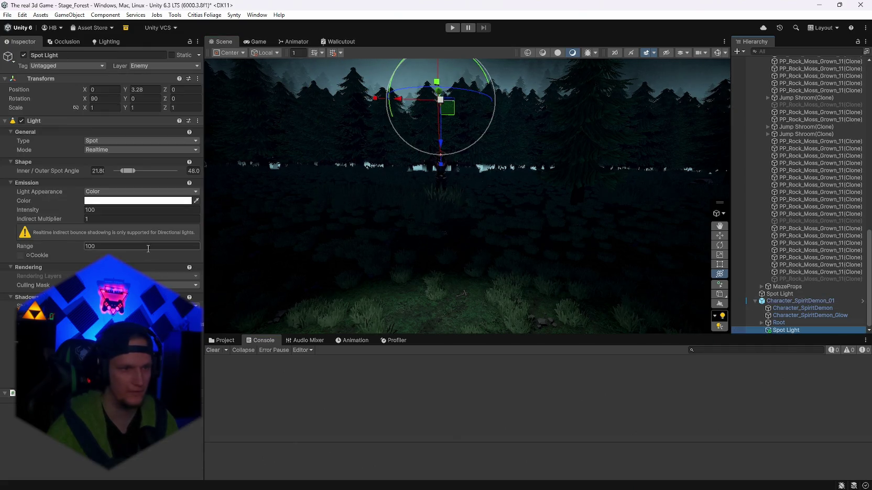
left_click(96, 202)
Step: Colour the demon's Spot Light red, then slide Character_SpiritDemon_01 across the forest floor to X -6101.16
left_click_drag(132, 232, 147, 233)
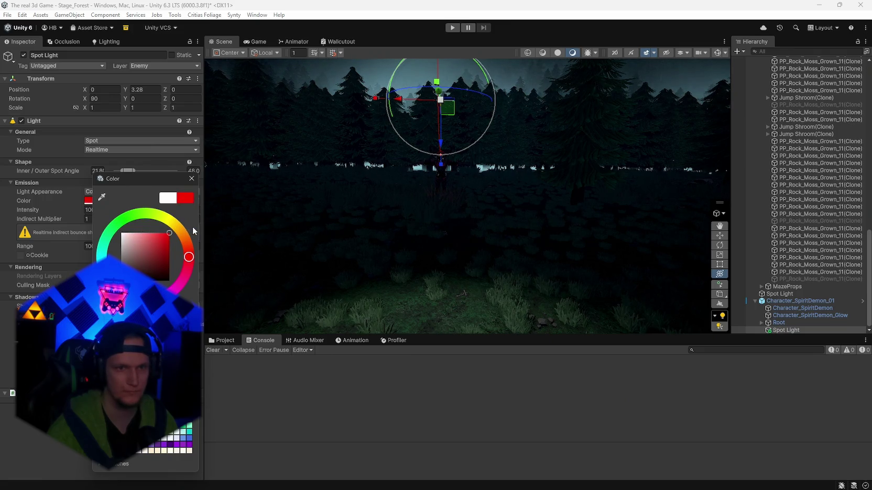
left_click(191, 179)
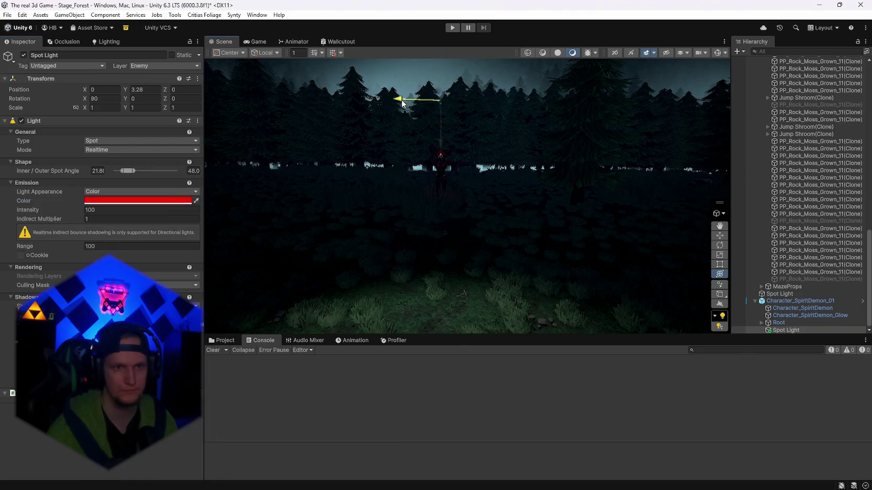
left_click(786, 302)
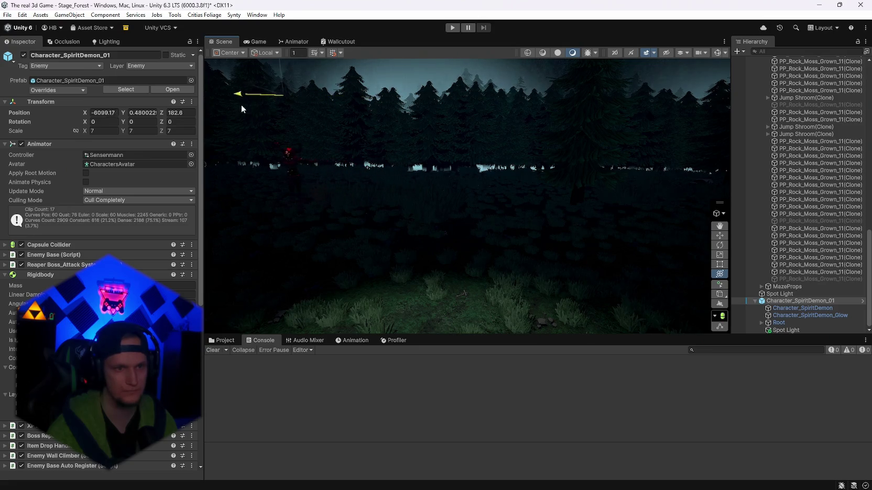
mouse_move(242, 110)
left_mouse_down()
mouse_move(284, 118)
mouse_move(296, 111)
mouse_move(293, 100)
mouse_move(377, 94)
mouse_move(361, 108)
mouse_move(382, 66)
mouse_move(357, 87)
mouse_move(369, 122)
mouse_move(443, 148)
left_mouse_up()
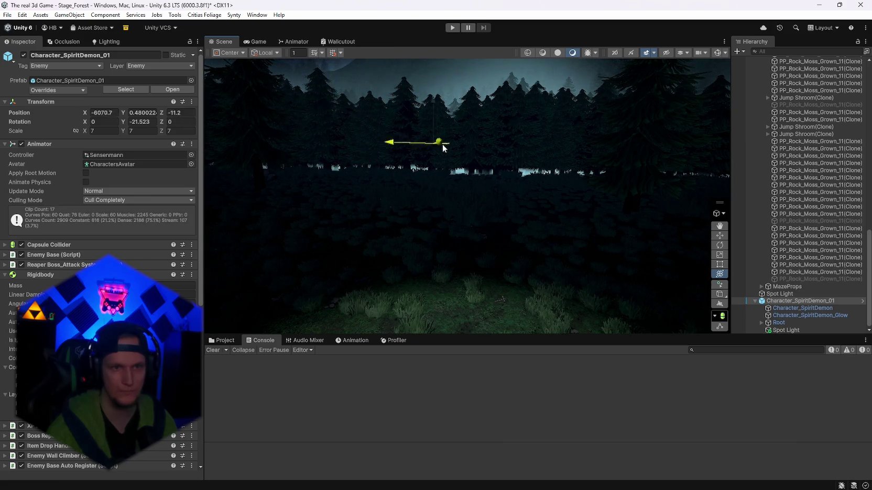
mouse_move(487, 131)
left_mouse_down()
mouse_move(524, 118)
mouse_move(437, 105)
left_mouse_up()
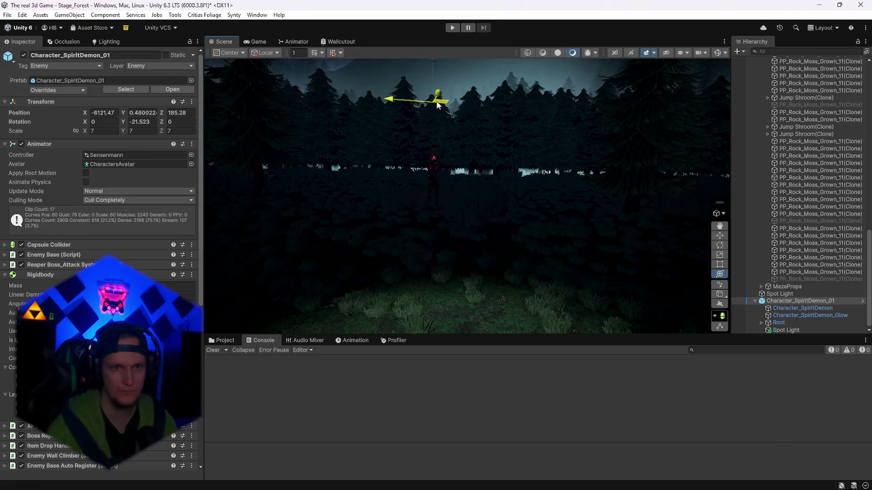
left_click_drag(326, 120, 359, 121)
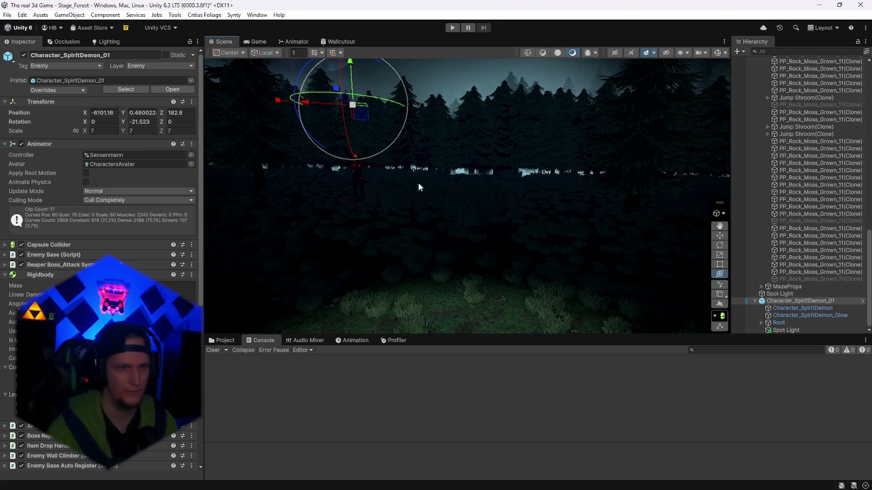
left_click(802, 329)
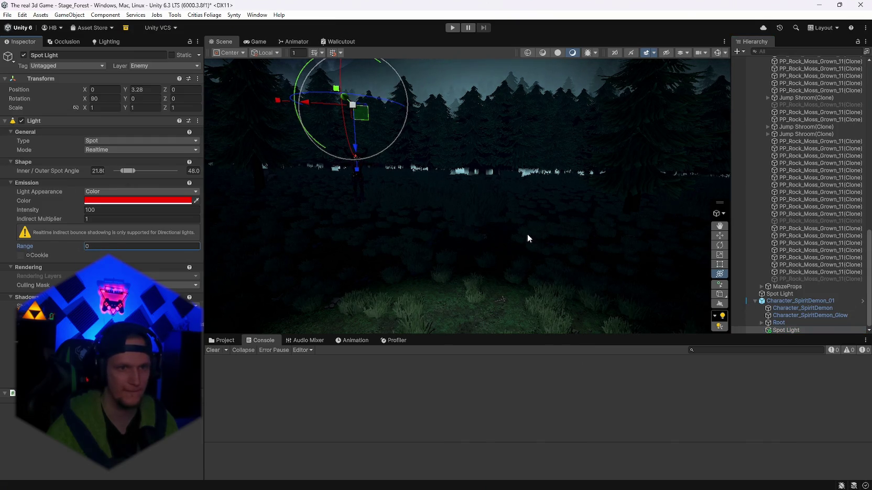
Step: Set the red Spot Light's range to about 22.9 and drag it down to Y 2.8
type("23.3")
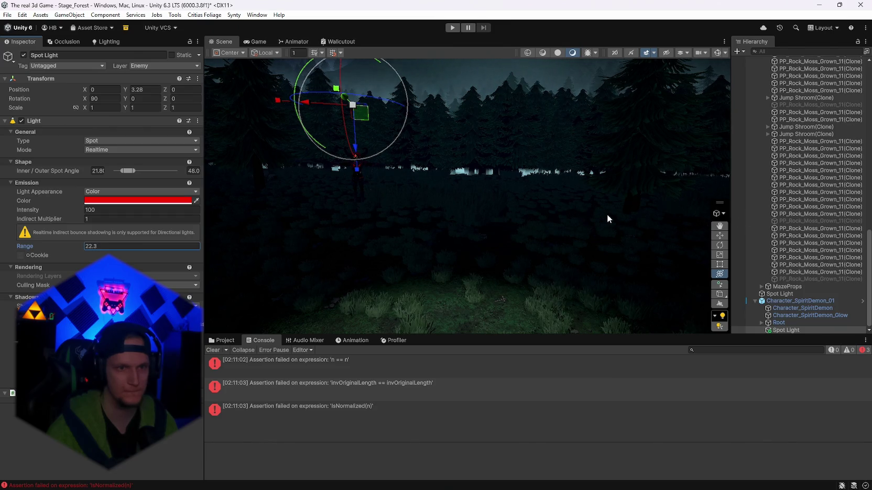
mouse_move(607, 215)
left_mouse_down()
mouse_move(547, 201)
mouse_move(510, 211)
left_mouse_up()
mouse_move(447, 183)
left_mouse_down()
mouse_move(429, 210)
mouse_move(436, 218)
mouse_move(477, 228)
mouse_move(502, 220)
mouse_move(458, 225)
left_mouse_up()
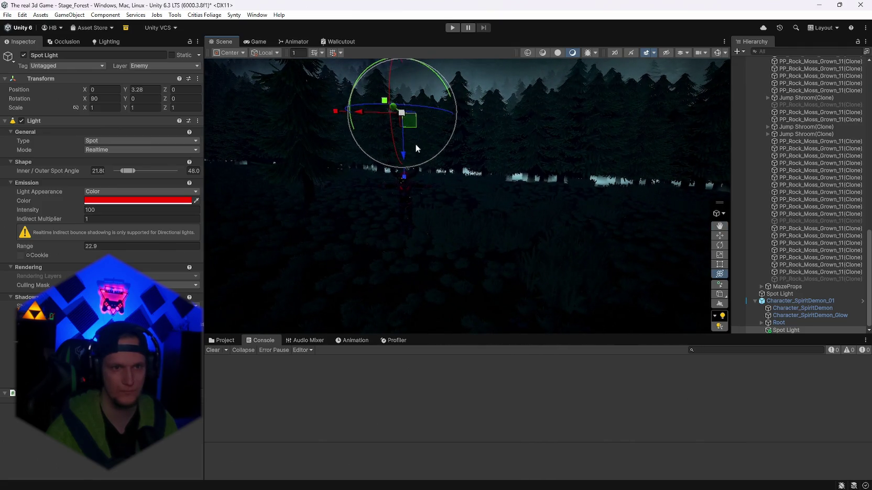
left_click_drag(404, 144, 425, 208)
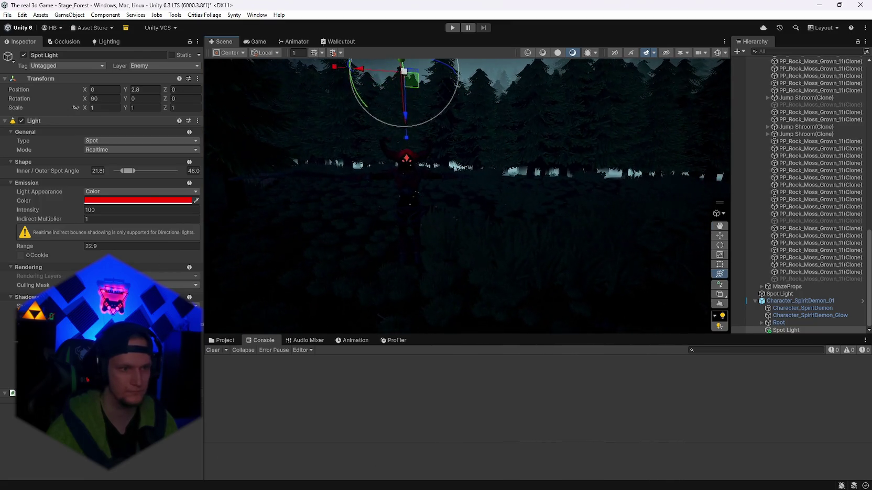
Step: Pick a layer option in the Spot Light's Culling Mask, then select the FX_Fog_01 (5) fog object
left_click(141, 284)
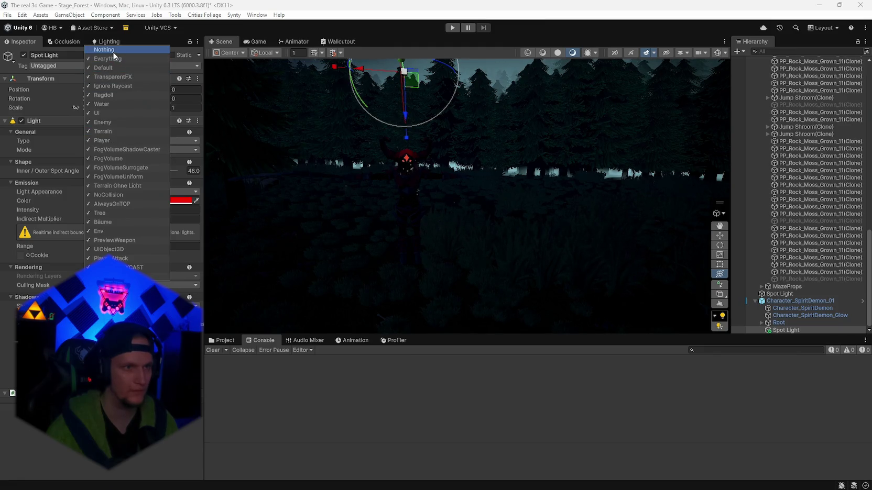
left_click(103, 124)
mouse_move(506, 195)
left_mouse_down()
mouse_move(545, 192)
mouse_move(312, 242)
left_mouse_up()
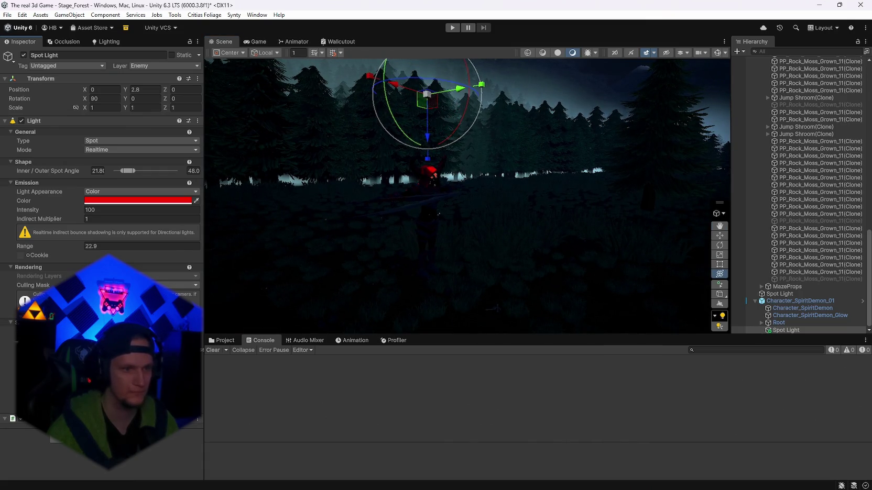
mouse_move(435, 215)
left_mouse_down()
mouse_move(521, 317)
mouse_move(490, 265)
mouse_move(672, 274)
mouse_move(405, 249)
mouse_move(461, 220)
left_mouse_up()
left_click(490, 188)
Step: Slide the Spirit Demon to X -6062.7 and raise its spot light to Y 3.2
left_click_drag(490, 187, 490, 214)
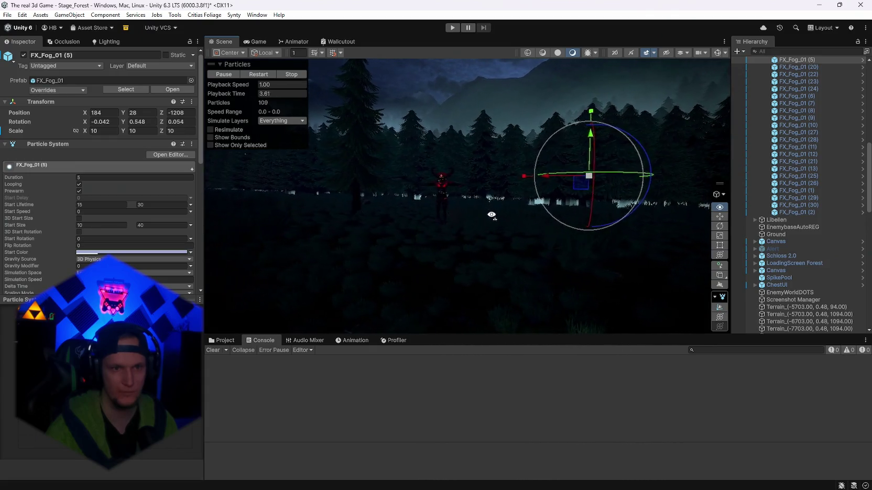
scroll(786, 288, "down", 20)
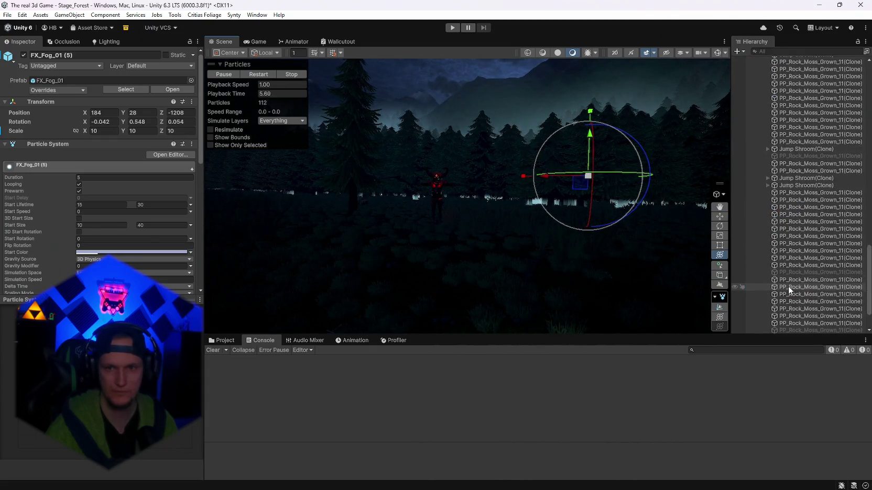
double_click(777, 301)
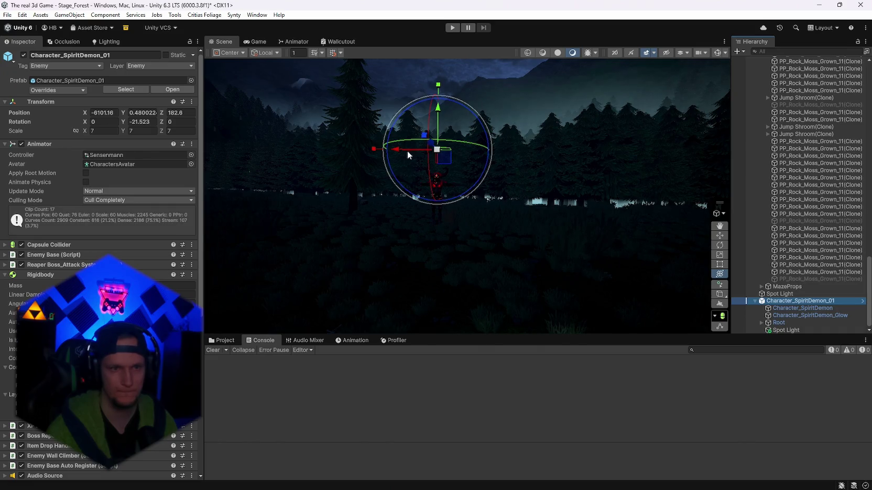
mouse_move(407, 151)
left_mouse_down()
mouse_move(466, 159)
mouse_move(225, 168)
left_mouse_up()
left_click(786, 330)
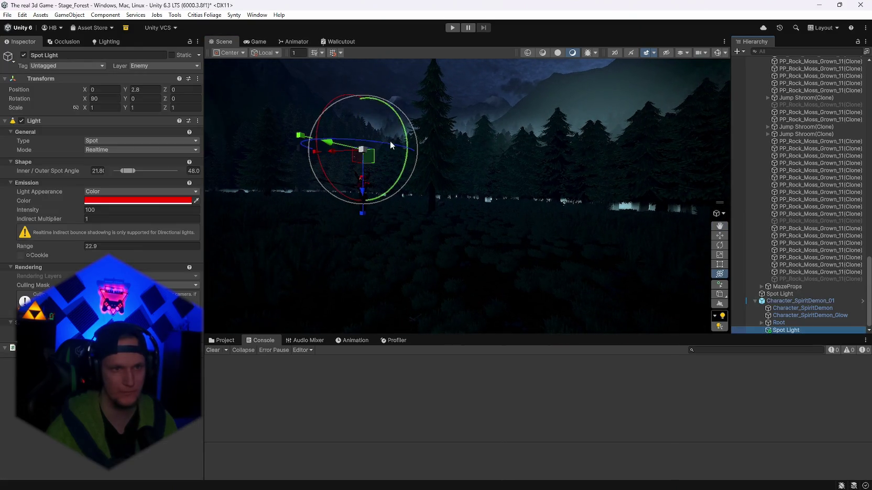
left_click_drag(362, 183, 367, 178)
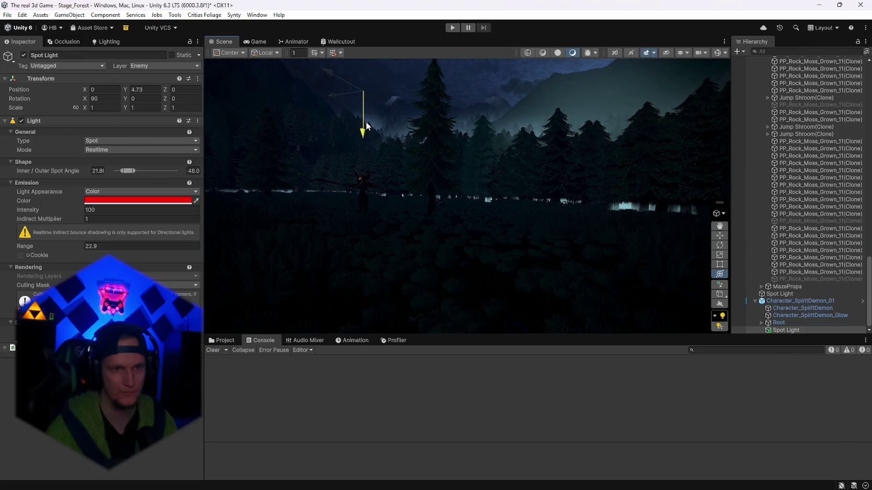
left_click_drag(373, 174, 374, 176)
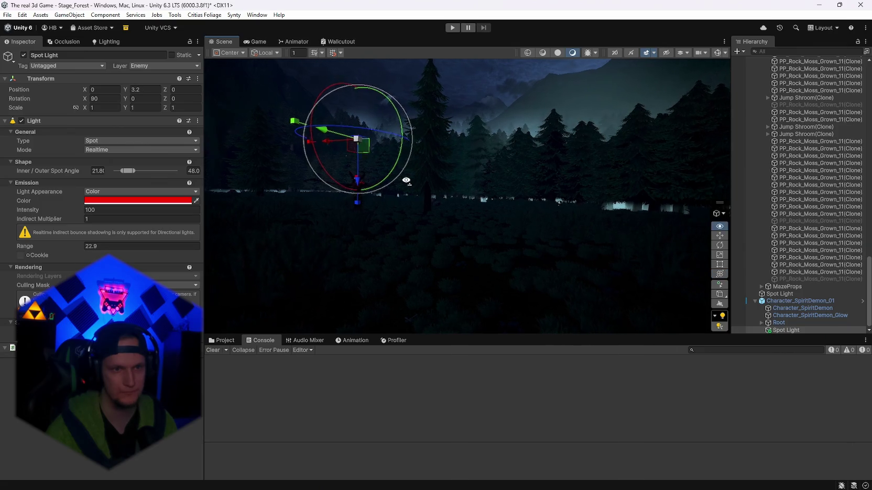
Step: Rotate the demon about its vertical axis and Apply All its prefab overrides
left_click(800, 302)
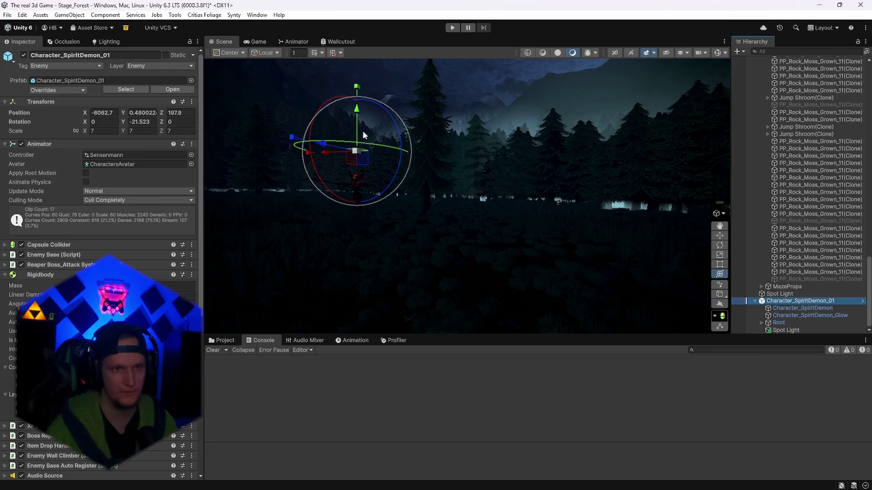
mouse_move(352, 146)
left_mouse_down()
mouse_move(589, 163)
mouse_move(309, 256)
mouse_move(448, 250)
mouse_move(617, 266)
mouse_move(200, 235)
mouse_move(376, 237)
left_mouse_up()
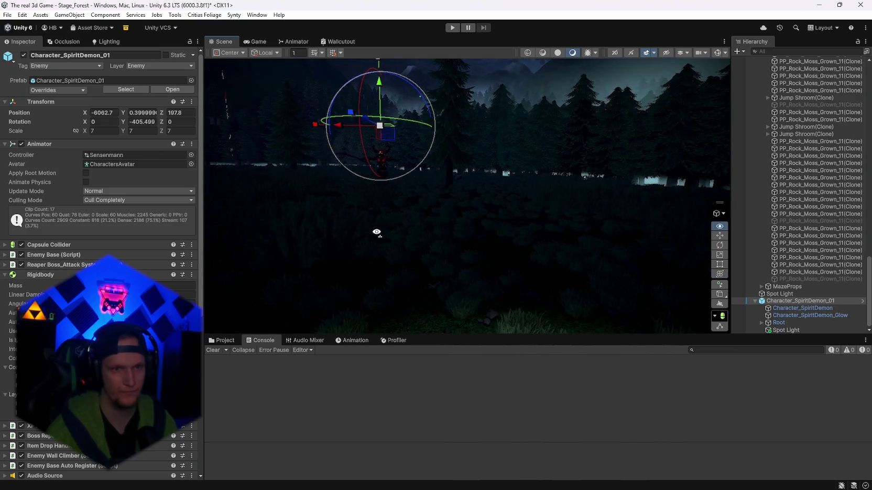
left_click(77, 91)
left_click(136, 145)
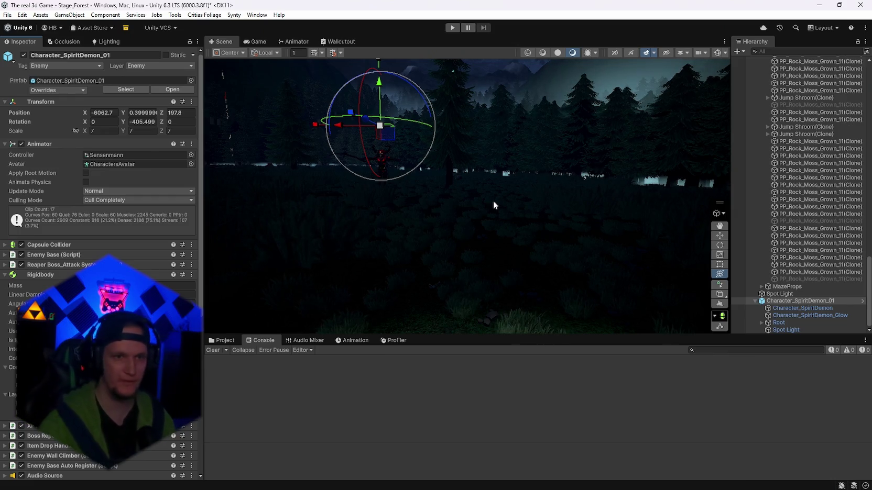
mouse_move(493, 202)
left_mouse_down("alt")
mouse_move(462, 199)
mouse_move(455, 187)
mouse_move(479, 223)
mouse_move(637, 200)
mouse_move(679, 266)
mouse_move(578, 271)
mouse_move(658, 278)
mouse_move(705, 270)
mouse_move(533, 257)
mouse_move(547, 258)
left_mouse_up("alt")
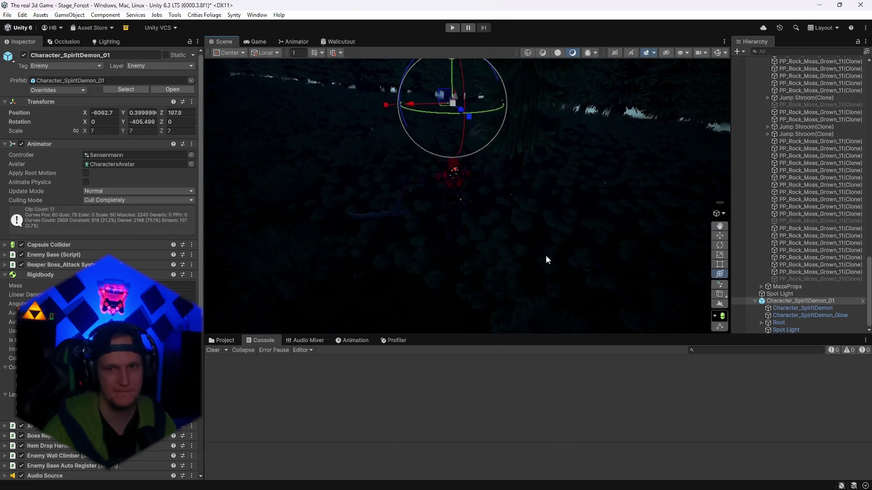
left_click(783, 330)
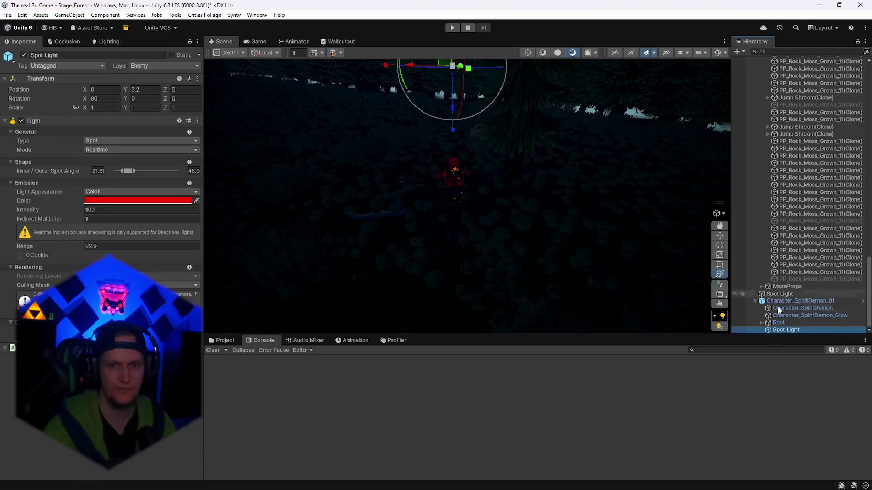
Step: Expand the Root, Hips and UpperLeg_R bones under the demon and select SM_Wep_SpiritDemon_01
left_click(760, 323)
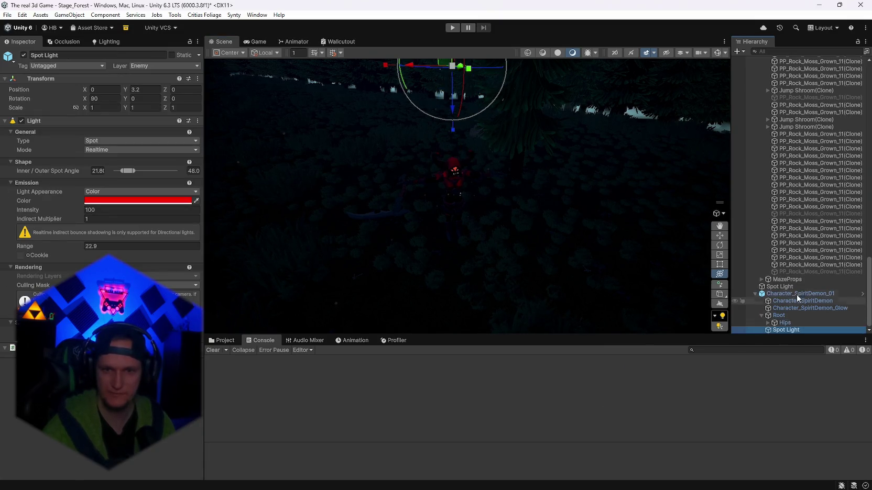
left_click(768, 324)
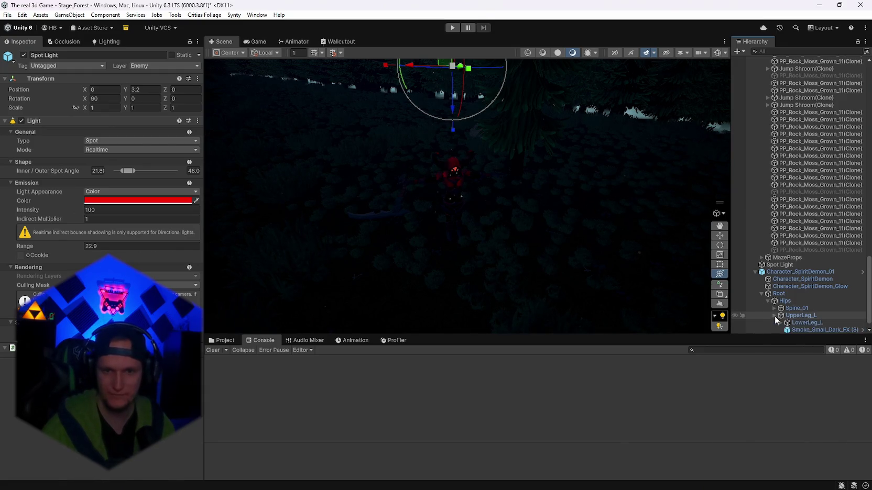
left_click(774, 323)
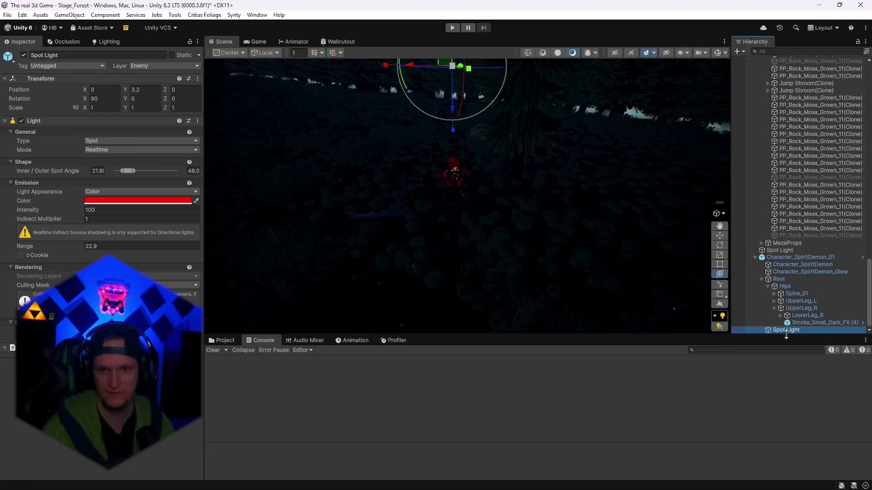
left_click(774, 293)
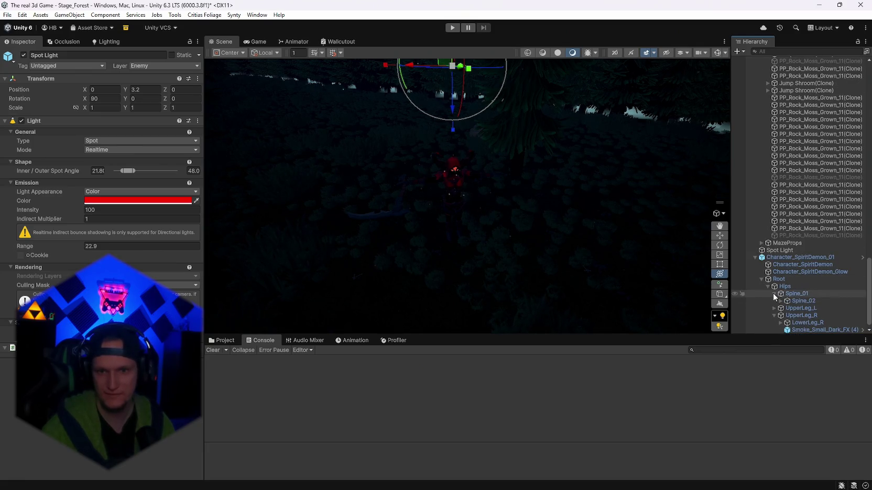
left_click(773, 294)
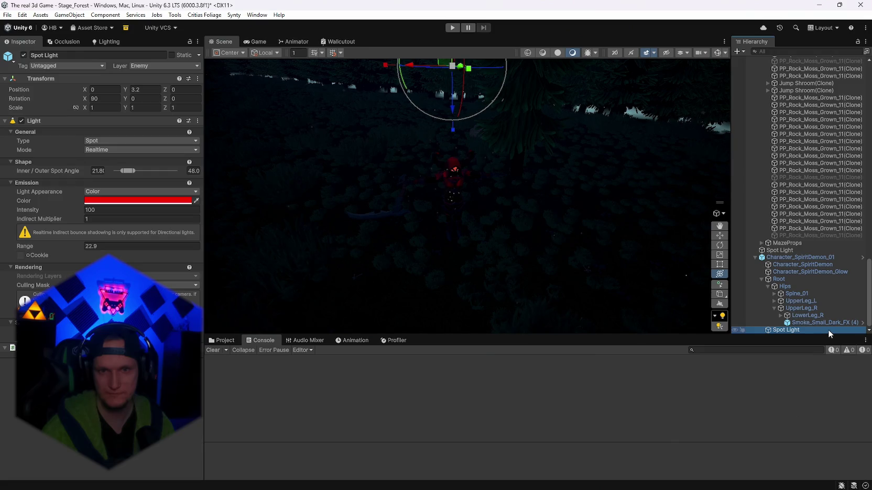
left_click(392, 210)
left_click(395, 212)
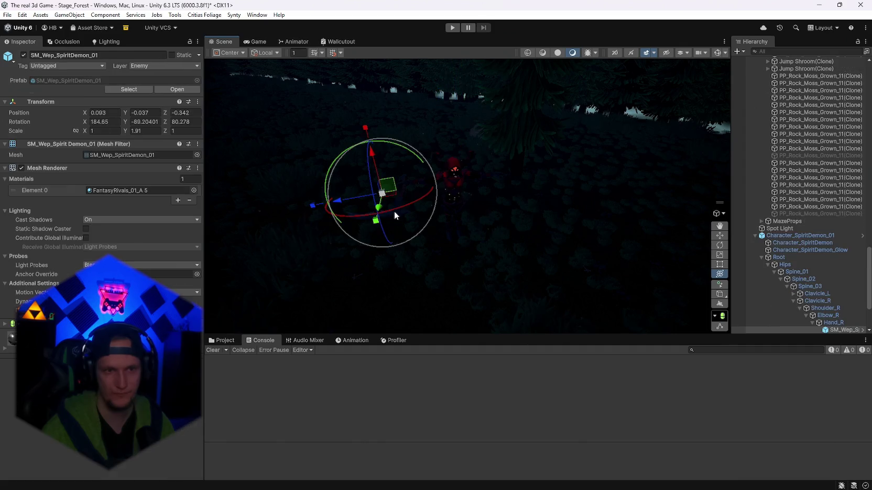
Step: Select the Spot Light under Hand_R and enter 0 in its Position X, Y and Z fields
scroll(786, 293, "down", 3)
left_click(843, 283)
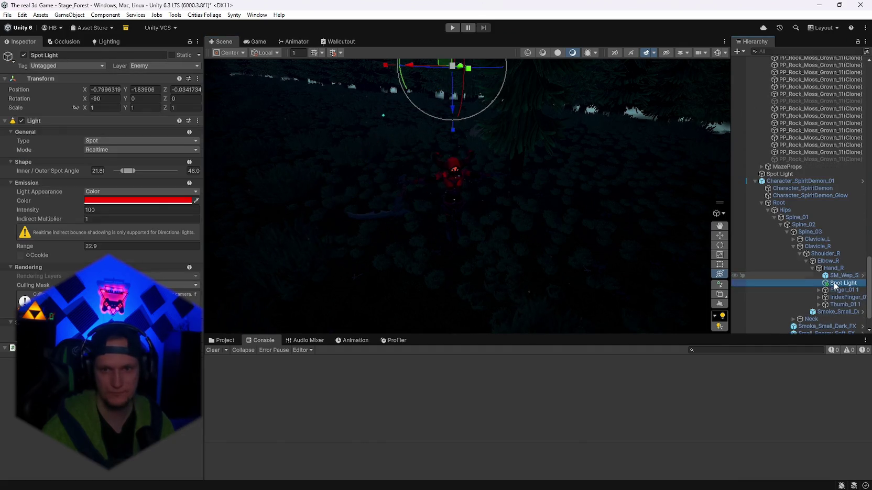
left_click(111, 89)
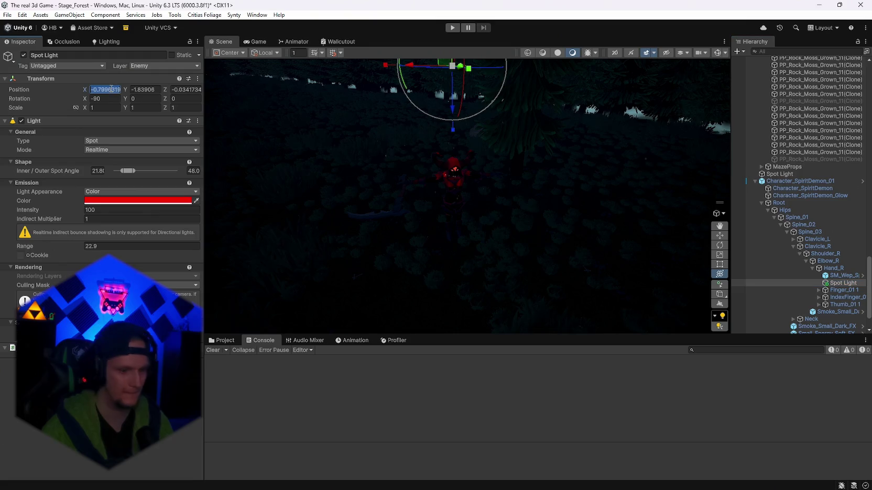
type("0")
key("Tab")
type("0")
key("Tab")
type("0")
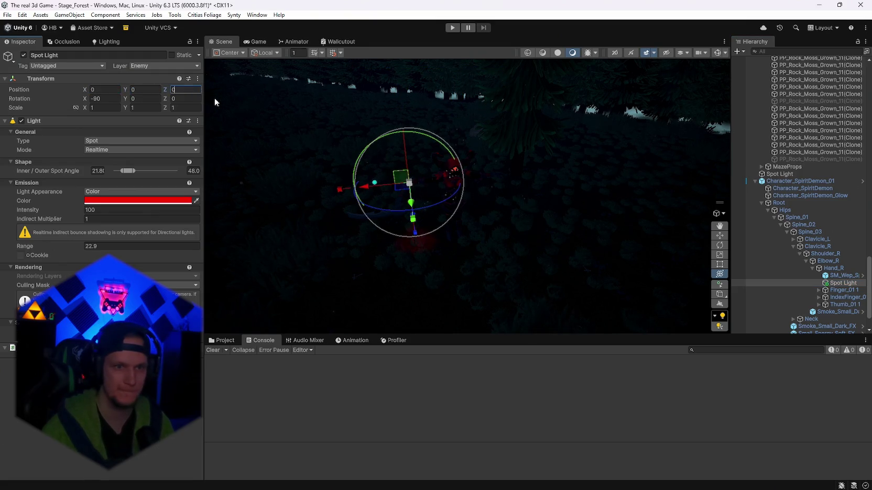
Step: Undo a trial rotation of the light, then select the weapon and open its Tag dropdown
mouse_move(416, 221)
left_mouse_down()
mouse_move(519, 229)
mouse_move(457, 196)
mouse_move(542, 236)
left_mouse_up()
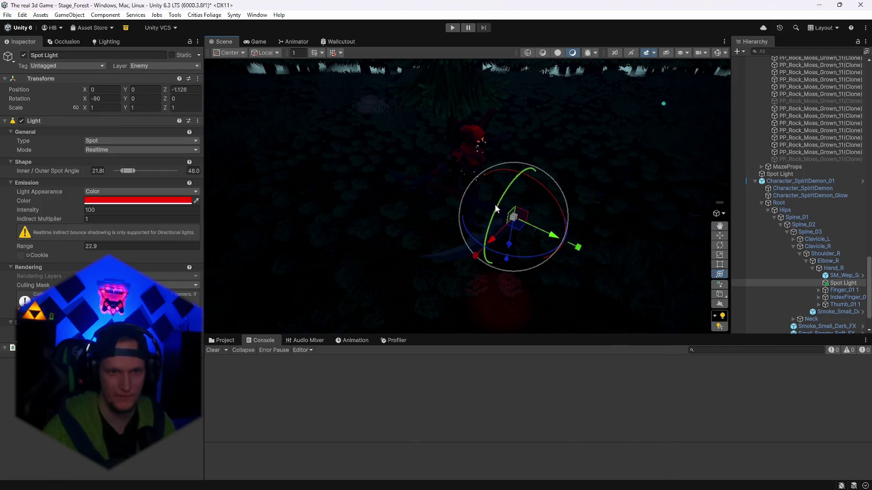
mouse_move(496, 208)
left_mouse_down()
mouse_move(585, 162)
mouse_move(827, 133)
mouse_move(17, 180)
left_mouse_up()
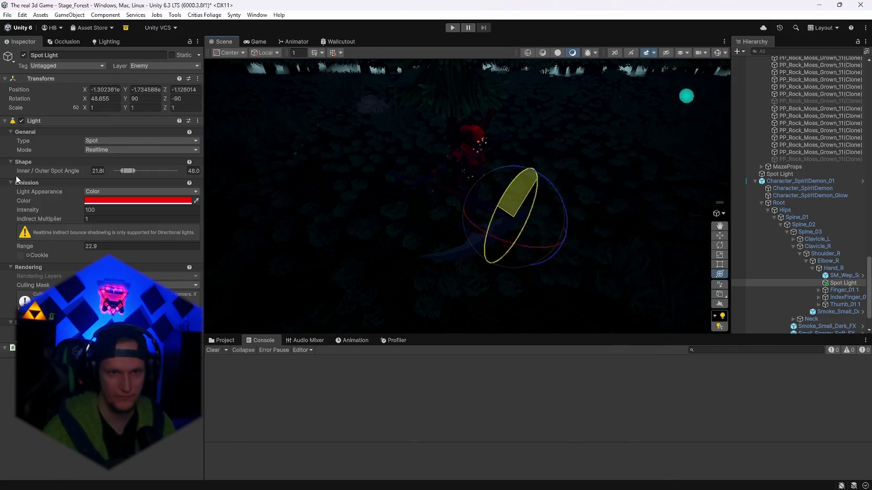
key("ctrl+z")
left_click_drag(634, 207, 216, 249)
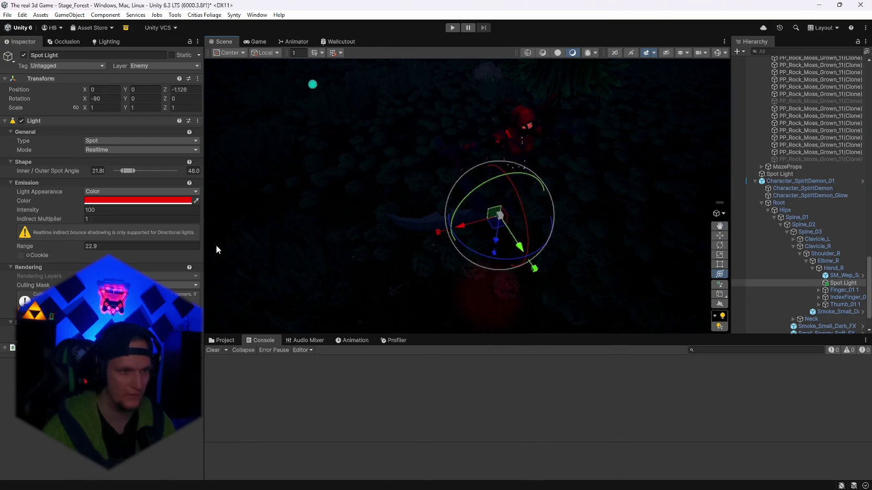
left_click(425, 231)
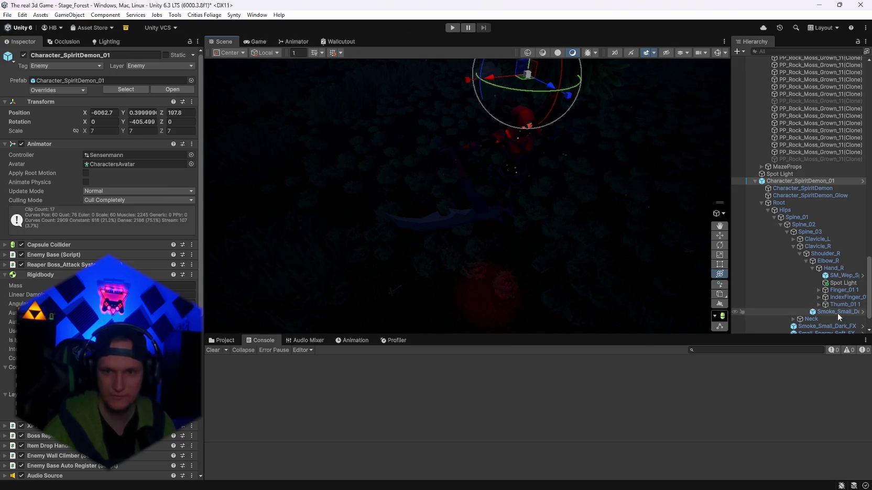
left_click(838, 276)
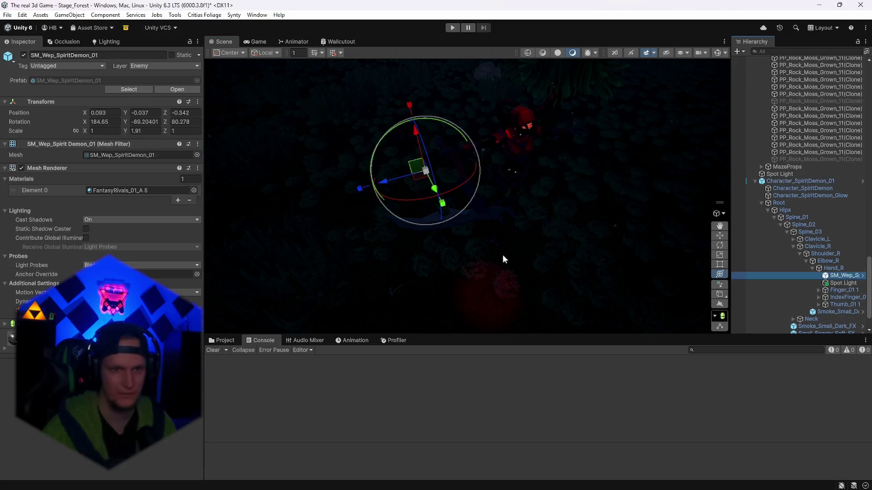
left_click(71, 66)
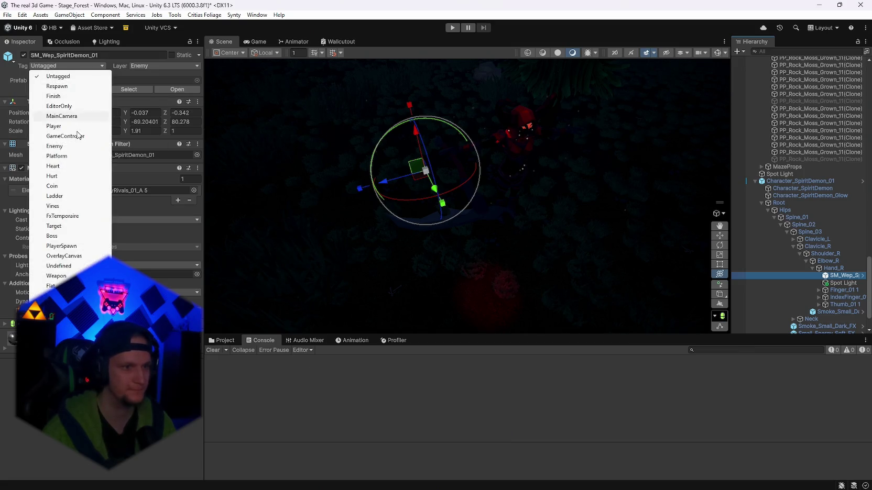
left_click(60, 146)
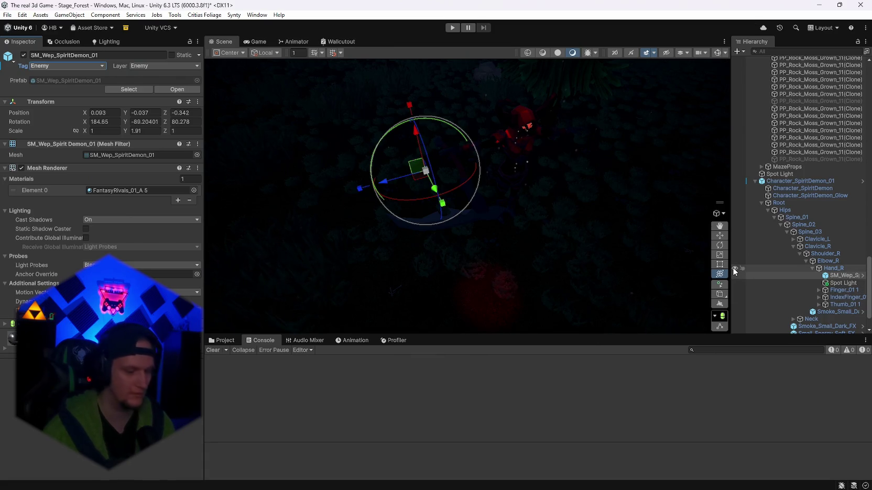
key("ctrl+z")
left_click(841, 283)
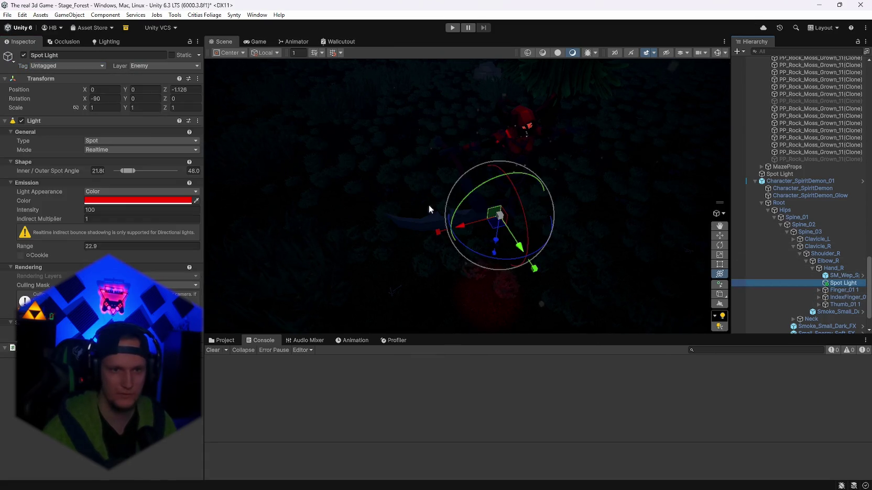
Step: Shift, tilt and rotate the red Spot Light so it points forward along the weapon
mouse_move(498, 194)
left_mouse_down()
mouse_move(511, 220)
mouse_move(493, 232)
mouse_move(507, 216)
left_mouse_up()
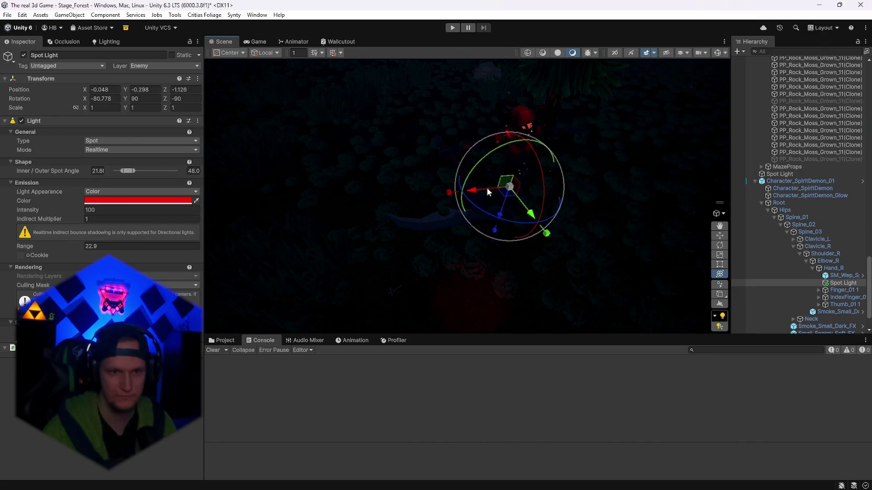
mouse_move(488, 188)
left_mouse_down()
mouse_move(441, 191)
mouse_move(486, 200)
left_mouse_up()
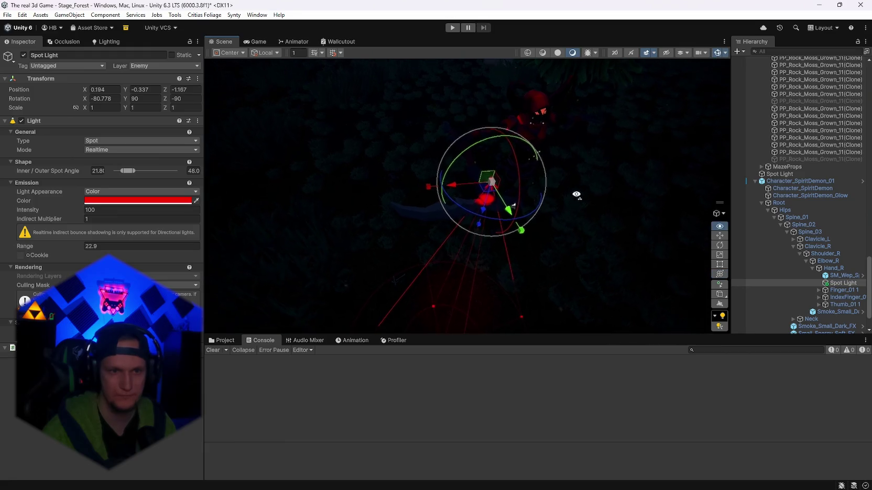
left_click_drag(491, 167, 487, 177)
left_click_drag(469, 142, 656, 148)
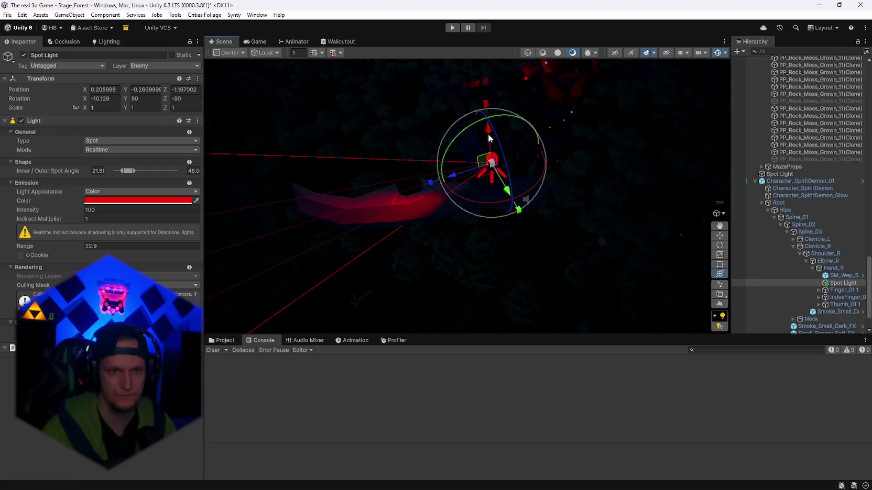
mouse_move(488, 134)
left_mouse_down()
mouse_move(493, 150)
mouse_move(495, 139)
left_mouse_up()
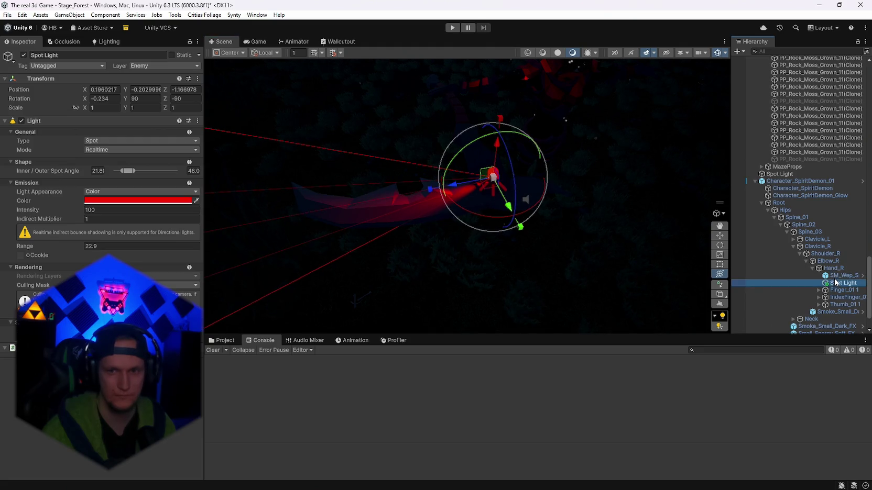
Step: Parent the Spot Light to SM_Wep_SpiritDemon_01 and settle it at Y 0.316, X rotation -28.33
left_click_drag(836, 279, 837, 276)
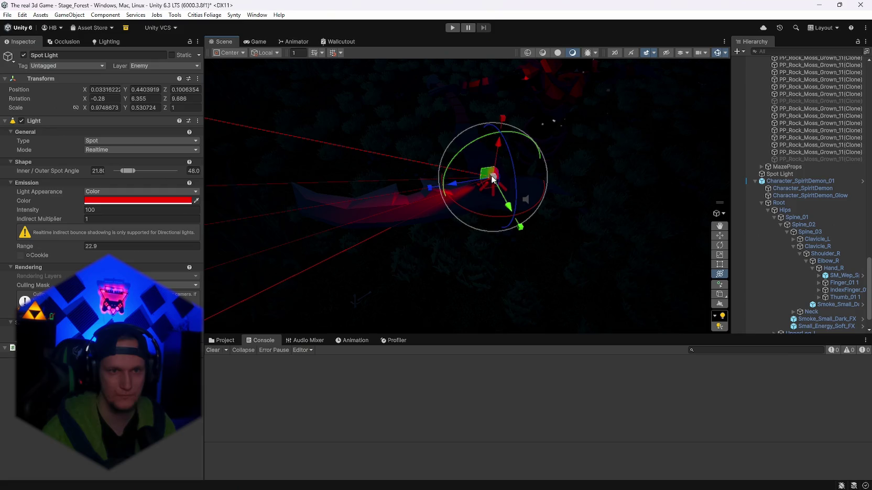
mouse_move(508, 208)
left_mouse_down()
mouse_move(525, 199)
mouse_move(525, 212)
mouse_move(550, 170)
mouse_move(506, 191)
left_mouse_up()
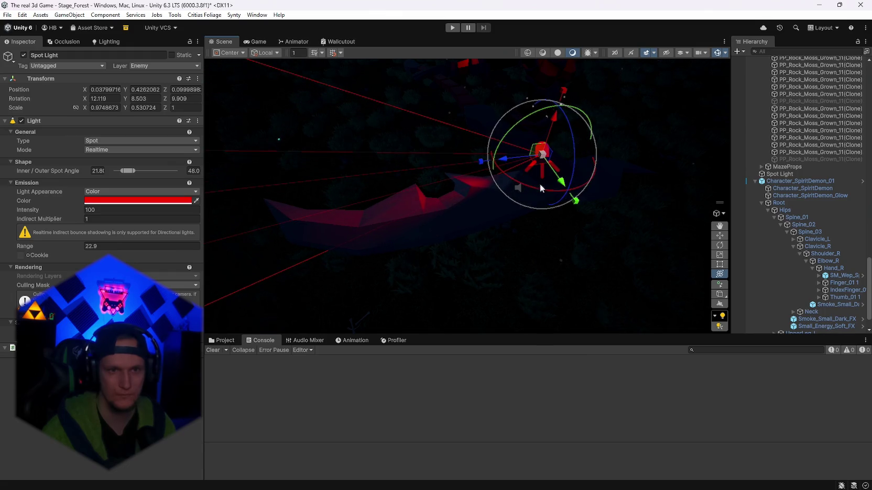
mouse_move(526, 226)
left_mouse_down()
mouse_move(383, 249)
mouse_move(157, 131)
mouse_move(38, 24)
mouse_move(105, 62)
mouse_move(272, 126)
left_mouse_up()
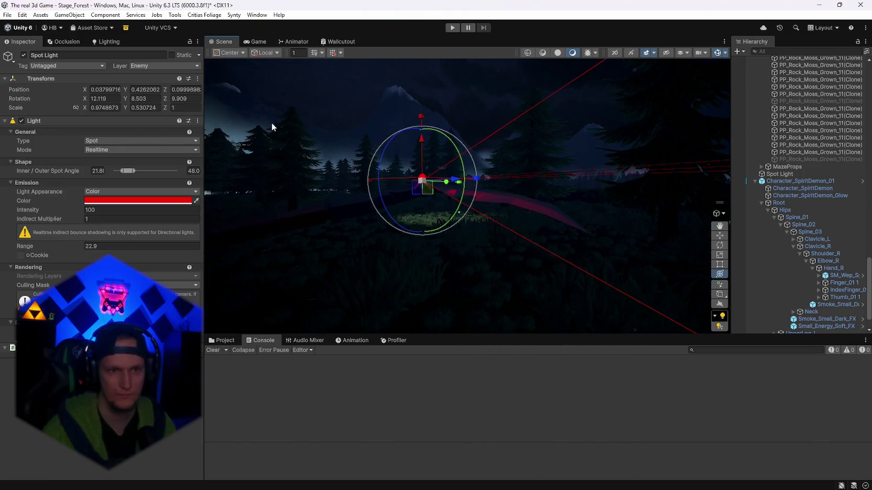
left_click_drag(421, 144, 420, 154)
mouse_move(442, 193)
left_mouse_down()
mouse_move(491, 220)
mouse_move(537, 294)
mouse_move(455, 248)
left_mouse_up()
left_click_drag(410, 181, 414, 192)
mouse_move(421, 235)
left_mouse_down()
mouse_move(447, 228)
mouse_move(438, 247)
mouse_move(457, 222)
mouse_move(681, 161)
mouse_move(670, 162)
mouse_move(694, 168)
left_mouse_up()
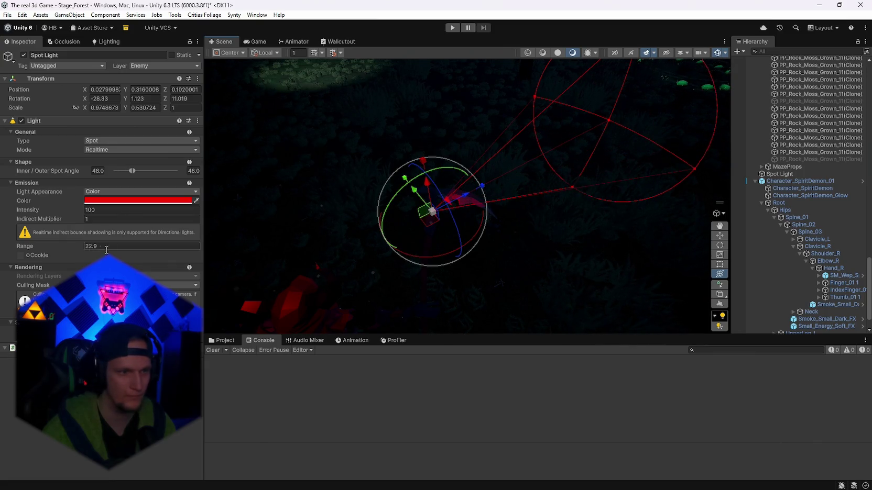
Step: Set the weapon spot light's Range to 10 and Outer Spot Angle to 127.1
left_click(107, 249)
type("1")
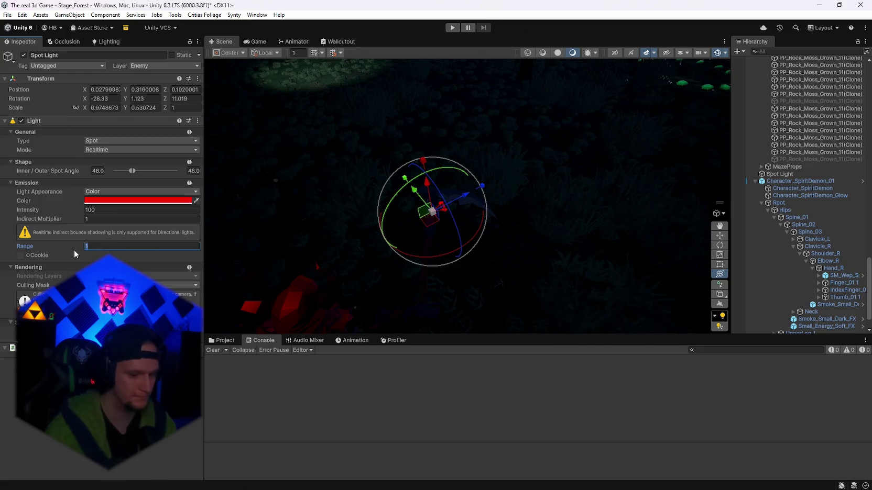
type("0")
left_click_drag(463, 242, 529, 232)
left_click_drag(132, 171, 160, 171)
mouse_move(472, 152)
left_mouse_down()
mouse_move(510, 148)
mouse_move(208, 138)
mouse_move(349, 152)
mouse_move(436, 144)
mouse_move(532, 189)
mouse_move(460, 222)
mouse_move(468, 209)
left_mouse_up()
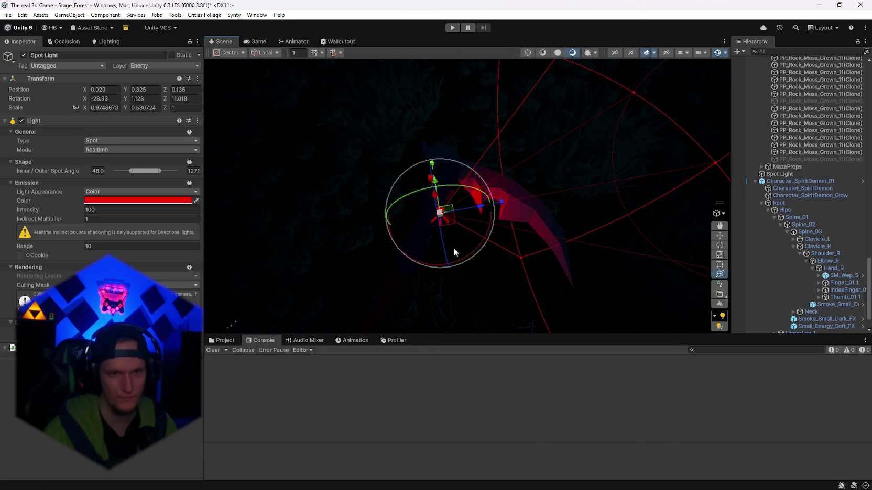
Step: Rotate the spot light to aim its cone, then select the FX_Fog_01 (5) fog particle system
left_click_drag(460, 259, 465, 254)
mouse_move(518, 199)
left_mouse_down()
mouse_move(535, 175)
mouse_move(341, 149)
mouse_move(208, 116)
mouse_move(405, 189)
mouse_move(397, 164)
mouse_move(441, 134)
mouse_move(207, 63)
left_mouse_up()
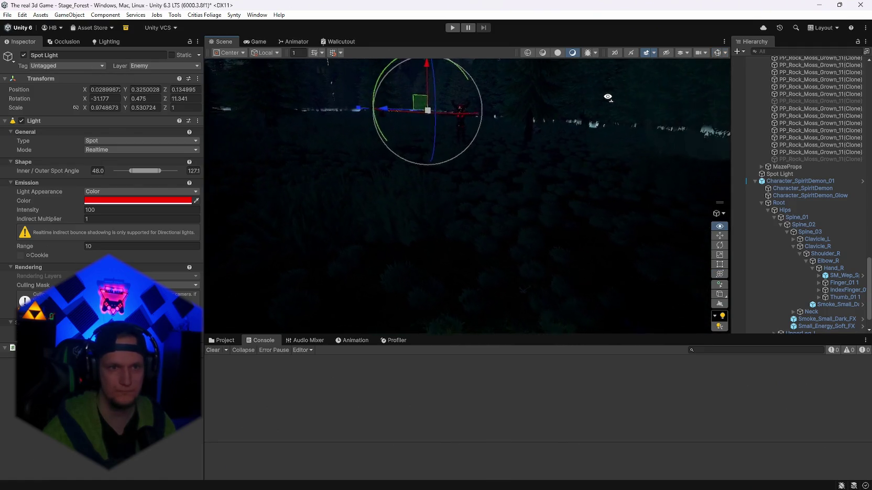
left_click(642, 100)
mouse_move(622, 110)
left_mouse_down()
mouse_move(613, 140)
mouse_move(433, 171)
mouse_move(218, 184)
left_mouse_up()
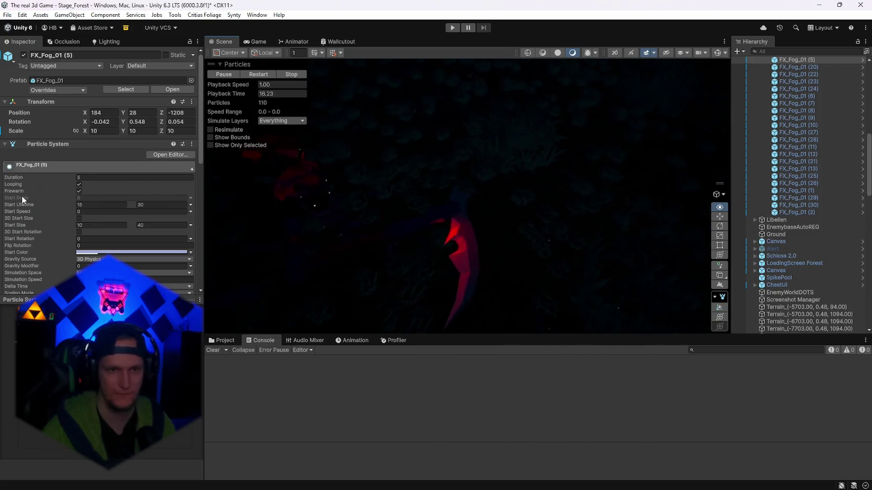
Step: Fly through the forest to the red-scythed demon and select Character_SpiritDemon_01
key("w")
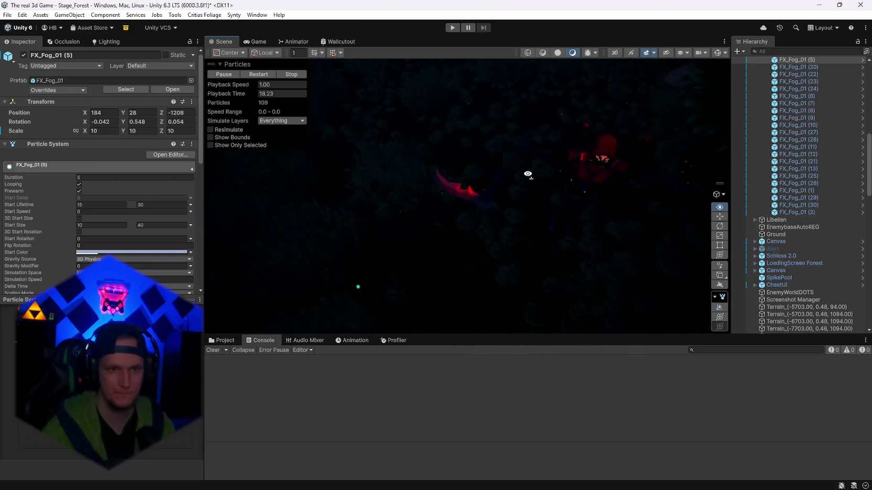
key("w")
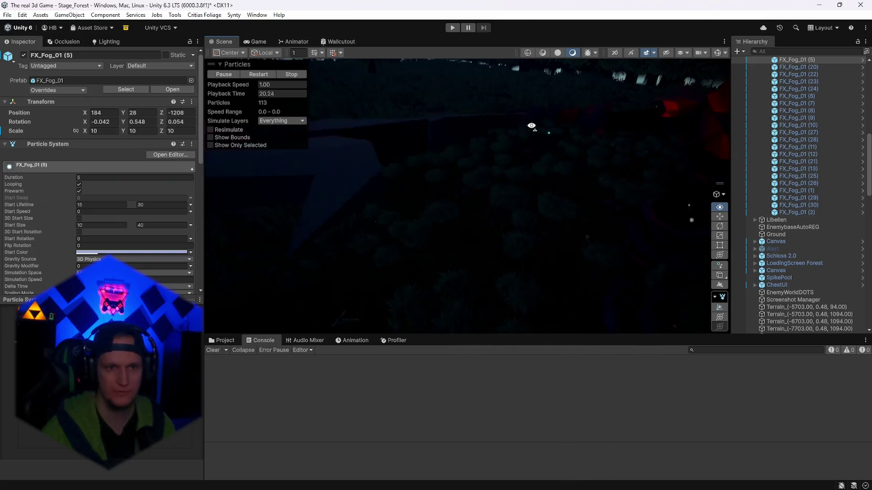
key("w")
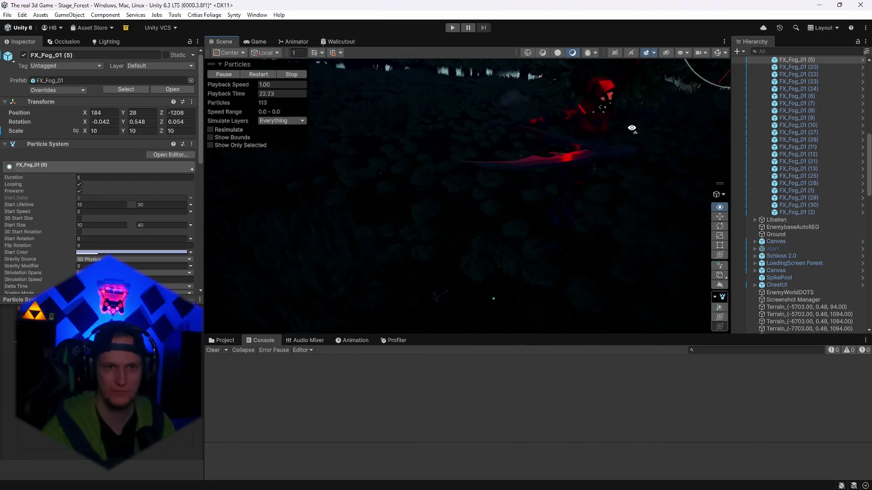
key("w")
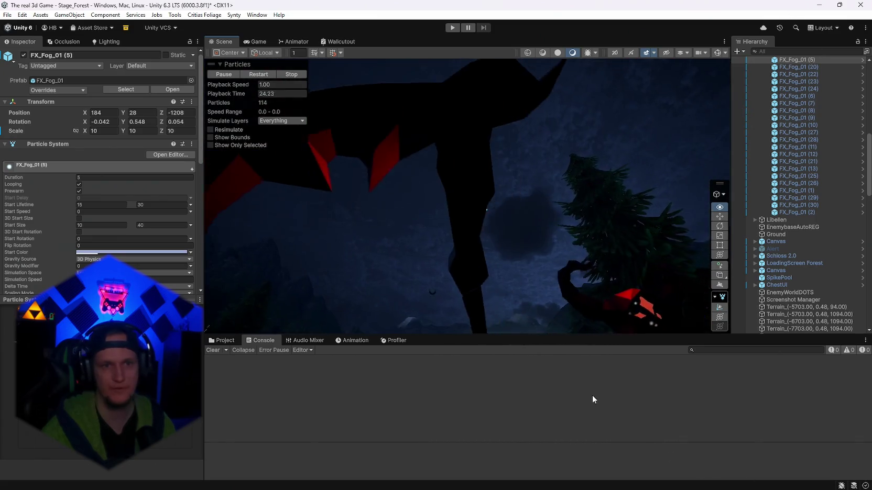
key("f")
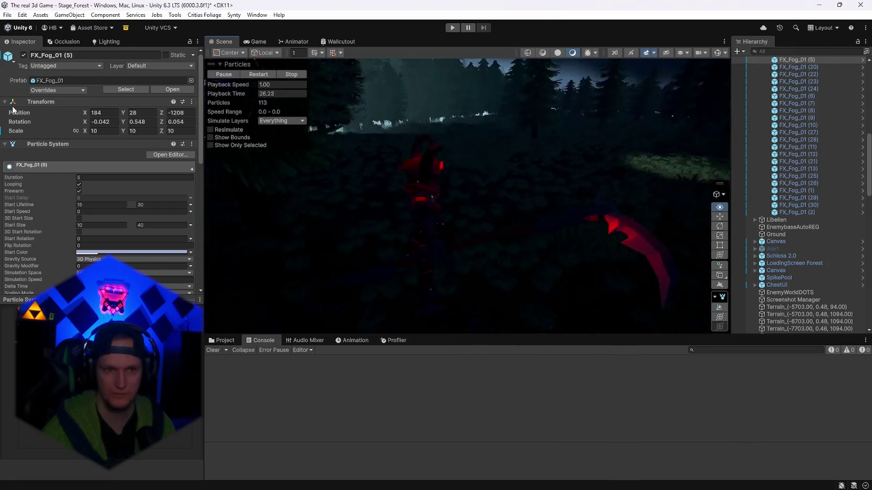
key("w")
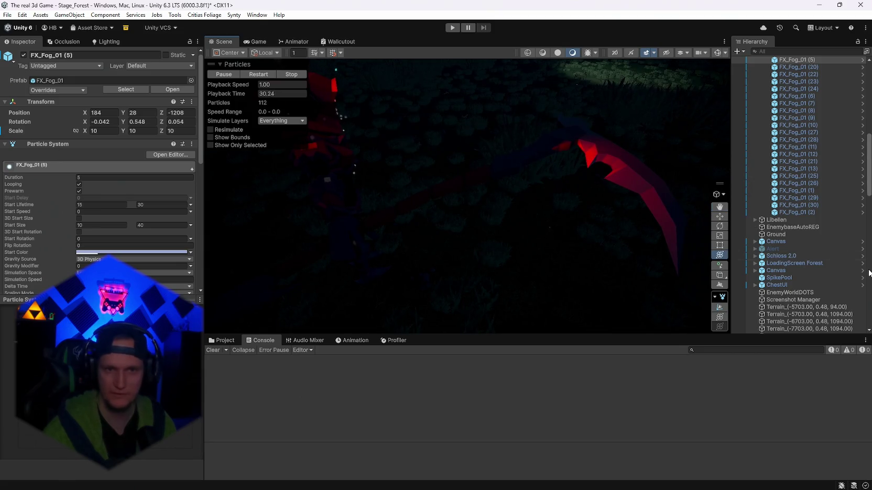
scroll(802, 238, "down", 3)
left_click(550, 146)
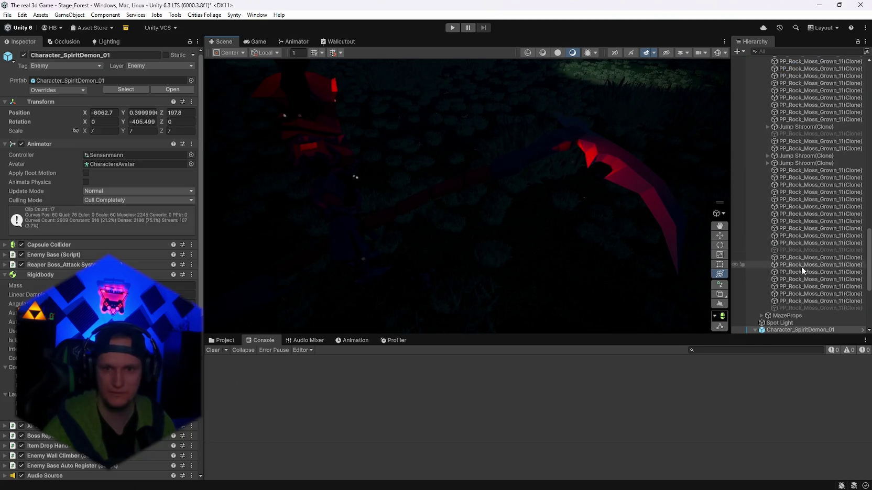
Step: Expand the demon's hierarchy to Hand_R and reveal the Spot Light under SM_Wep_SpiritDemon_01
scroll(802, 271, "down", 5)
left_click(832, 236)
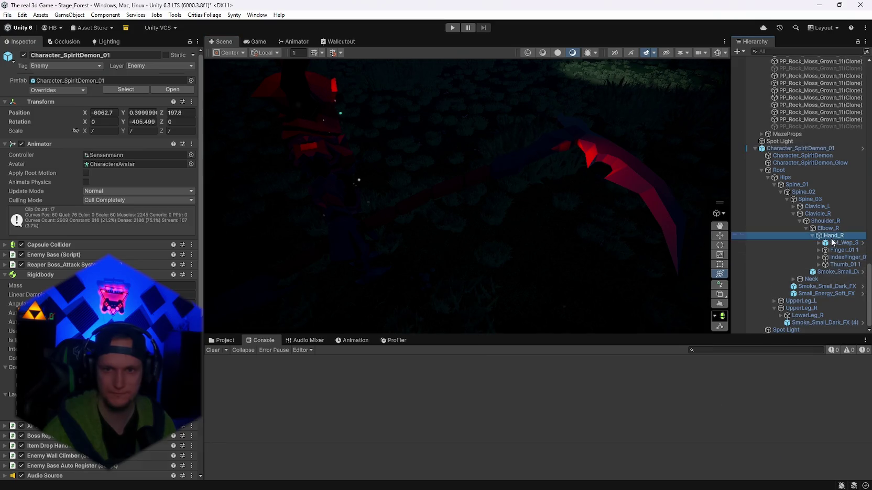
left_click(832, 243)
left_click(818, 244)
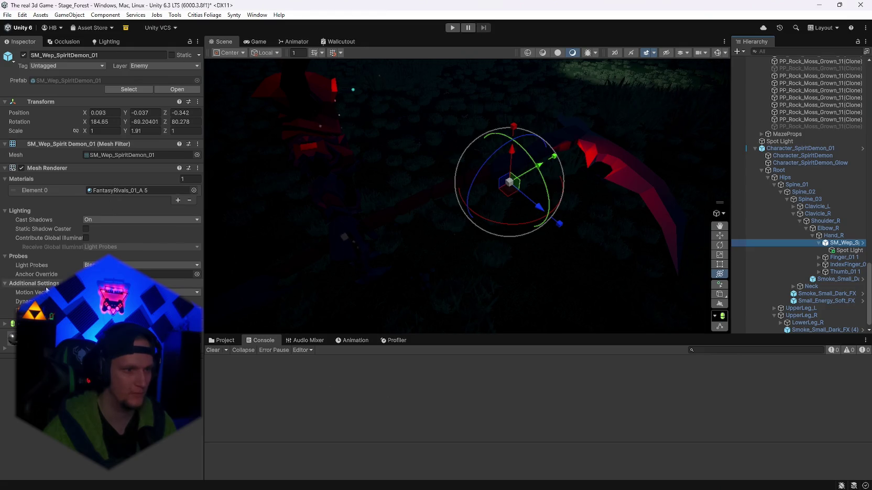
Step: Inspect the weapon material's Base Map color, then reselect Character_SpiritDemon_01
left_click(4, 349)
scroll(5, 351, "down", 3)
scroll(11, 351, "down", 4)
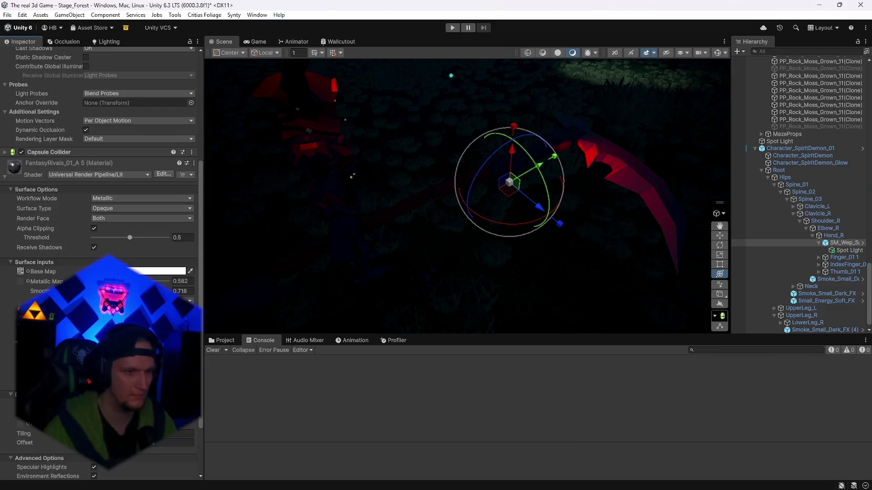
left_click(157, 271)
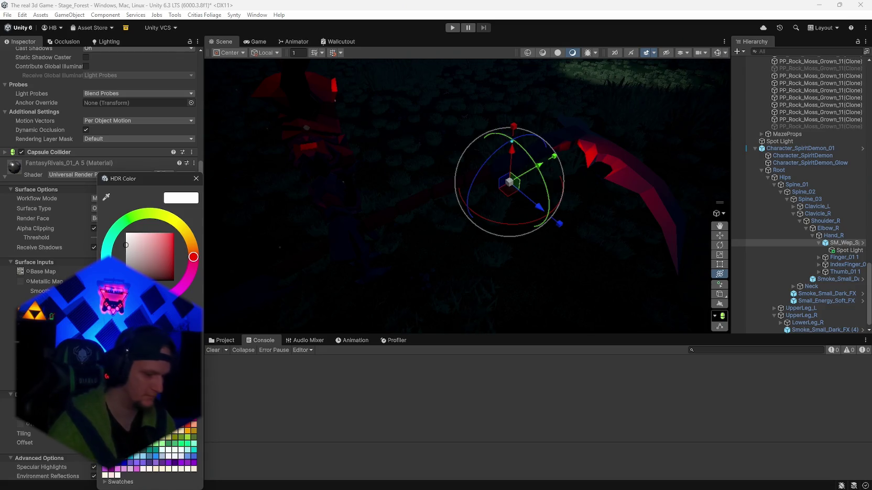
mouse_move(466, 256)
left_mouse_down()
mouse_move(496, 220)
mouse_move(335, 220)
mouse_move(321, 201)
mouse_move(544, 179)
mouse_move(358, 151)
left_mouse_up()
key("f")
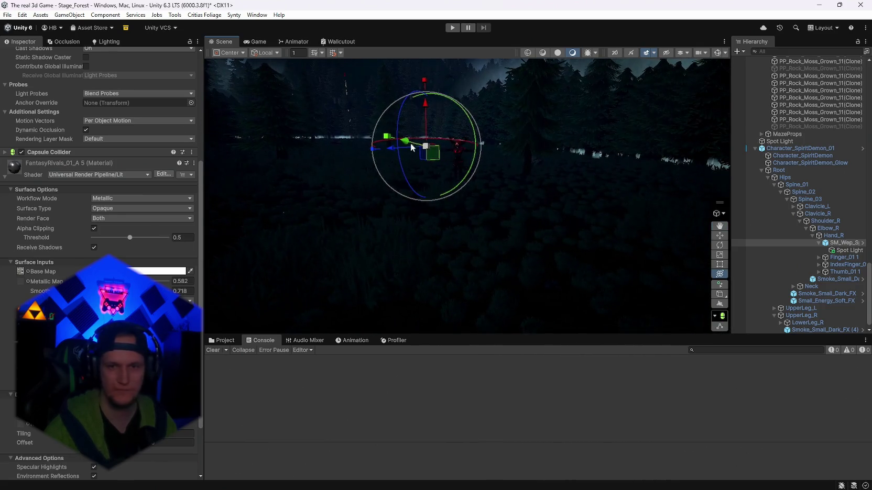
left_click(780, 152)
scroll(145, 156, "up", 5)
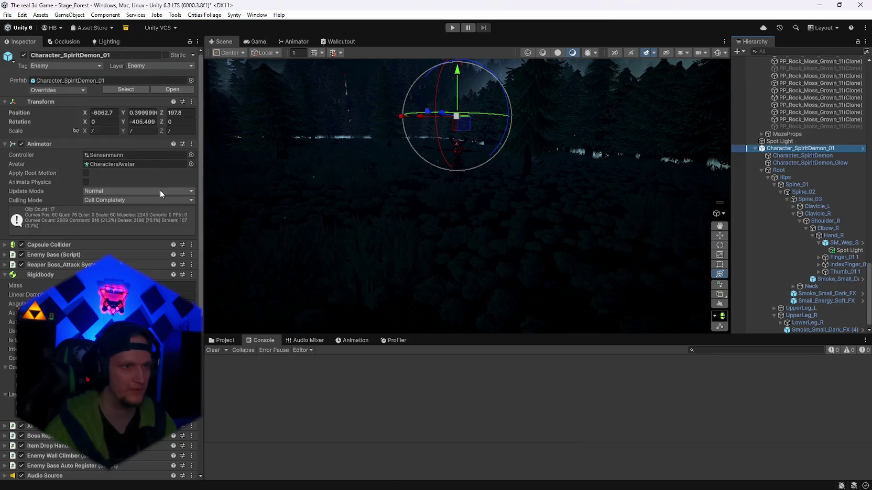
left_click(63, 90)
left_click(261, 215)
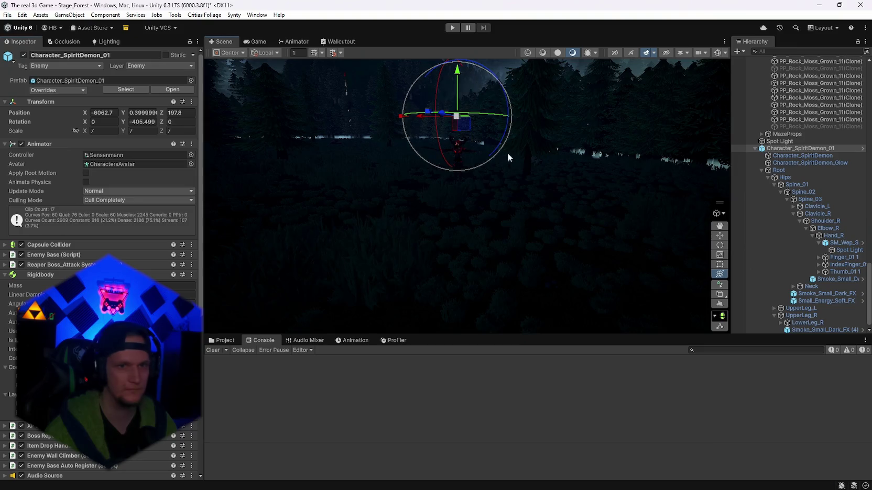
left_click(788, 151)
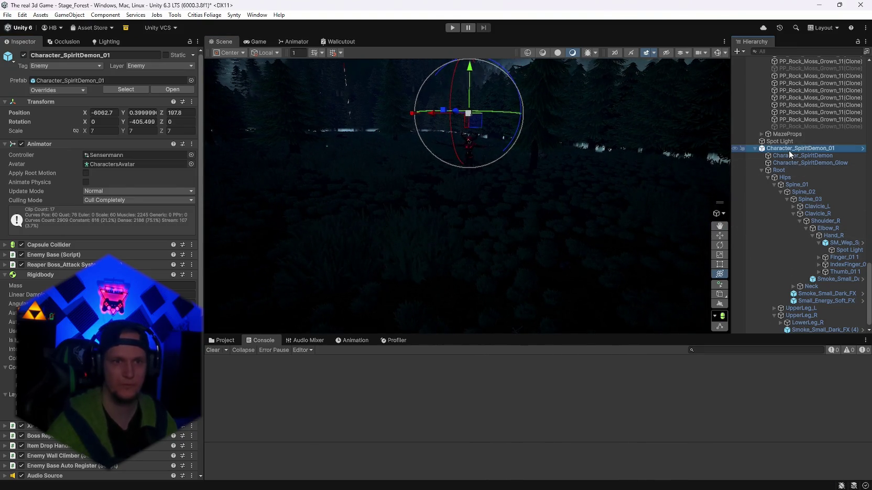
key("Delete")
mouse_move(587, 199)
left_mouse_down()
mouse_move(624, 323)
mouse_move(681, 279)
mouse_move(552, 243)
mouse_move(537, 185)
left_mouse_up()
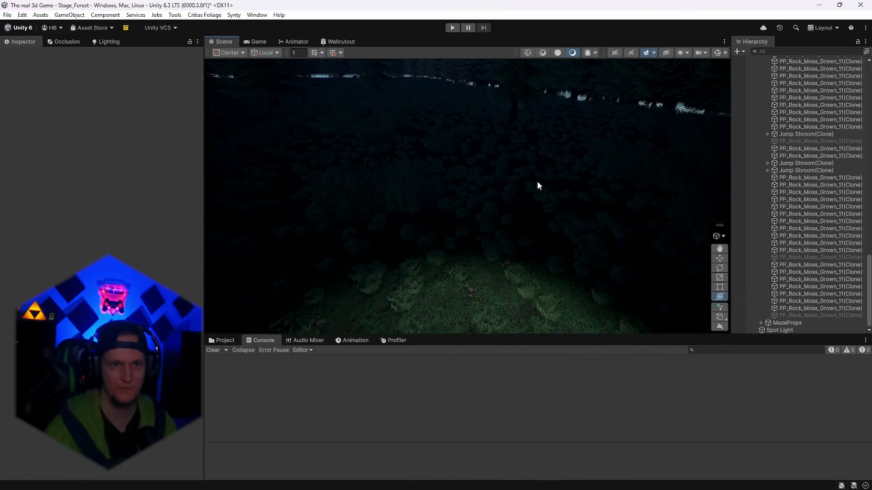
key("ctrl+z")
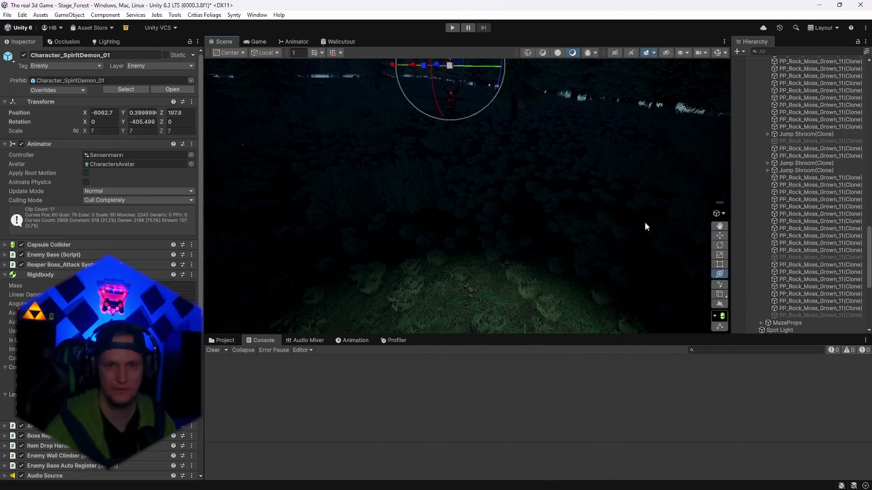
left_click(780, 164)
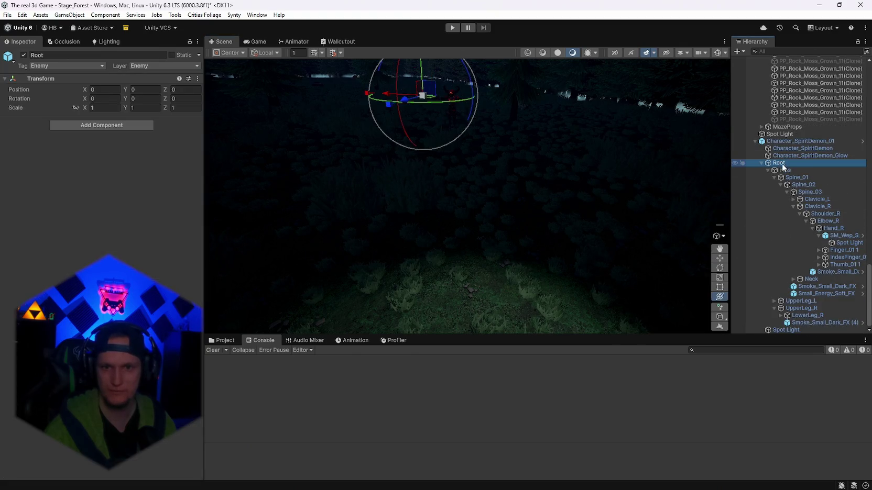
left_click(776, 142)
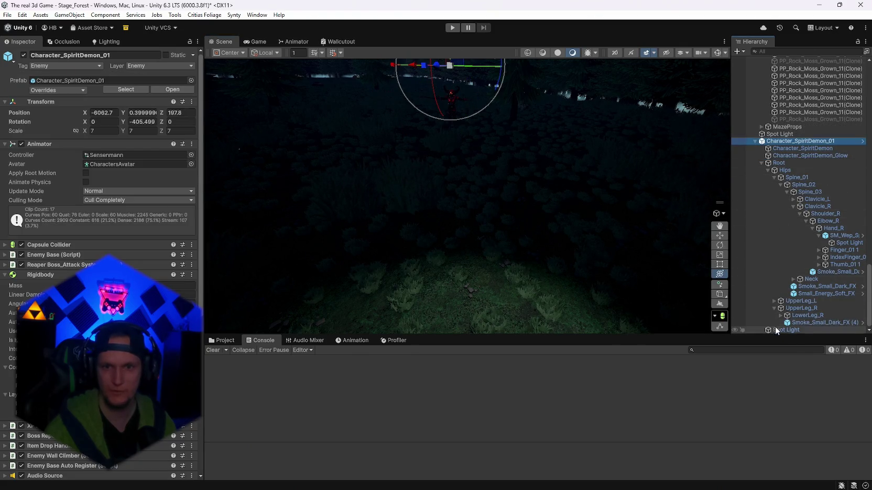
left_click(775, 328)
left_click_drag(775, 144, 776, 144)
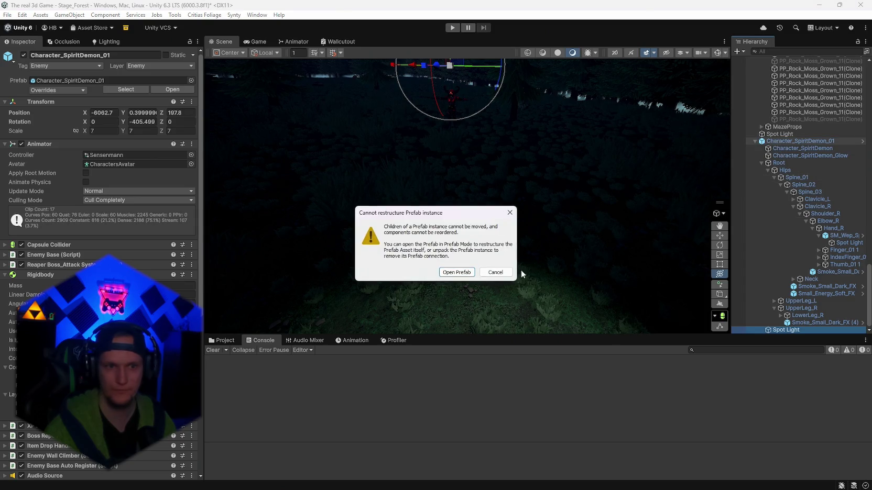
left_click(457, 273)
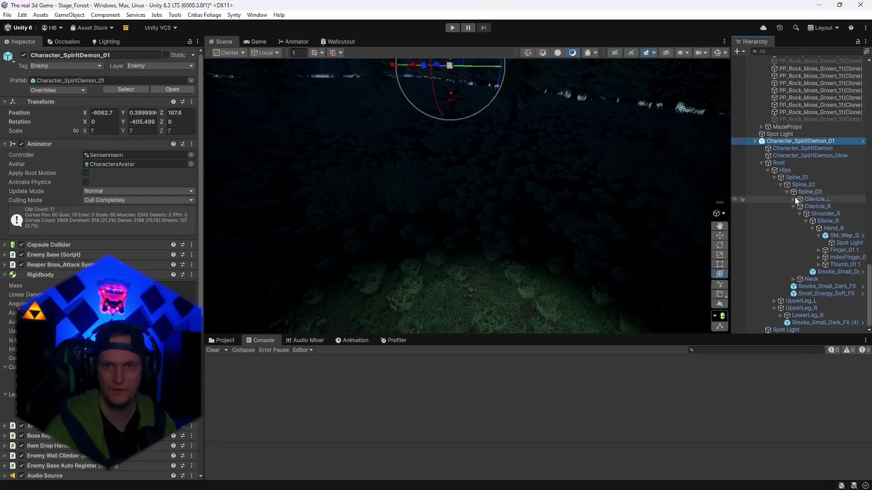
left_click(771, 134)
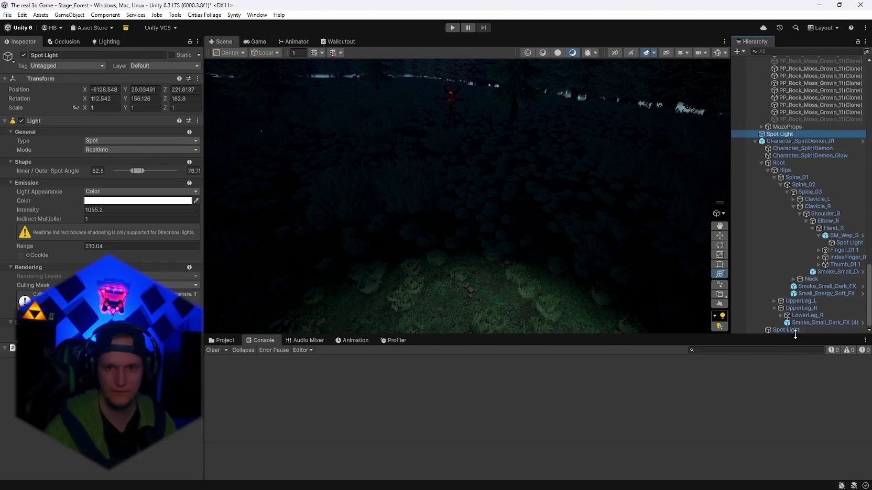
left_click(784, 330)
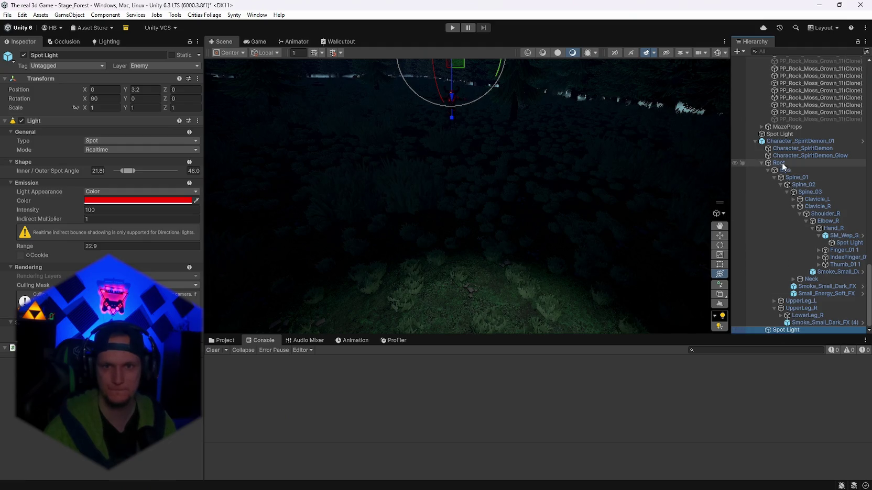
mouse_move(782, 330)
left_mouse_down()
mouse_move(780, 167)
mouse_move(786, 186)
left_mouse_up()
left_click(455, 271)
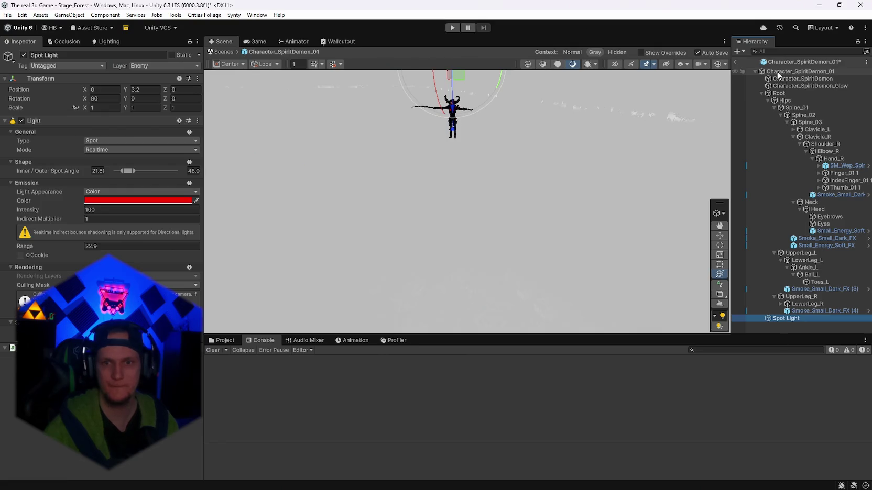
left_click(736, 61)
left_click(755, 141)
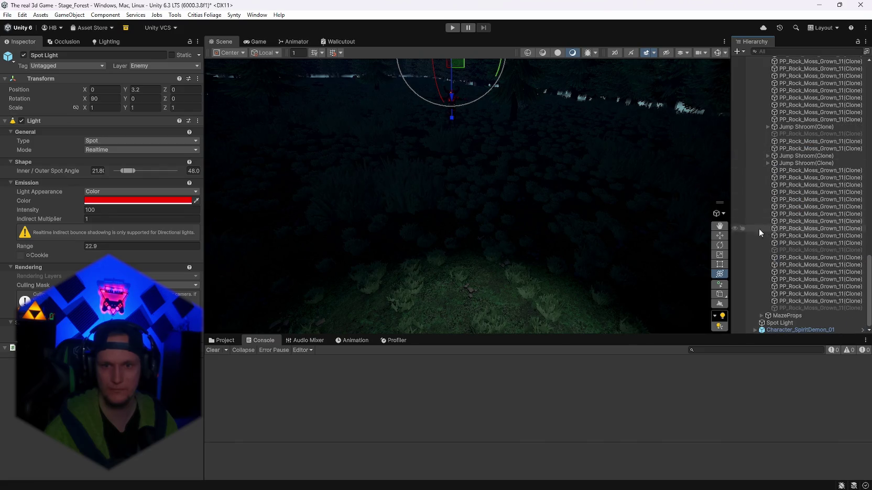
left_click(762, 329)
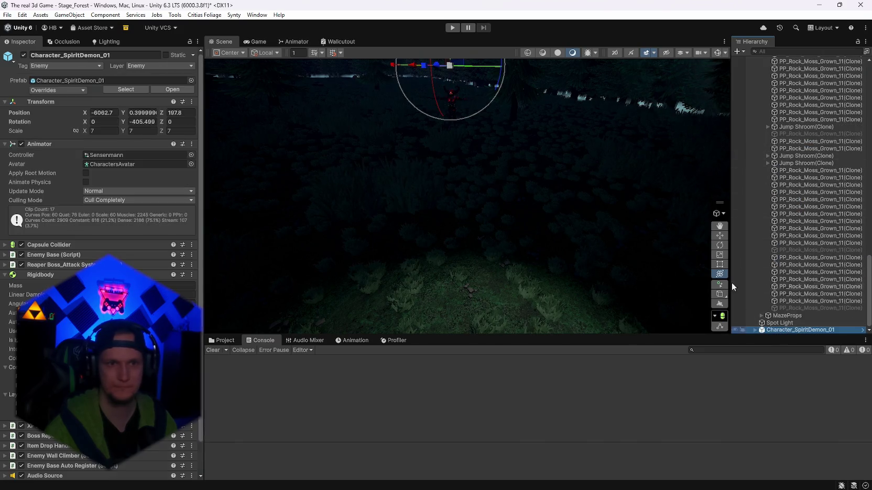
mouse_move(436, 65)
left_mouse_down()
mouse_move(330, 98)
mouse_move(423, 71)
mouse_move(504, 119)
left_mouse_up()
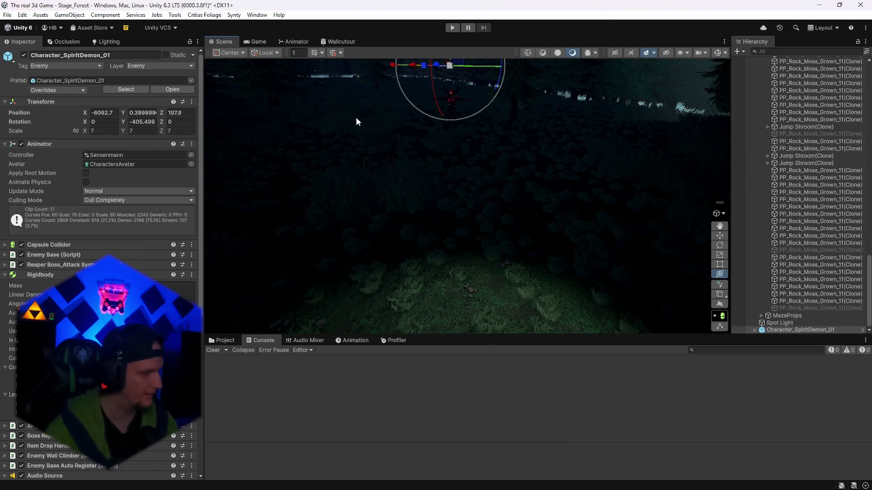
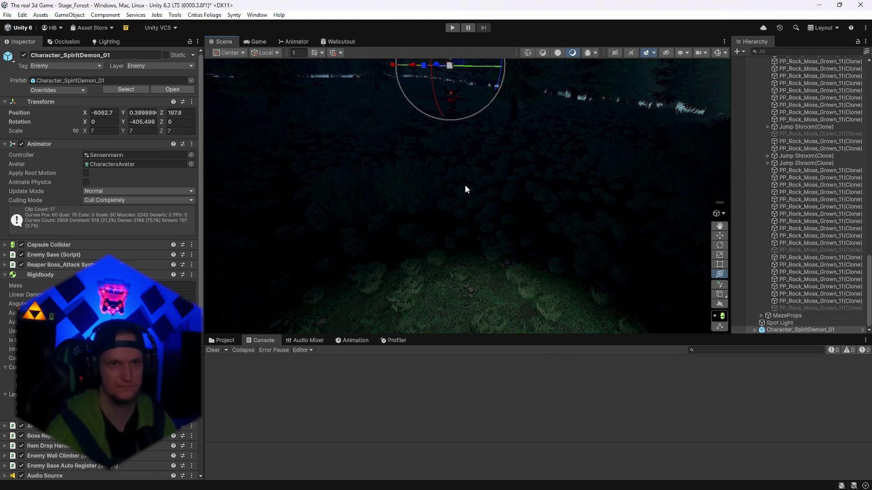
Step: Select Character_SpiritDemon_01 in the Hierarchy and delete it from Stage_Forest
mouse_move(465, 184)
left_mouse_down()
mouse_move(460, 161)
mouse_move(475, 194)
mouse_move(542, 234)
mouse_move(684, 226)
mouse_move(10, 189)
mouse_move(314, 220)
mouse_move(367, 172)
mouse_move(681, 247)
left_mouse_up()
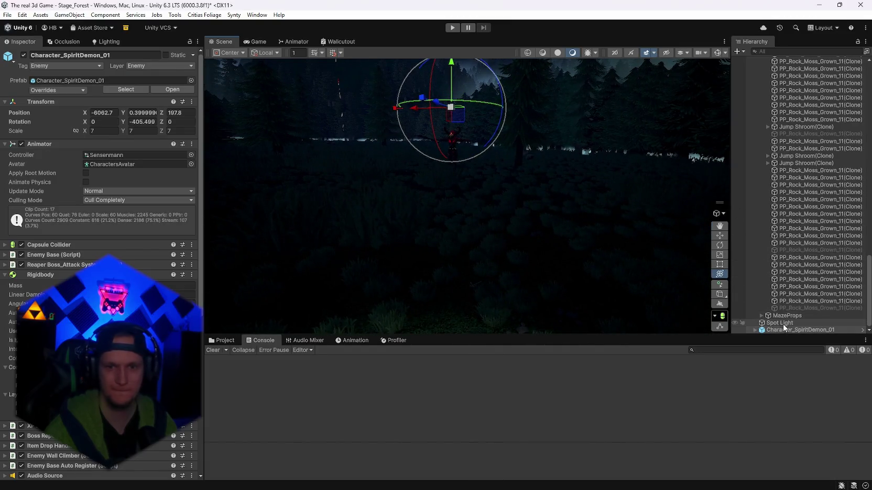
left_click(71, 90)
left_click(800, 331)
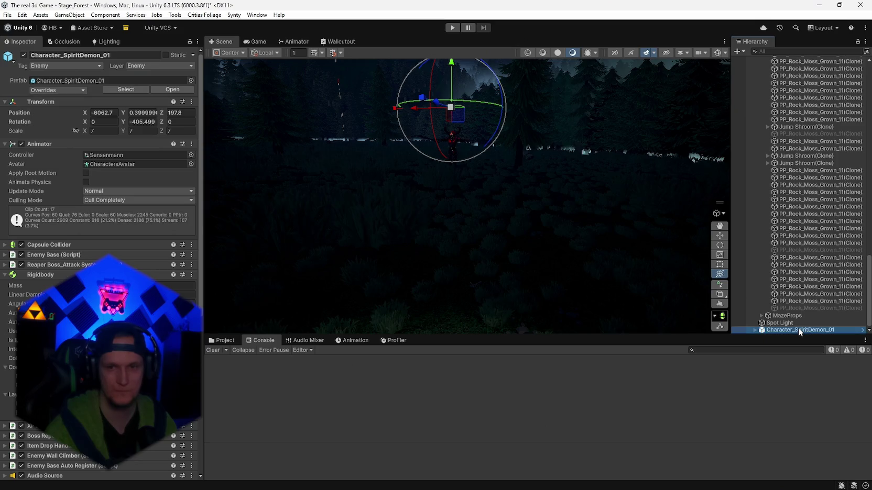
key("Delete")
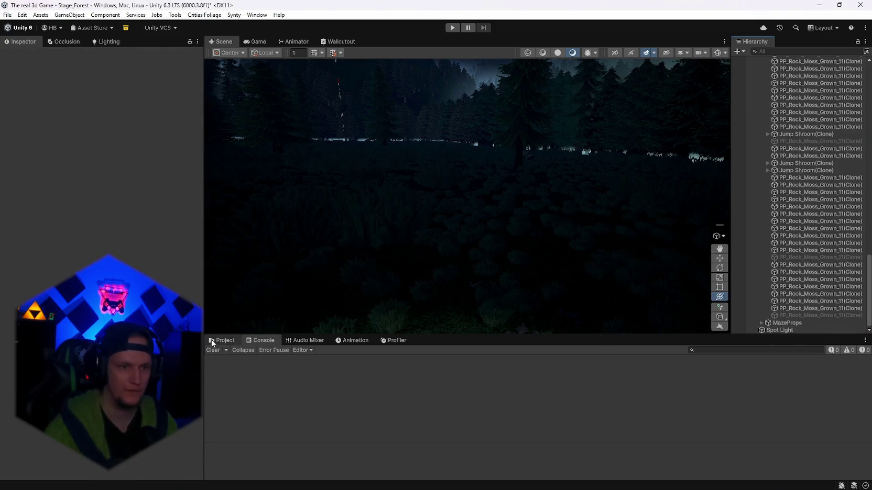
Step: Search the Project assets for 'mobs' and open the Medusa boss folder
left_click(212, 341)
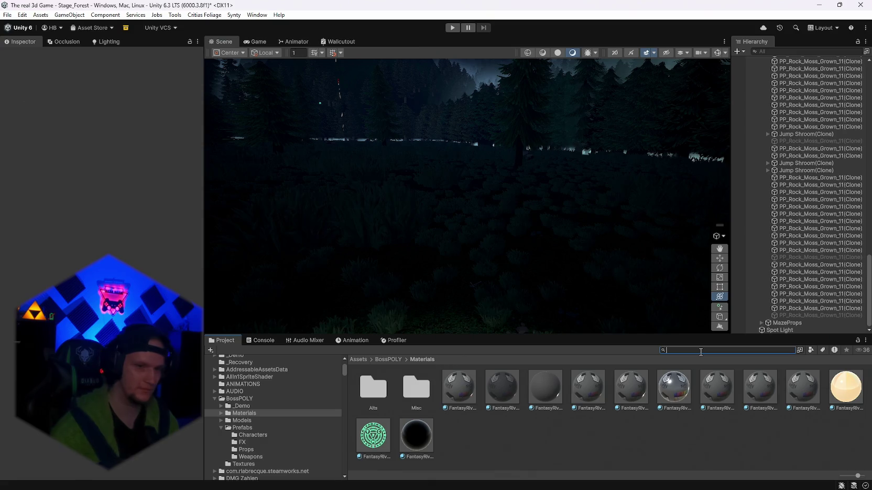
type("mobs")
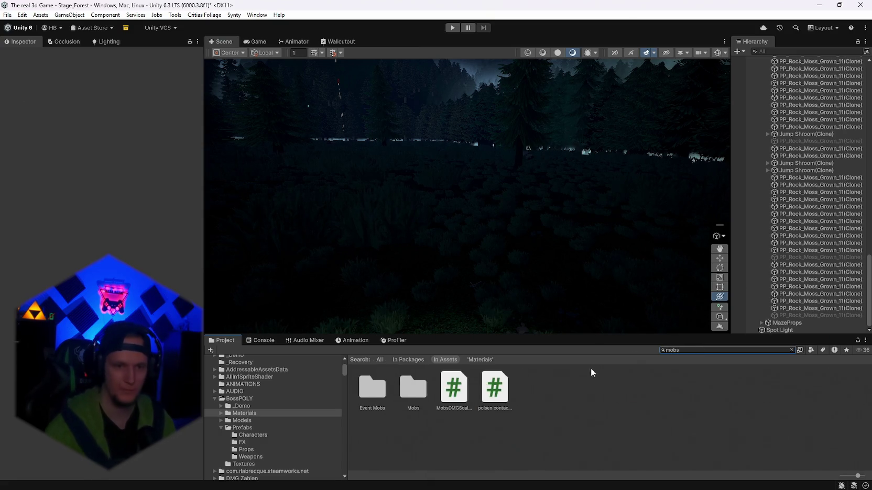
double_click(419, 397)
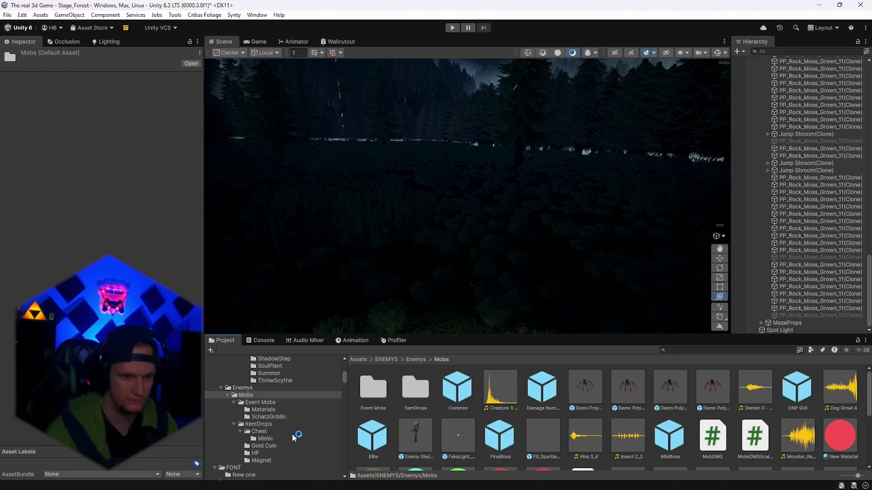
scroll(296, 437, "up", 4)
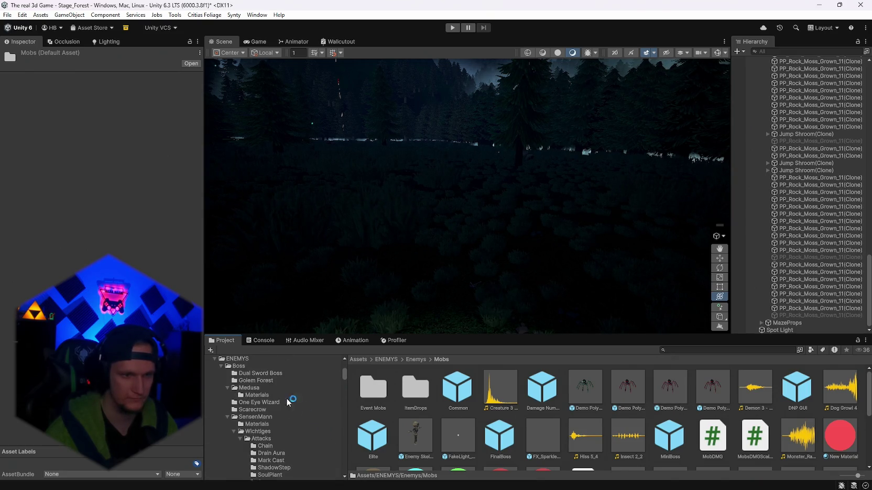
left_click(250, 388)
Step: Drag the Medusa prefab onto the grassy forest ground and frame it in view
mouse_move(718, 266)
left_mouse_down()
mouse_move(312, 269)
mouse_move(578, 260)
mouse_move(559, 260)
left_mouse_up()
mouse_move(802, 388)
left_mouse_down()
mouse_move(526, 215)
mouse_move(453, 252)
mouse_move(413, 230)
left_mouse_up()
key("f")
left_click_drag(589, 248, 598, 234)
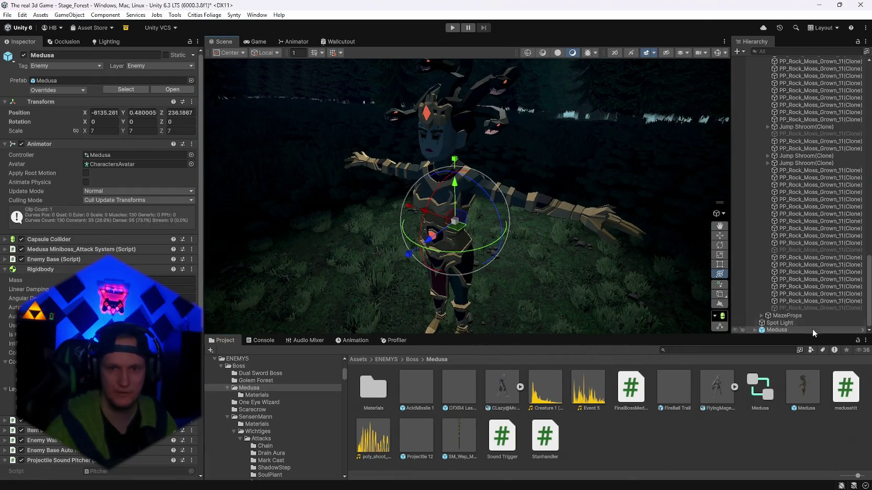
Step: Duplicate Character_Medusa_01's FantasyRivals_01_A material as FantasyRivals_01_A 6
left_click(755, 330)
scroll(796, 320, "down", 5)
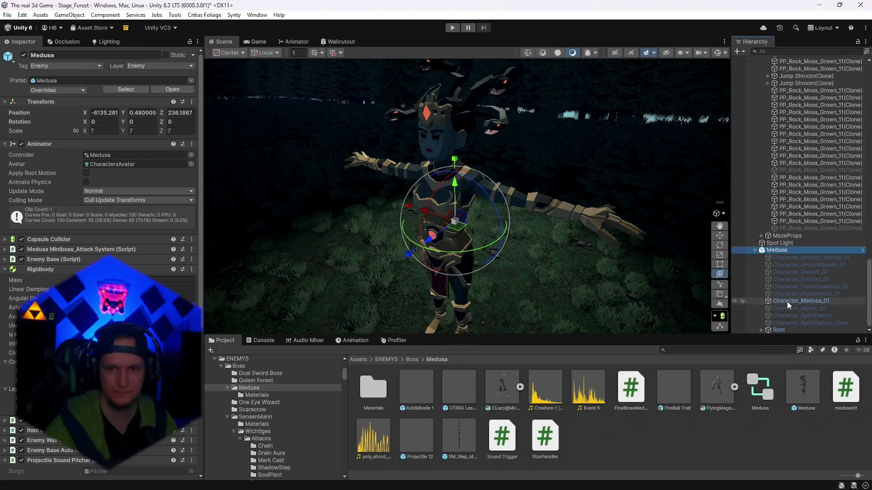
left_click(787, 302)
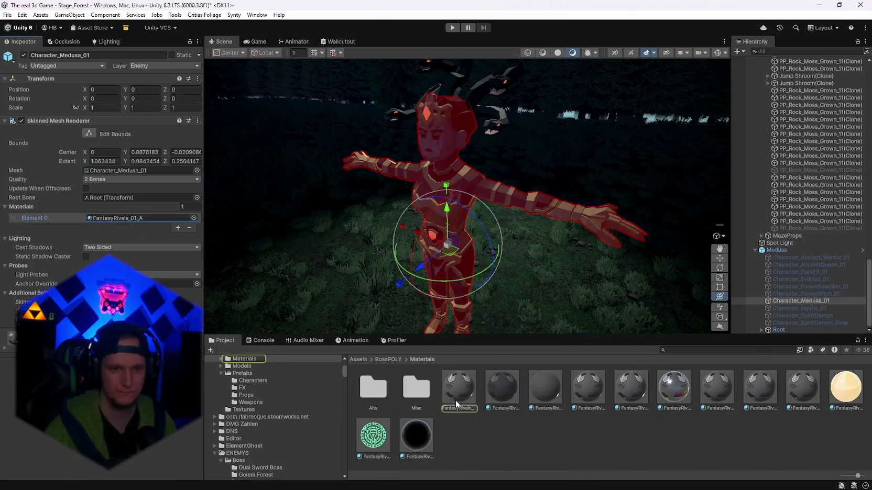
left_click(454, 400)
key("ctrl+d")
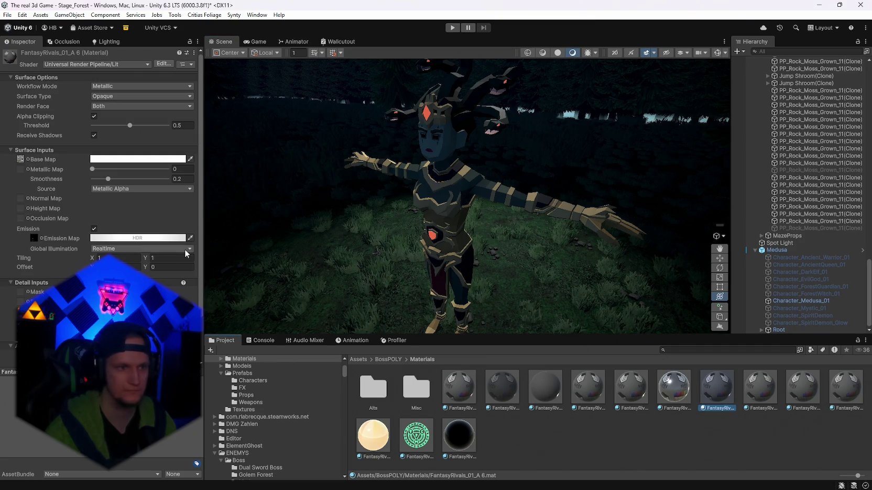
Step: Set the duplicated material's Smoothness to 0.08
left_click(106, 239)
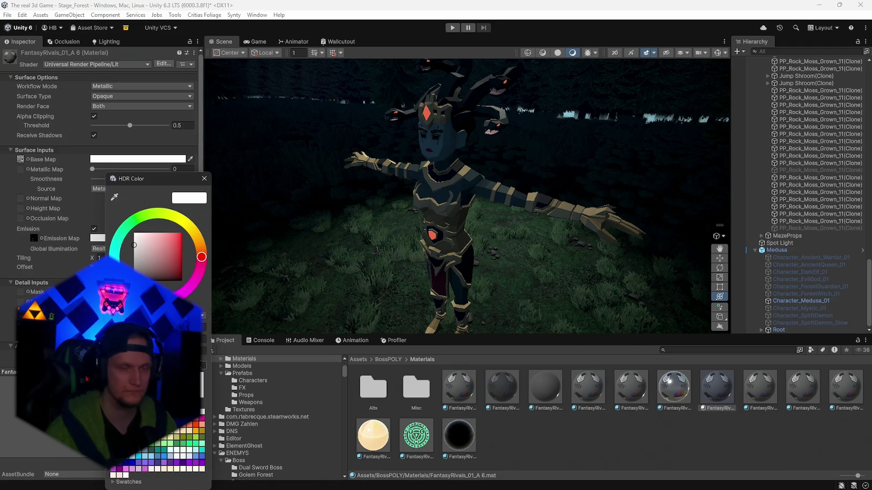
left_click(205, 178)
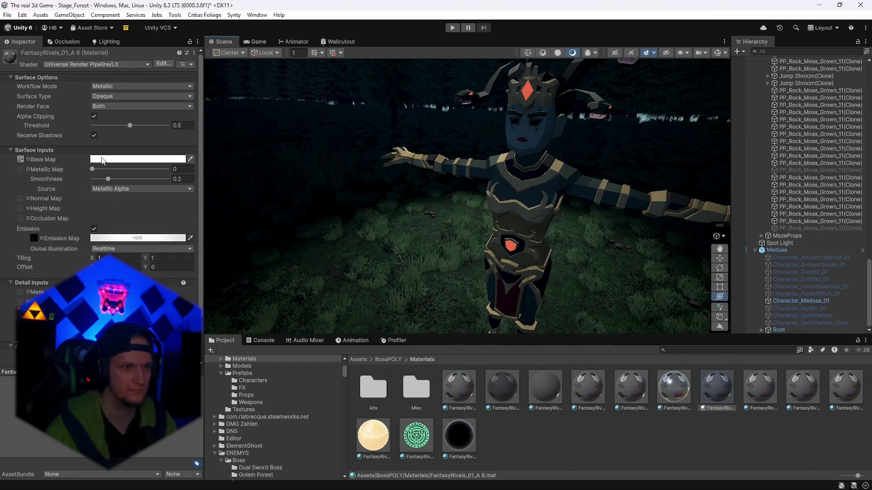
left_click(102, 160)
left_click(197, 153)
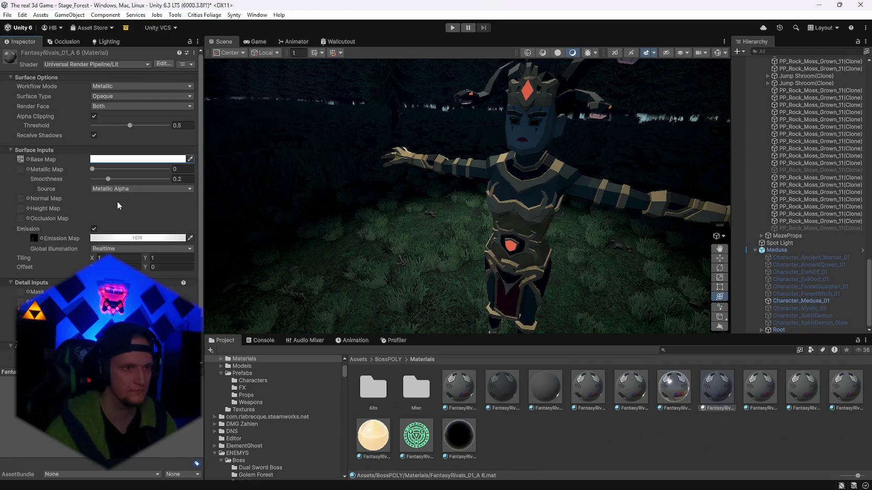
left_click_drag(104, 178, 96, 179)
mouse_move(173, 182)
left_mouse_down()
mouse_move(103, 180)
mouse_move(172, 170)
mouse_move(74, 172)
left_mouse_up()
left_click(98, 180)
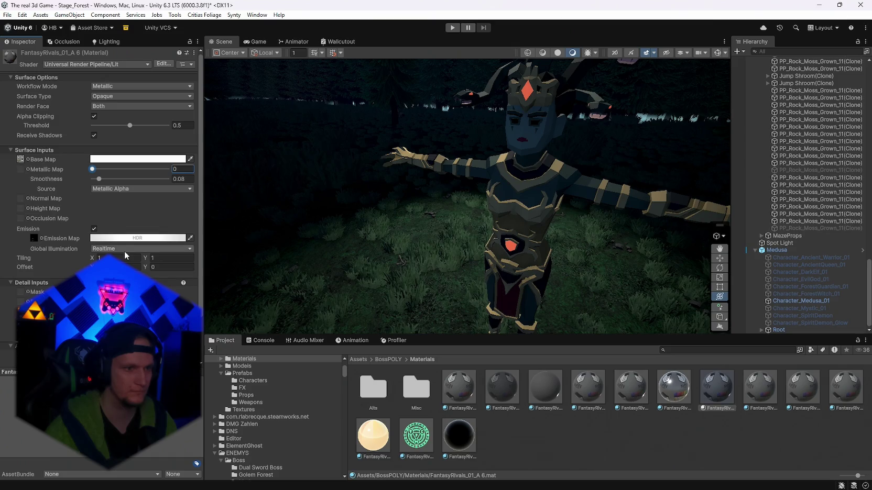
scroll(124, 251, "down", 2)
scroll(125, 253, "up", 2)
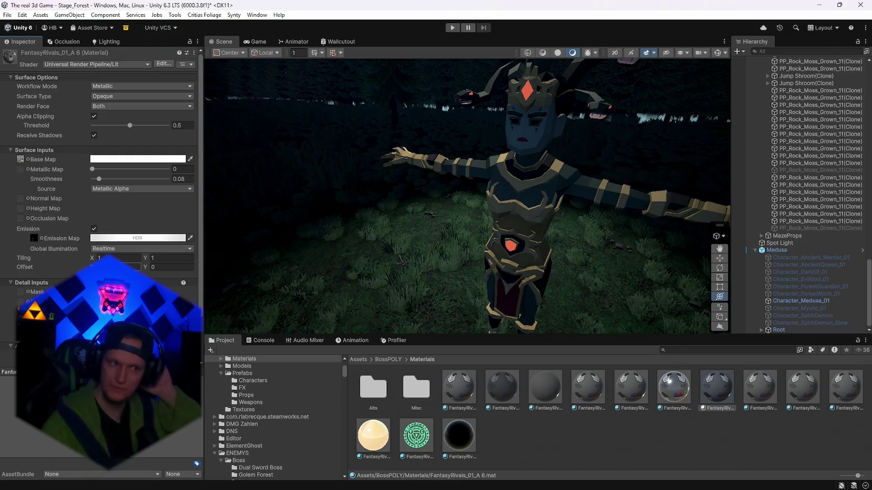
Step: Keep the base colour white (FFFFFF) and ping the Base Map texture in Textures
left_click(141, 160)
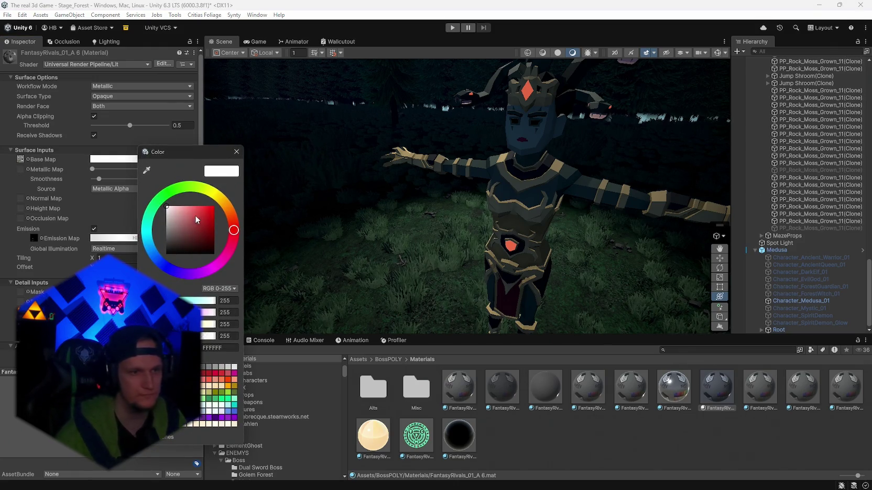
mouse_move(173, 207)
left_mouse_down()
mouse_move(142, 221)
mouse_move(207, 188)
left_mouse_up()
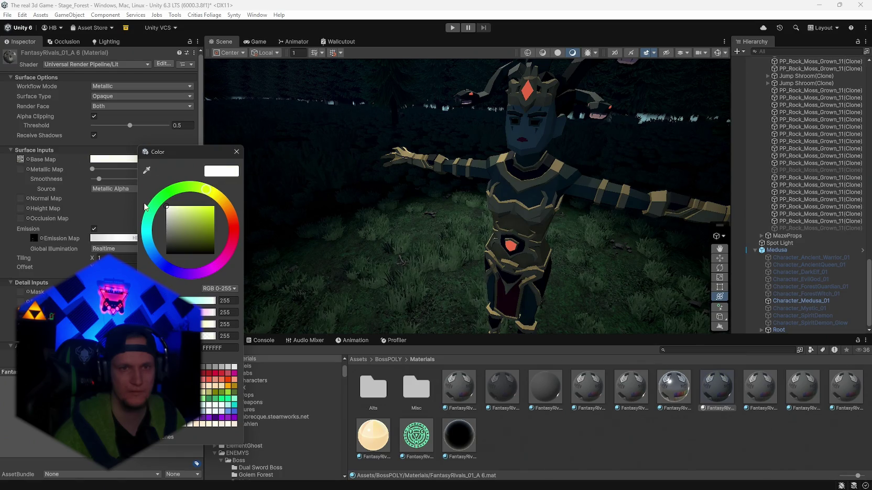
left_click(237, 151)
scroll(127, 242, "down", 3)
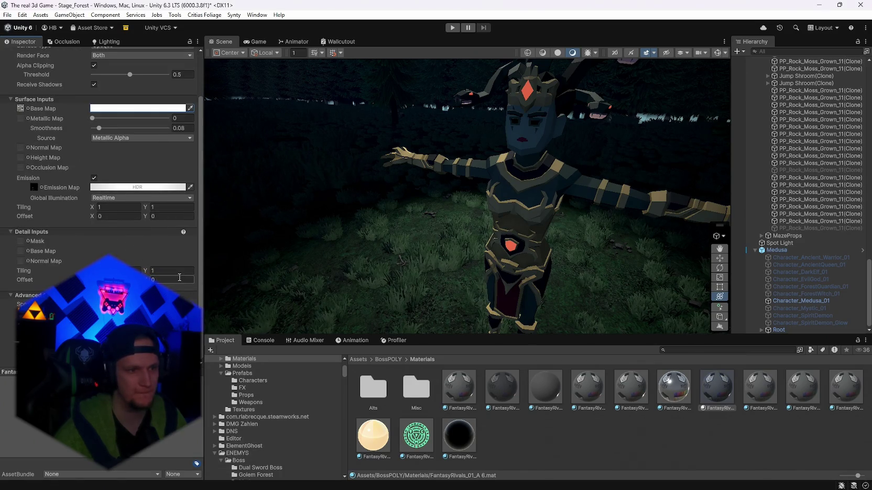
scroll(150, 229, "up", 3)
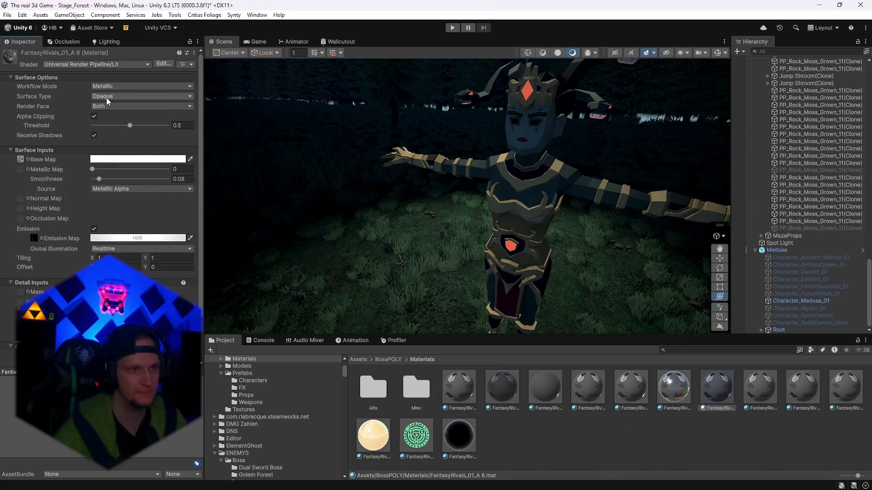
left_click(95, 117)
left_click(95, 117)
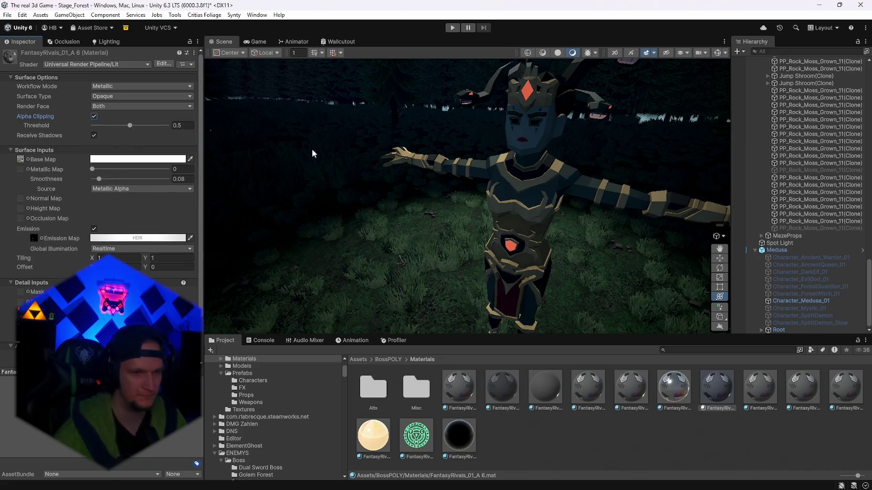
left_click(21, 158)
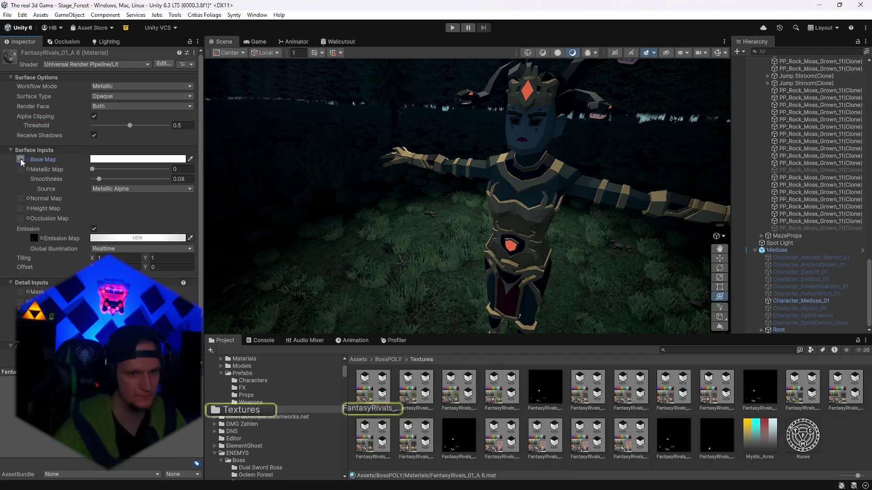
Step: Export the +53 saturation Saturation Boss.png from Photoshop over the BossPOLY/Textures copy
left_click(369, 390)
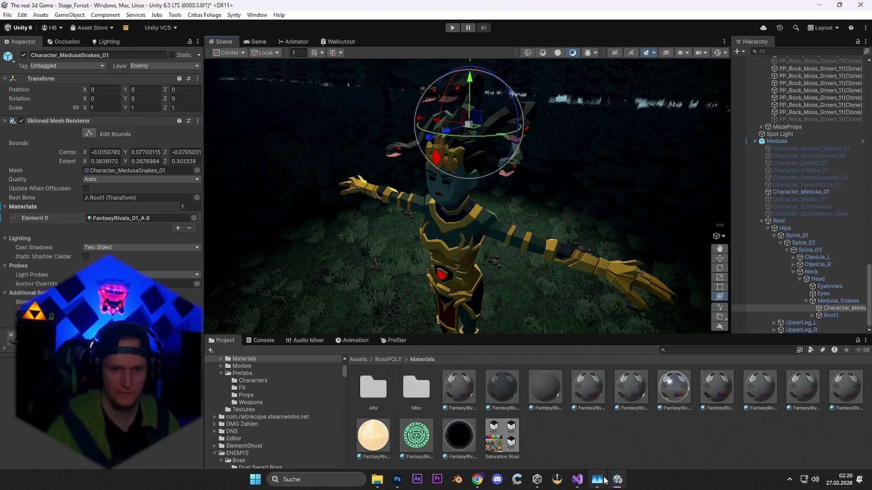
mouse_move(540, 277)
left_mouse_down()
mouse_move(566, 266)
mouse_move(412, 255)
mouse_move(650, 246)
left_mouse_up()
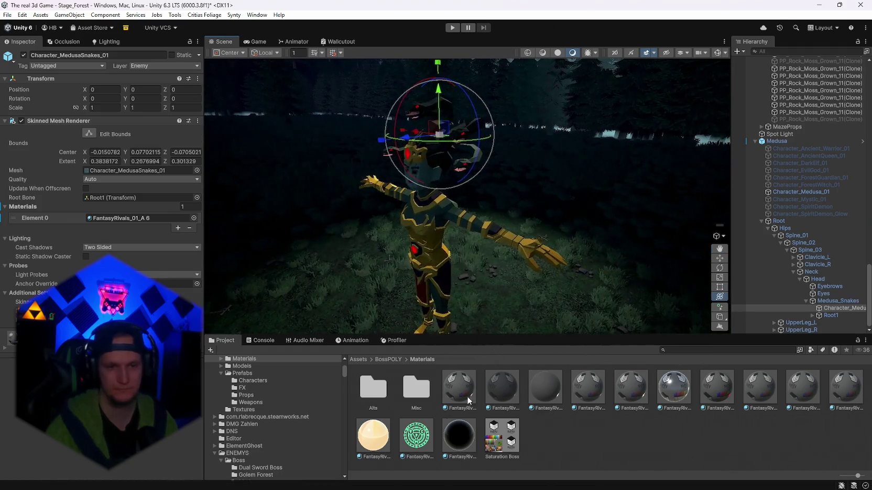
mouse_move(497, 483)
left_click(400, 480)
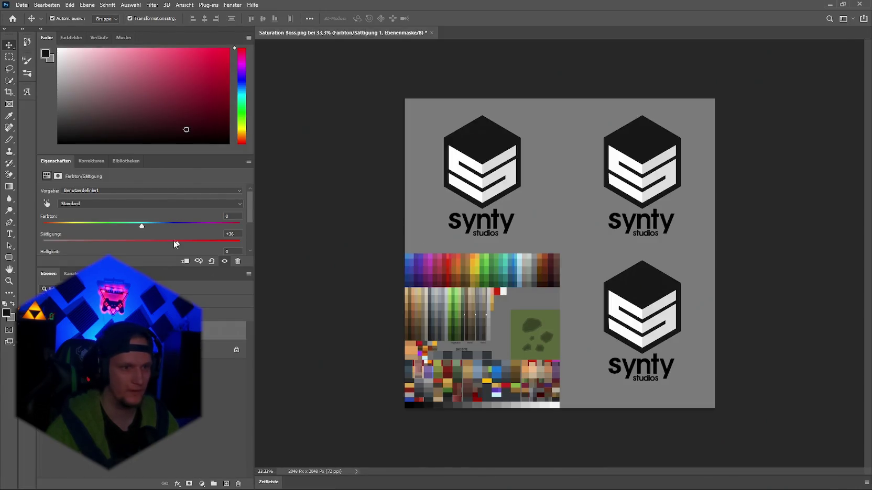
left_click(22, 5)
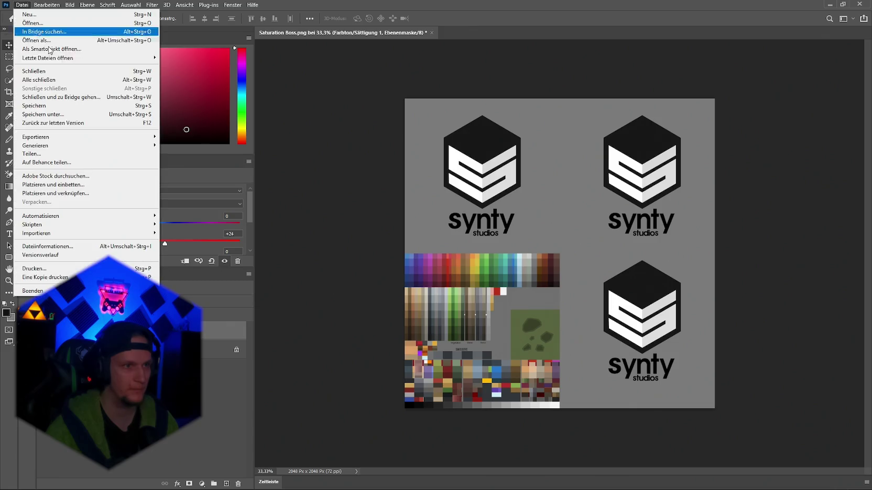
mouse_move(71, 143)
left_click(209, 137)
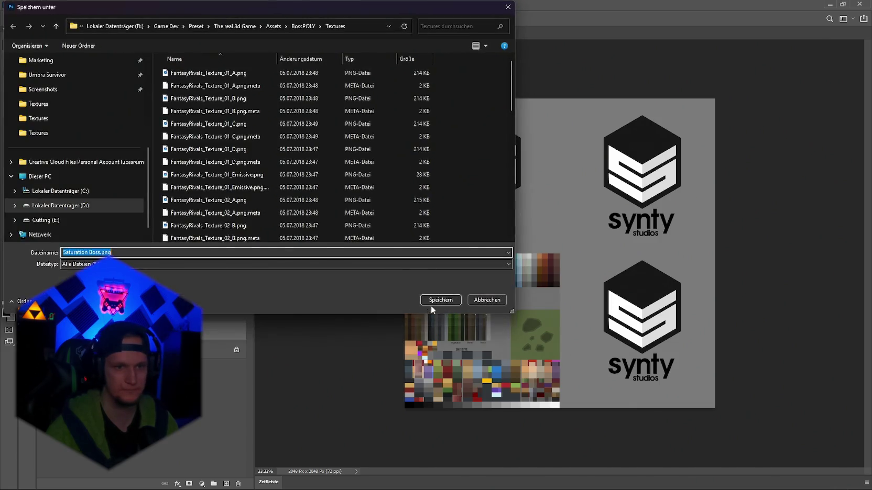
left_click(438, 300)
left_click(464, 249)
key("alt+Tab")
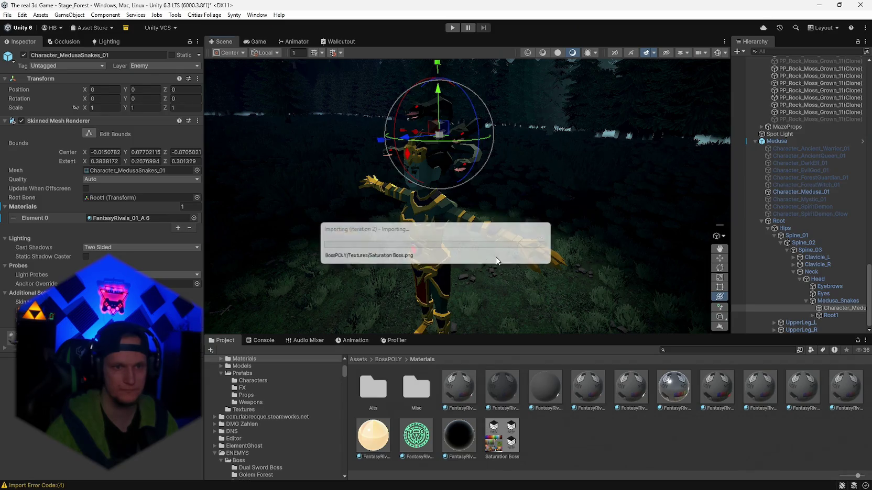
mouse_move(483, 265)
left_mouse_down()
mouse_move(536, 272)
mouse_move(519, 271)
left_mouse_up()
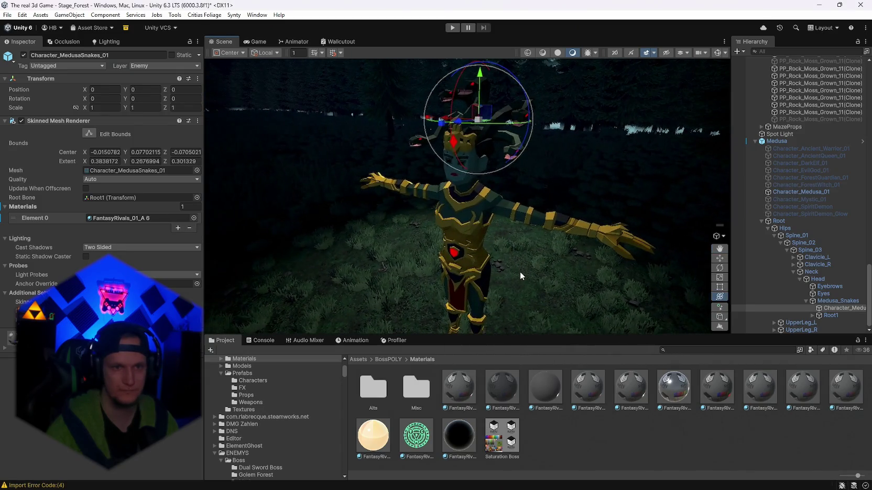
Step: Save Saturation Boss.png over the existing file again via Datei > Speichern unter
key("alt+Tab")
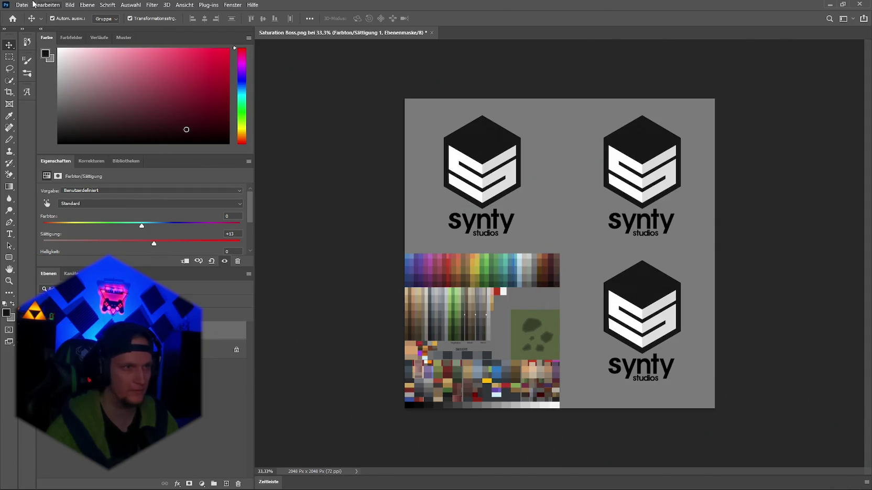
left_click(28, 5)
left_click(67, 138)
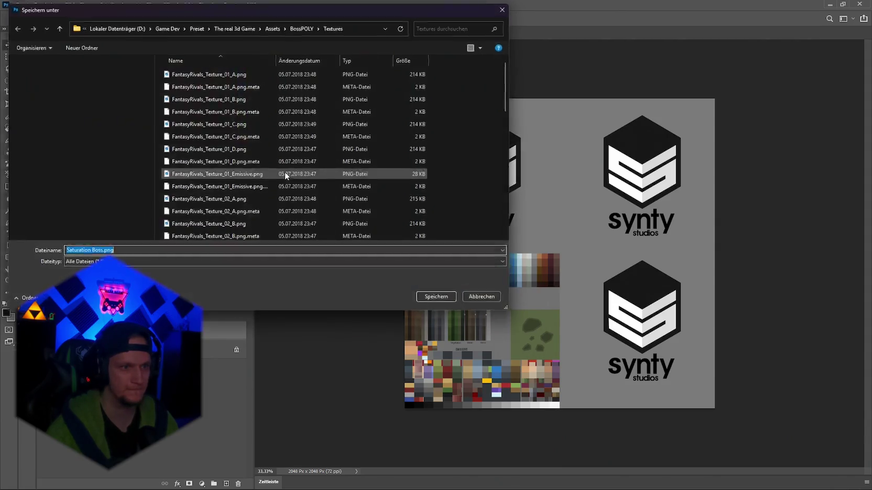
left_click(436, 296)
left_click(452, 248)
key("alt+Tab")
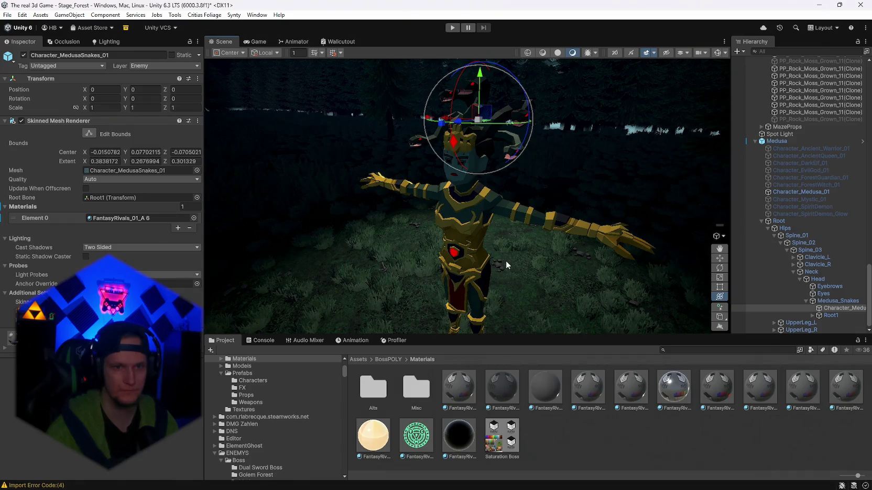
Step: Select the Medusa object and nudge it slightly within the forest scene
mouse_move(518, 258)
left_mouse_down()
mouse_move(502, 262)
mouse_move(535, 255)
mouse_move(547, 233)
mouse_move(473, 243)
mouse_move(775, 258)
mouse_move(864, 253)
mouse_move(86, 249)
mouse_move(717, 247)
mouse_move(630, 242)
mouse_move(607, 267)
mouse_move(714, 249)
mouse_move(672, 218)
mouse_move(762, 243)
mouse_move(591, 238)
mouse_move(492, 247)
left_mouse_up()
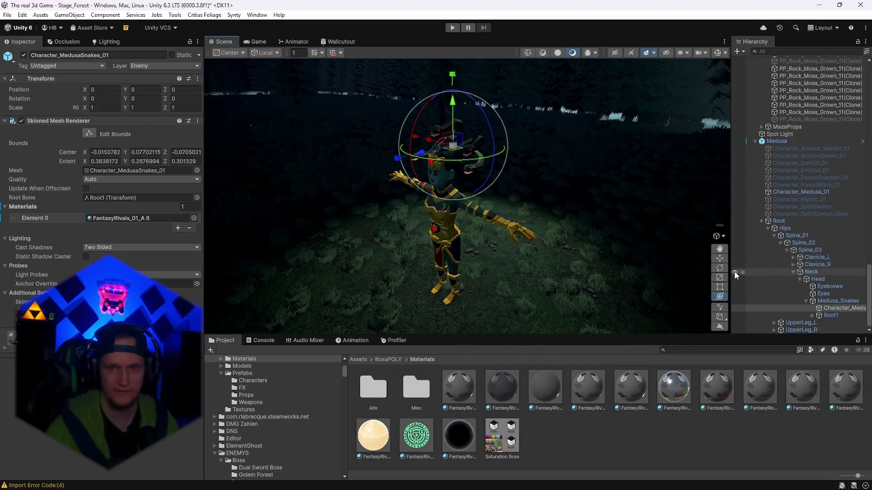
left_click(776, 141)
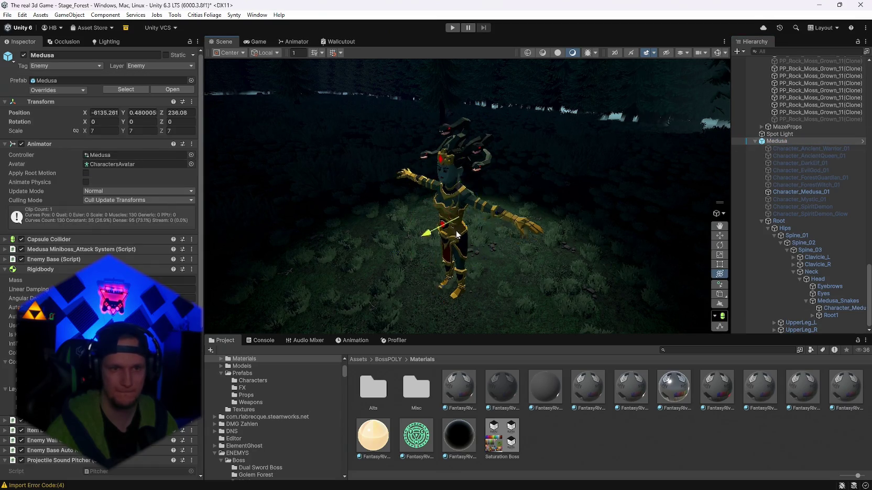
mouse_move(457, 235)
left_mouse_down()
mouse_move(614, 187)
mouse_move(447, 229)
mouse_move(466, 217)
mouse_move(555, 207)
mouse_move(640, 177)
mouse_move(436, 247)
left_mouse_up()
Step: Quick-export the +8 saturation atlas as PNG, replacing Saturation Boss.png
key("alt+Tab")
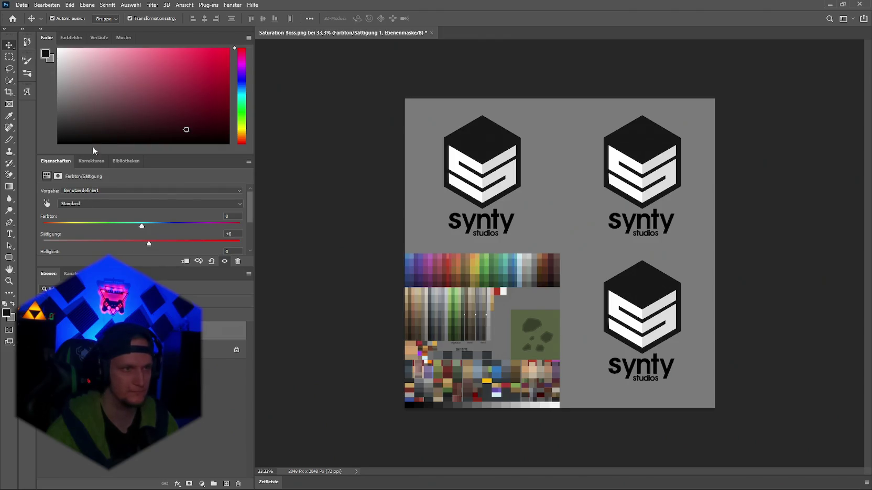
left_click(26, 5)
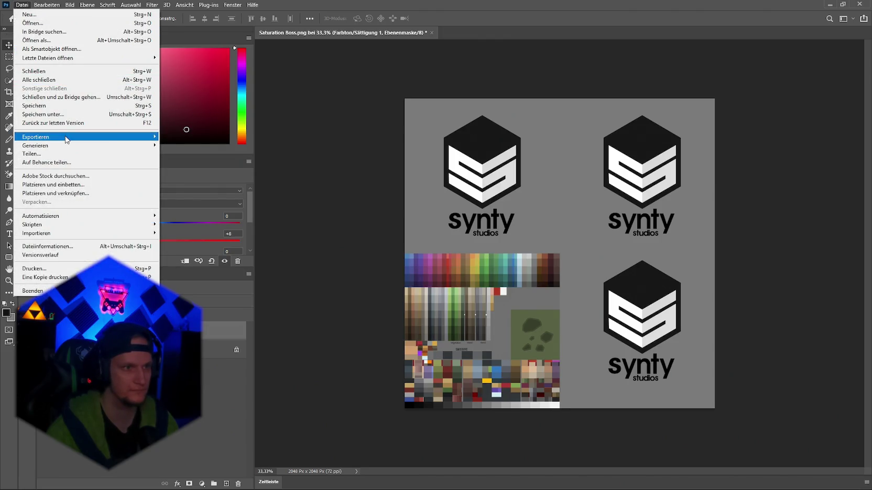
mouse_move(67, 137)
left_click(178, 137)
left_click(438, 298)
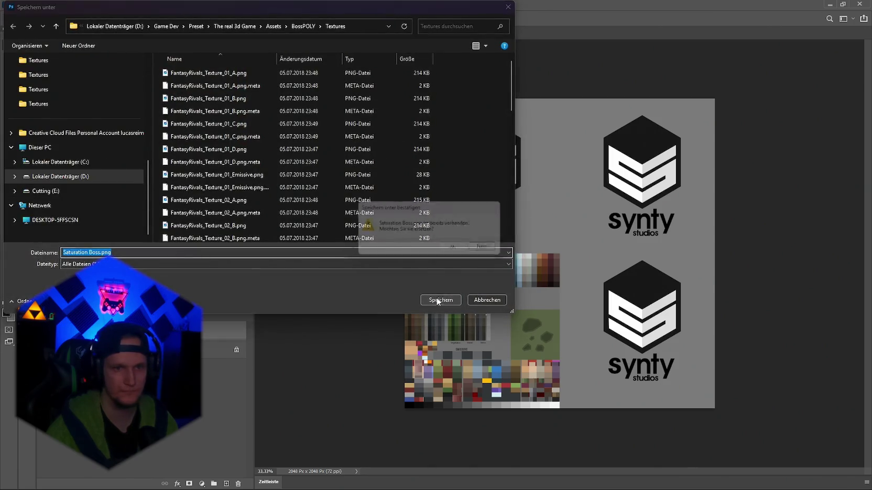
left_click(460, 251)
key("alt+Tab")
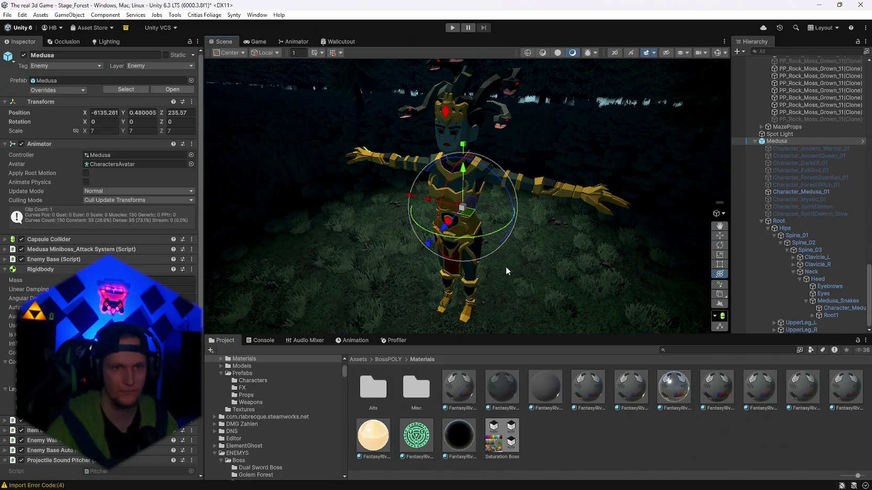
Step: Lower FantasyRivals_01_A 6's Smoothness to 0.031, leaving Metallic at 0
left_click_drag(540, 268, 553, 274)
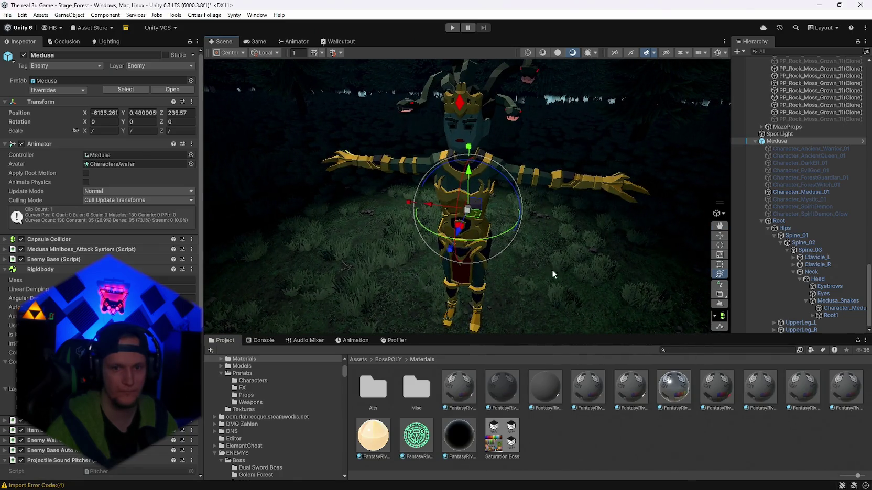
left_click(713, 397)
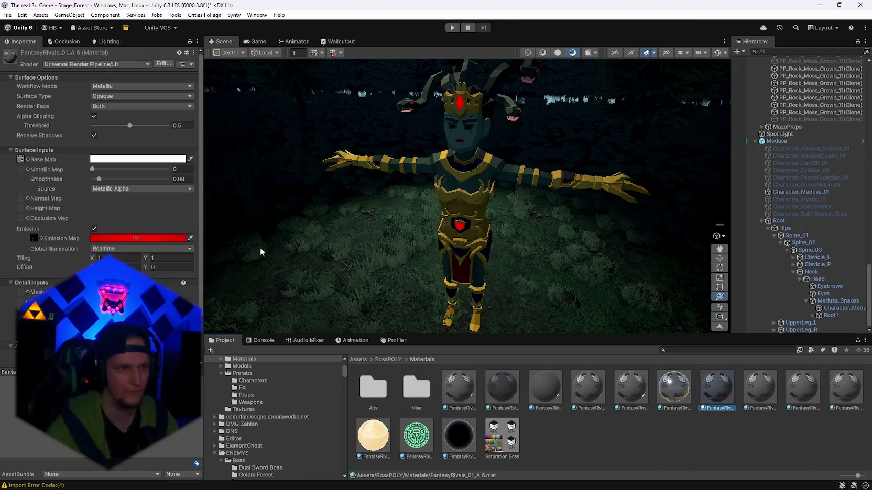
left_click(21, 160)
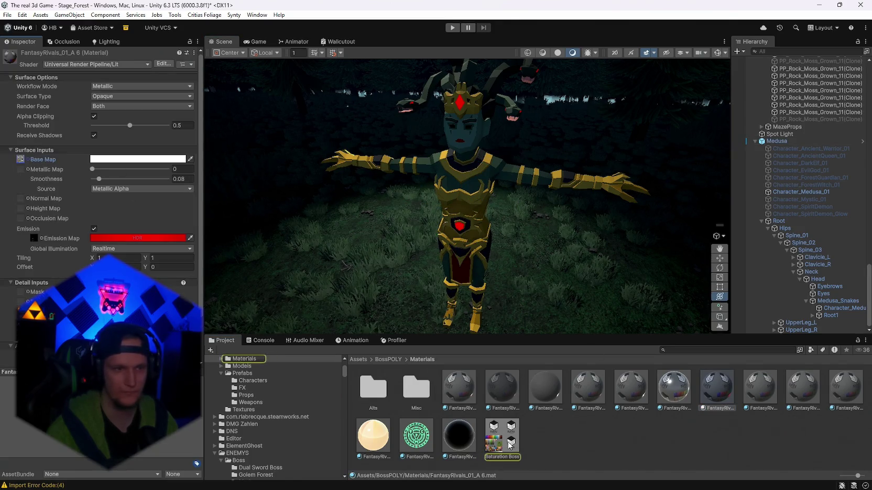
left_click(96, 170)
left_click_drag(99, 181, 95, 180)
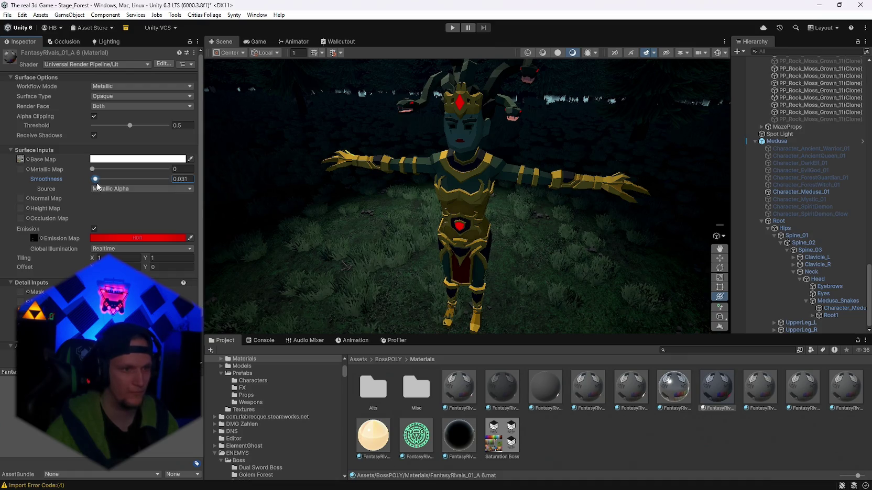
mouse_move(419, 243)
left_mouse_down()
mouse_move(629, 245)
mouse_move(714, 259)
mouse_move(524, 252)
mouse_move(671, 249)
left_mouse_up()
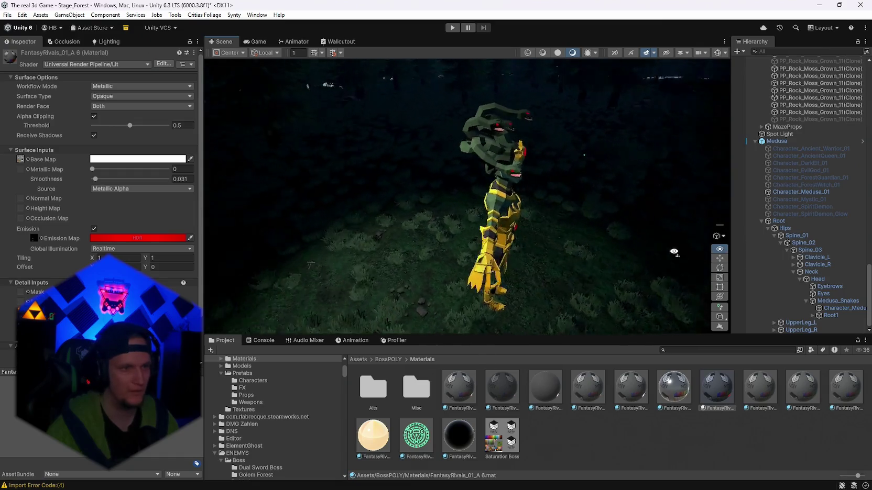
scroll(585, 255, "up", 5)
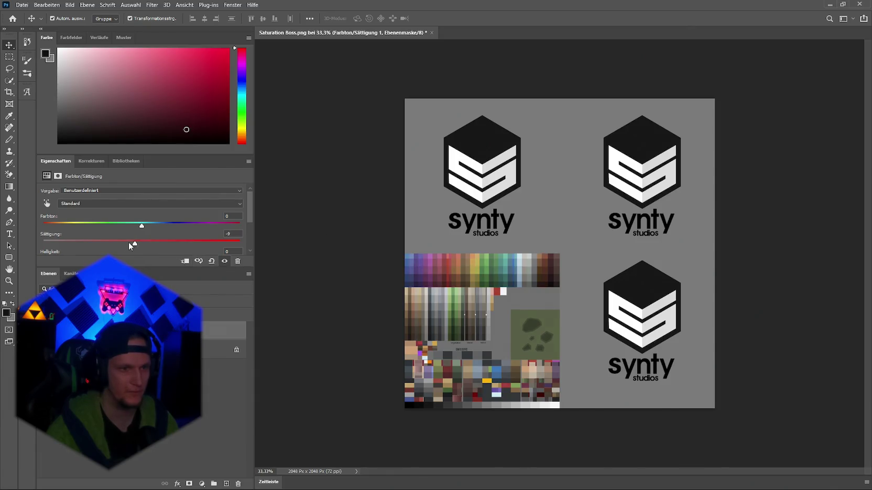
Step: Quick-export the -36 saturation atlas over Saturation Boss.png and check Medusa in Unity
left_click(19, 4)
mouse_move(57, 138)
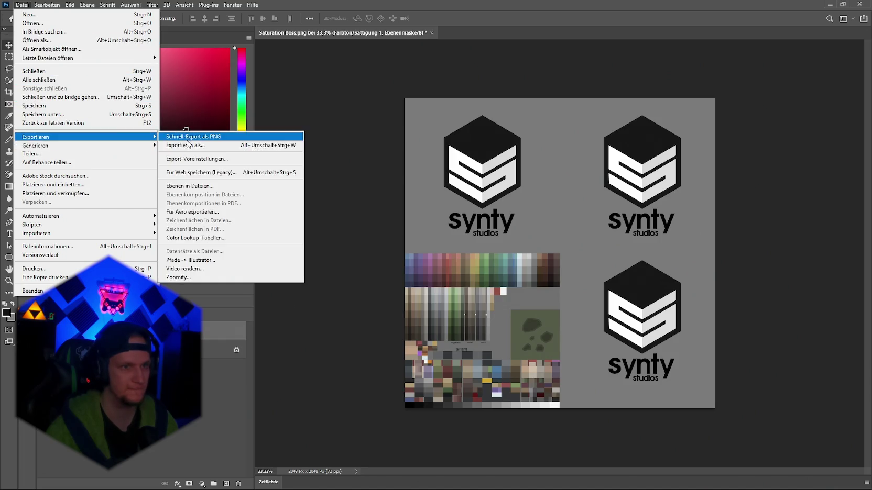
left_click(189, 138)
left_click(441, 298)
left_click(452, 249)
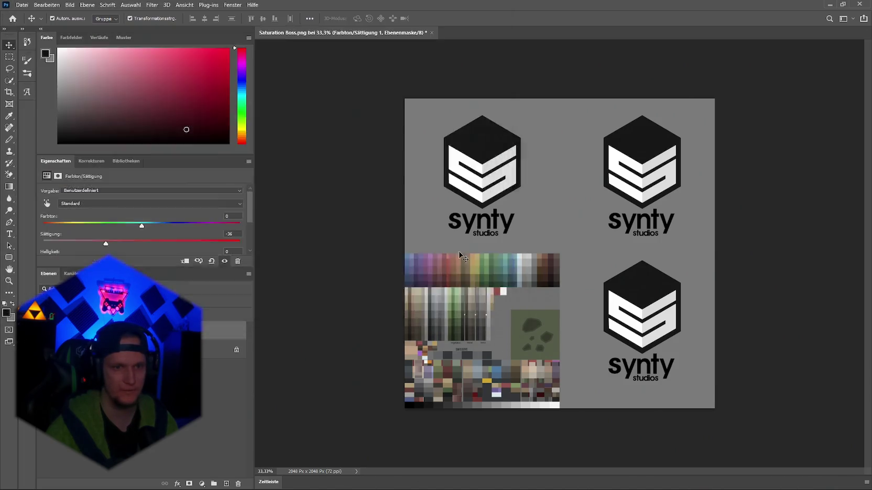
key("alt+Tab")
mouse_move(513, 254)
left_mouse_down()
mouse_move(241, 254)
mouse_move(681, 256)
mouse_move(603, 262)
mouse_move(517, 312)
mouse_move(603, 305)
mouse_move(439, 276)
mouse_move(406, 257)
left_mouse_up()
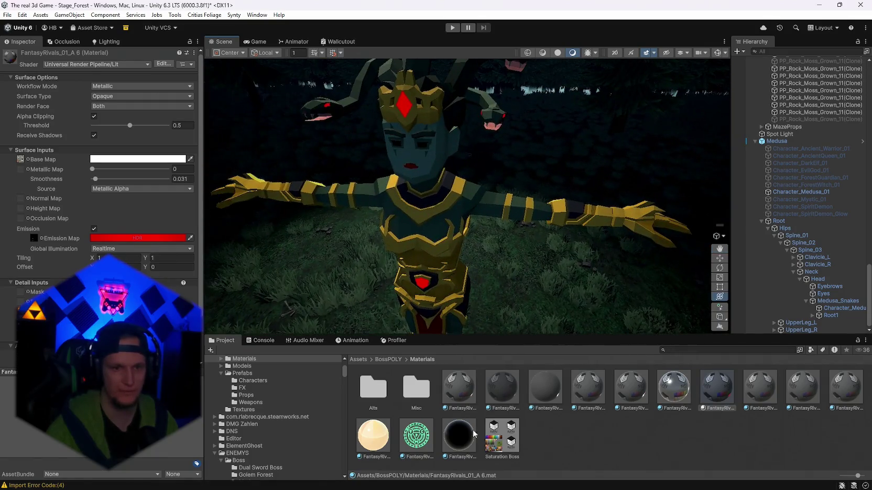
left_click(20, 159)
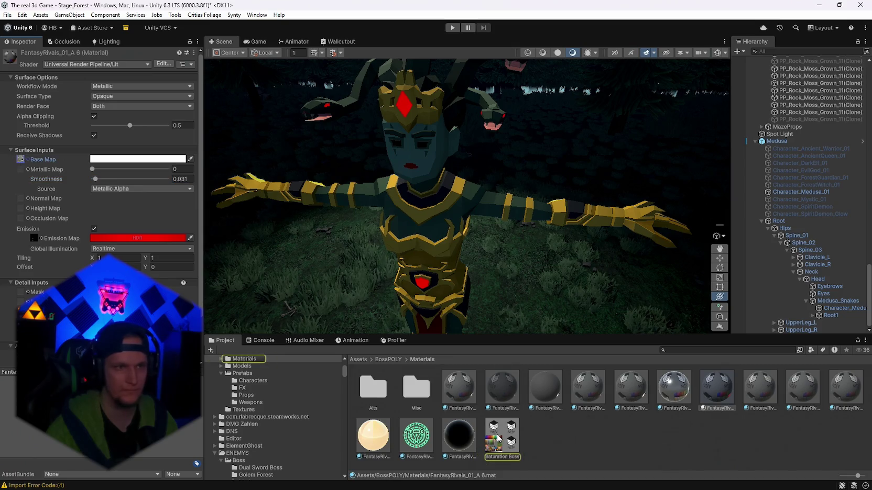
mouse_move(597, 485)
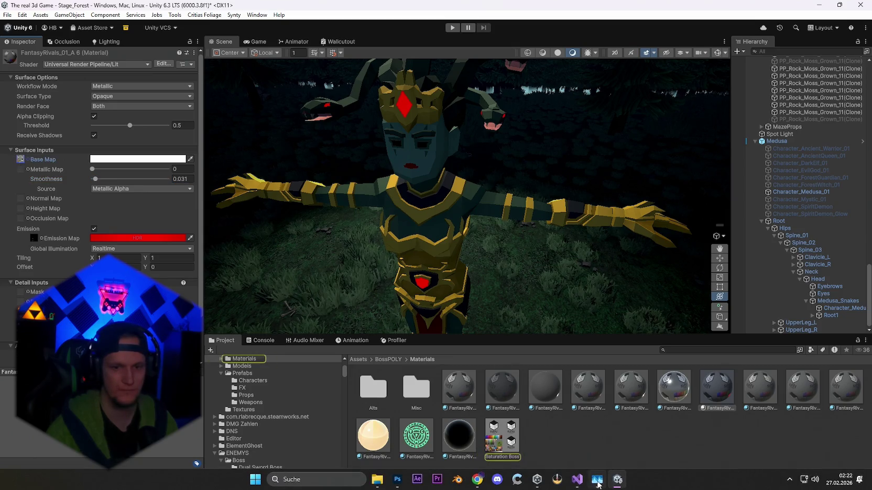
Step: Re-export the atlas PNG and inspect the Saturation Boss texture's import settings
key("alt+Tab")
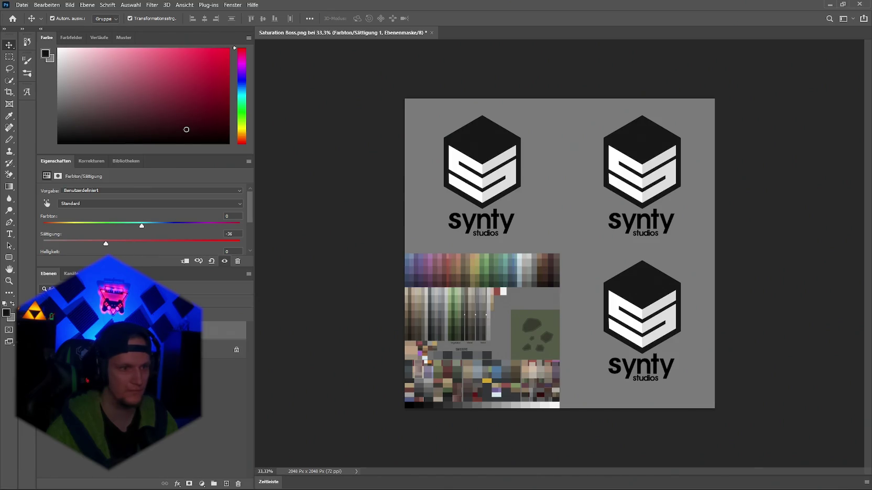
left_click(21, 5)
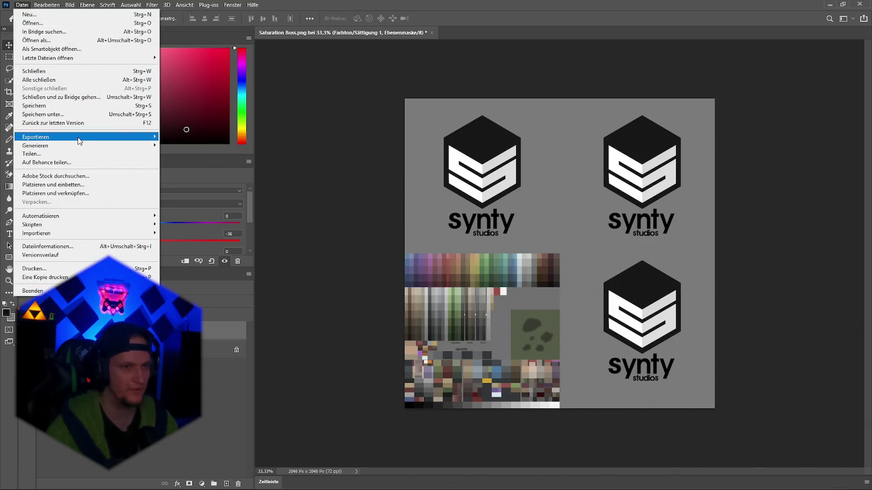
mouse_move(78, 138)
left_click(190, 136)
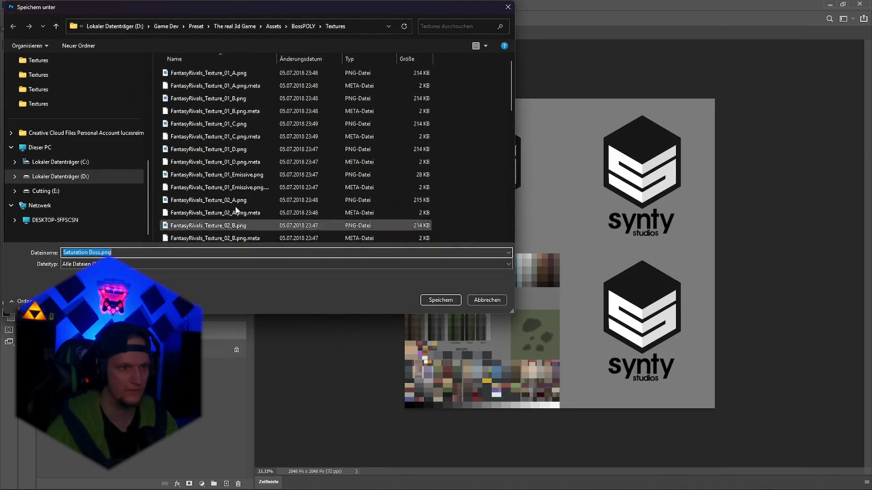
left_click(507, 7)
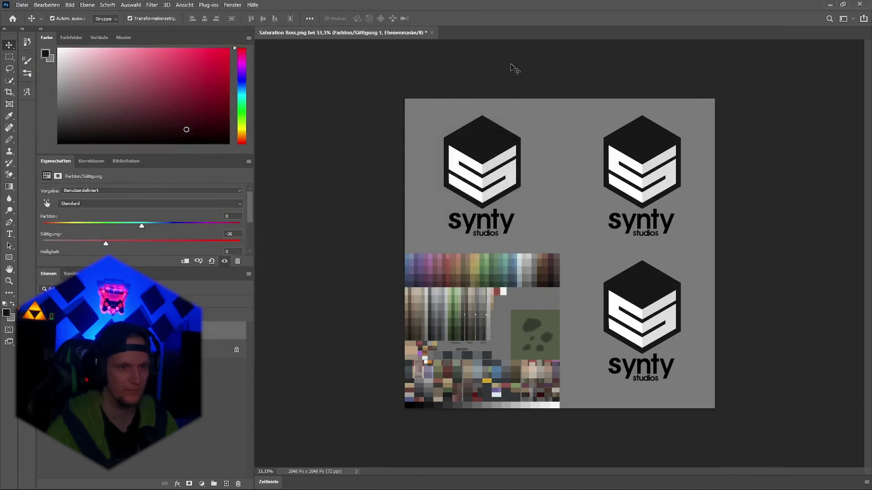
key("alt+Tab")
left_click(509, 427)
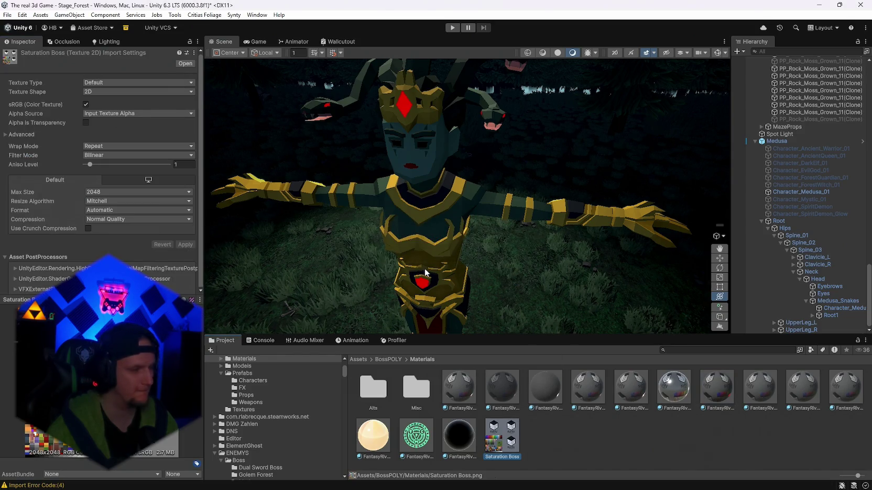
mouse_move(425, 272)
left_mouse_down()
mouse_move(441, 267)
mouse_move(418, 266)
left_mouse_up()
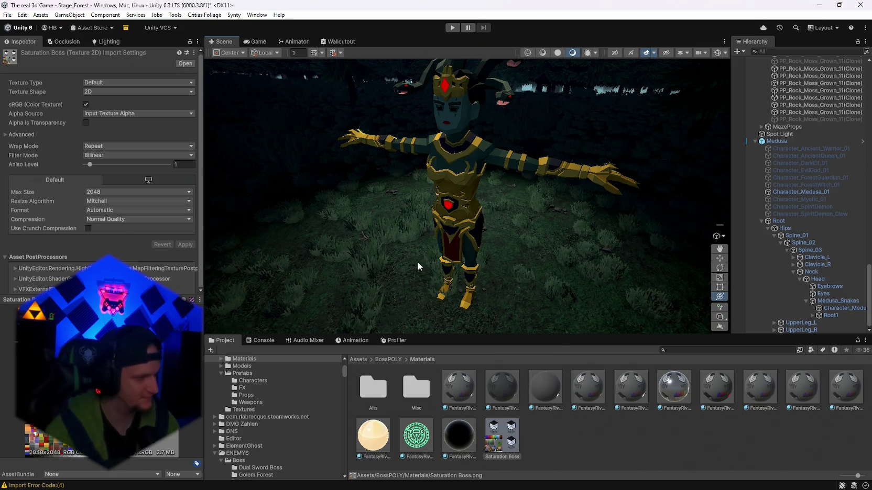
mouse_move(418, 262)
left_mouse_down()
mouse_move(476, 199)
mouse_move(415, 190)
mouse_move(450, 153)
mouse_move(467, 205)
left_mouse_up()
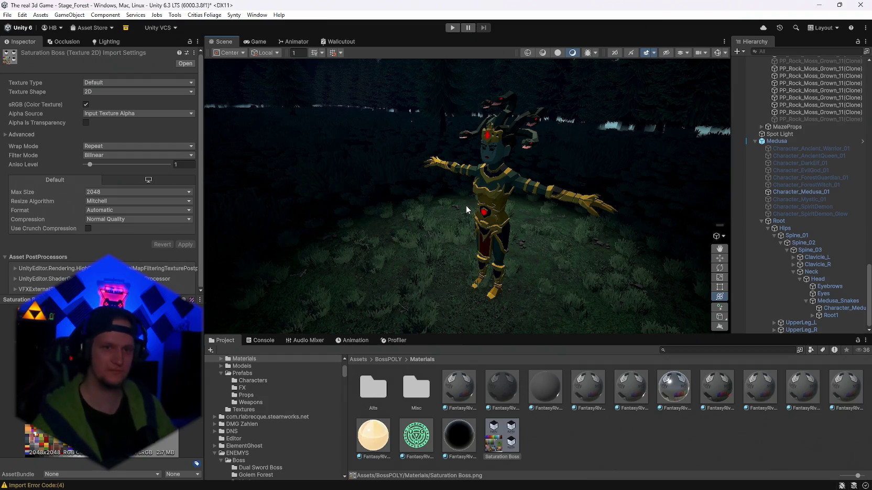
mouse_move(508, 213)
left_mouse_down()
mouse_move(389, 204)
mouse_move(572, 225)
left_mouse_up()
left_click(830, 316)
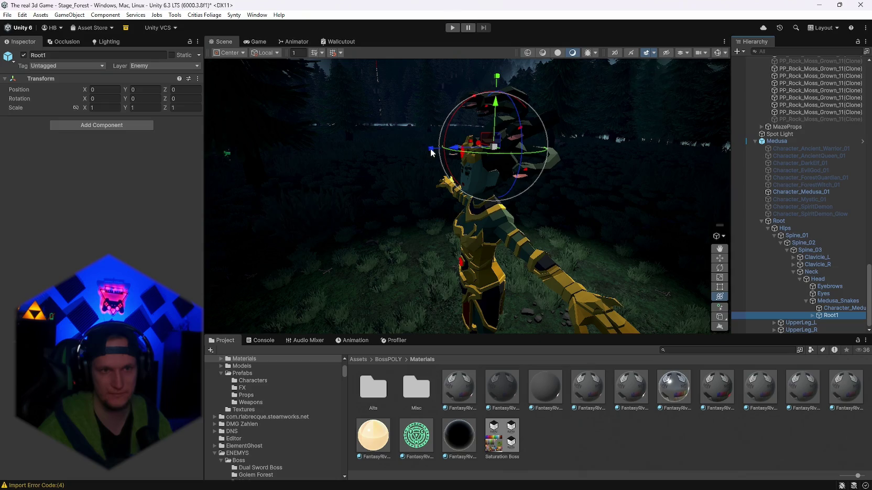
Step: Stretch Root1 to 1.3449 along Z and reselect the Medusa character
mouse_move(432, 152)
left_mouse_down()
mouse_move(419, 148)
mouse_move(518, 194)
mouse_move(739, 184)
mouse_move(669, 171)
left_mouse_up()
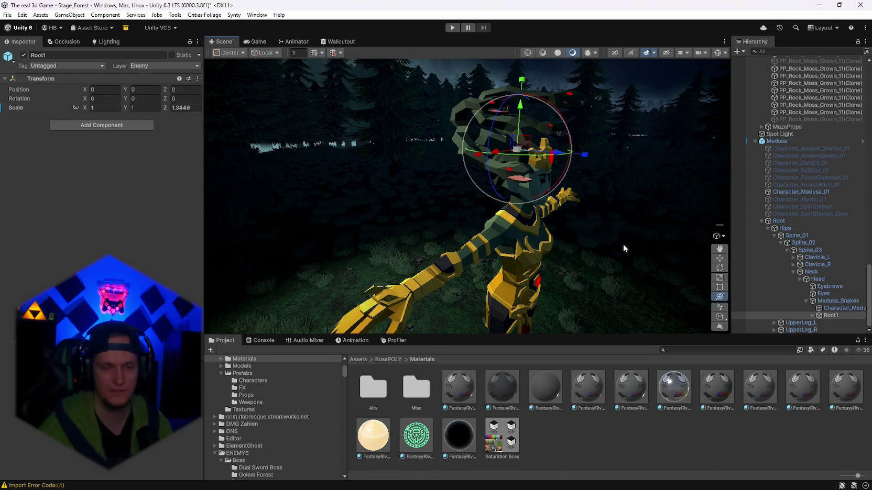
left_click(610, 201)
mouse_move(610, 204)
left_mouse_down()
mouse_move(300, 206)
mouse_move(492, 221)
mouse_move(556, 172)
mouse_move(540, 78)
mouse_move(457, 120)
mouse_move(224, 189)
mouse_move(407, 185)
mouse_move(641, 259)
mouse_move(600, 256)
mouse_move(550, 209)
mouse_move(249, 188)
mouse_move(627, 209)
left_mouse_up()
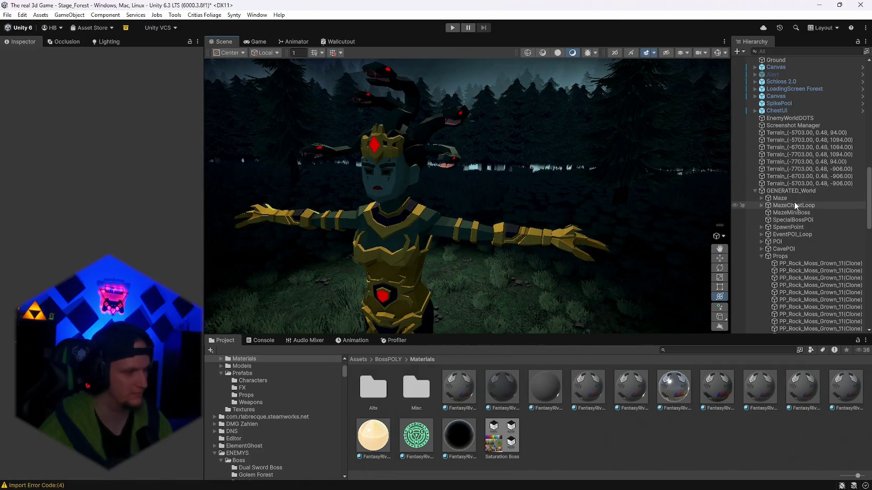
mouse_move(529, 189)
left_mouse_down()
mouse_move(486, 186)
mouse_move(660, 188)
mouse_move(641, 205)
mouse_move(488, 243)
left_mouse_up()
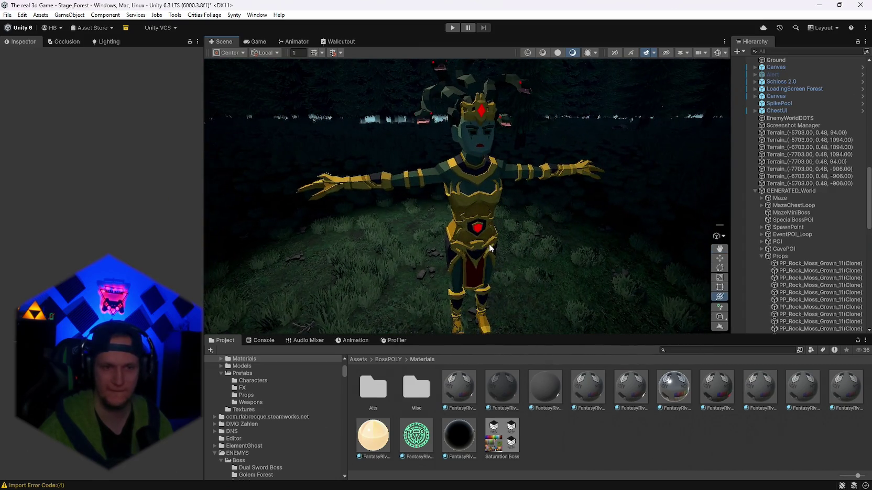
left_click(489, 244)
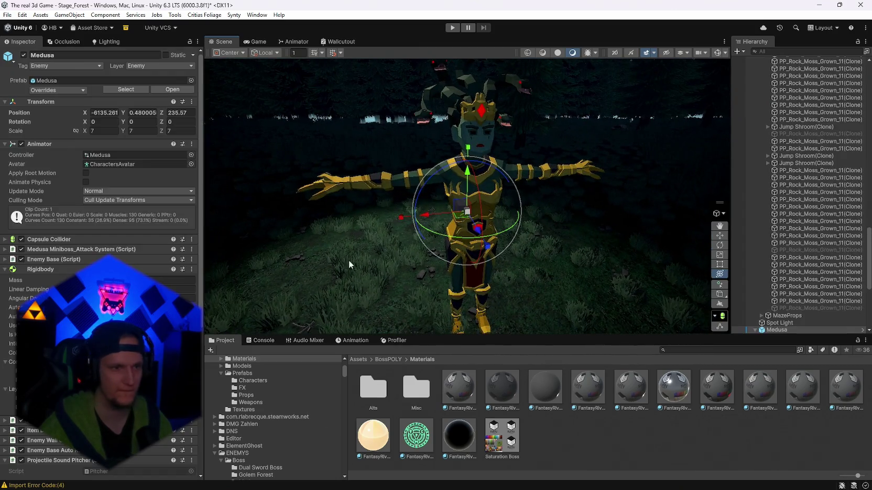
Step: Trace Character_Medusa_01's base map to Saturation Boss and drag it into Photoshop
left_click(509, 451)
scroll(796, 288, "down", 5)
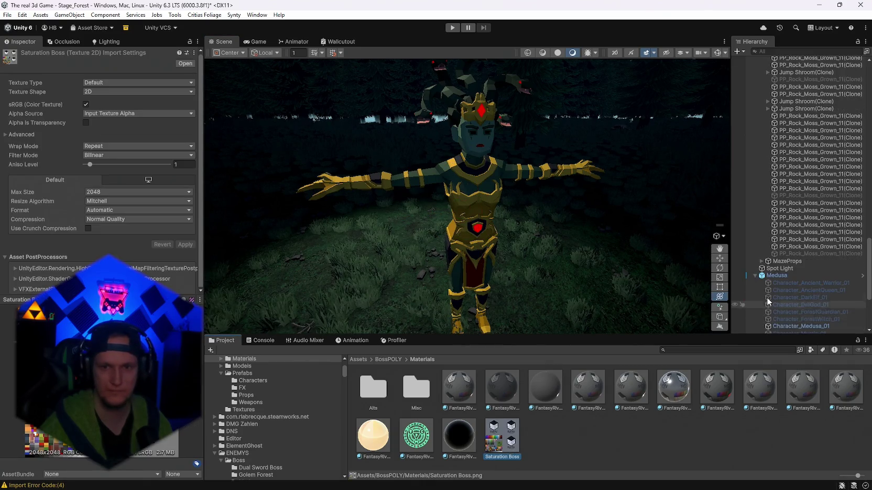
left_click(800, 271)
left_click(110, 219)
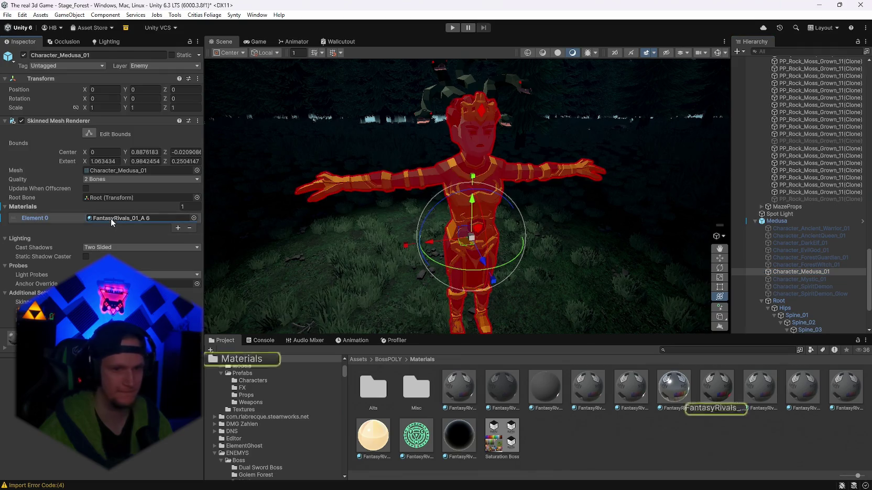
left_click(722, 394)
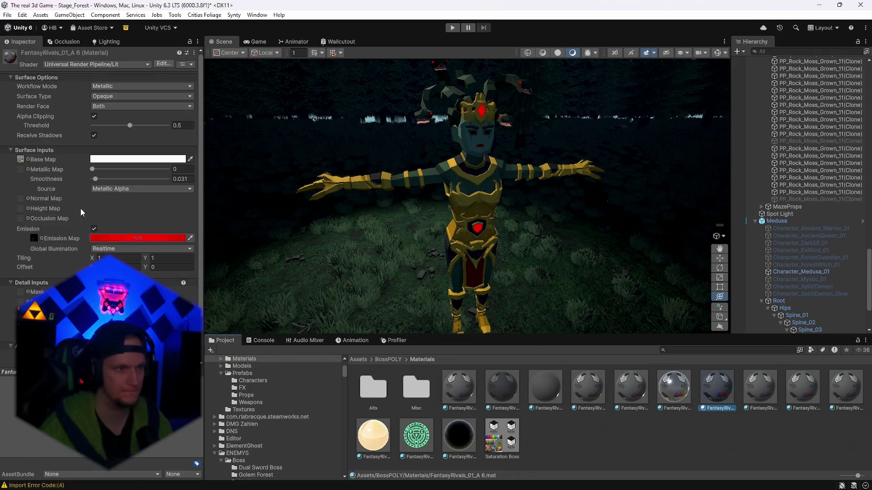
left_click(20, 159)
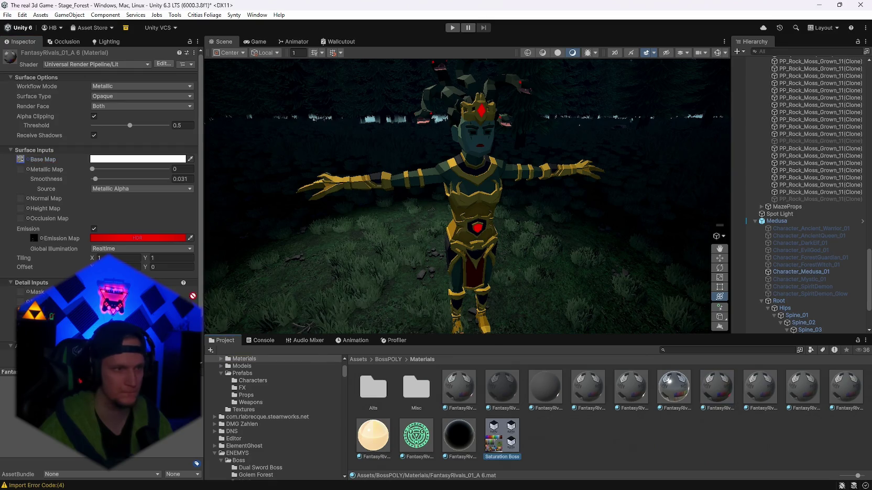
left_click(515, 446)
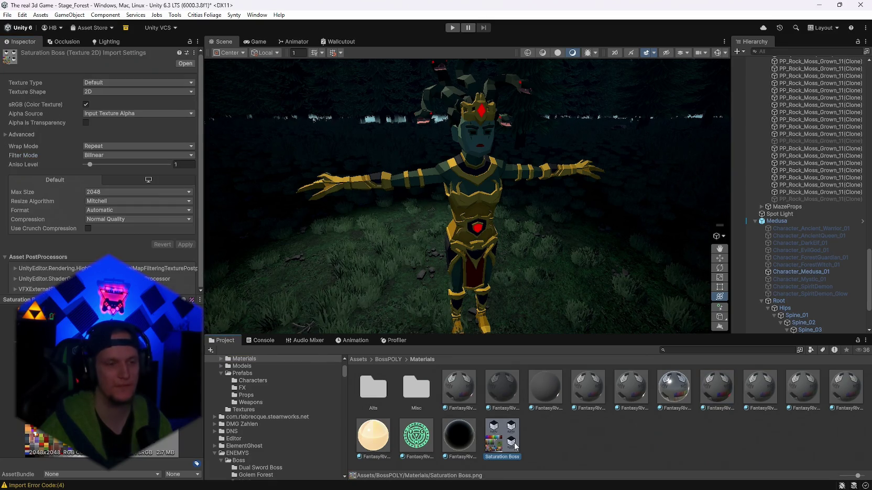
mouse_move(473, 453)
left_mouse_down()
mouse_move(398, 485)
mouse_move(389, 465)
mouse_move(421, 28)
mouse_move(454, 30)
left_mouse_up()
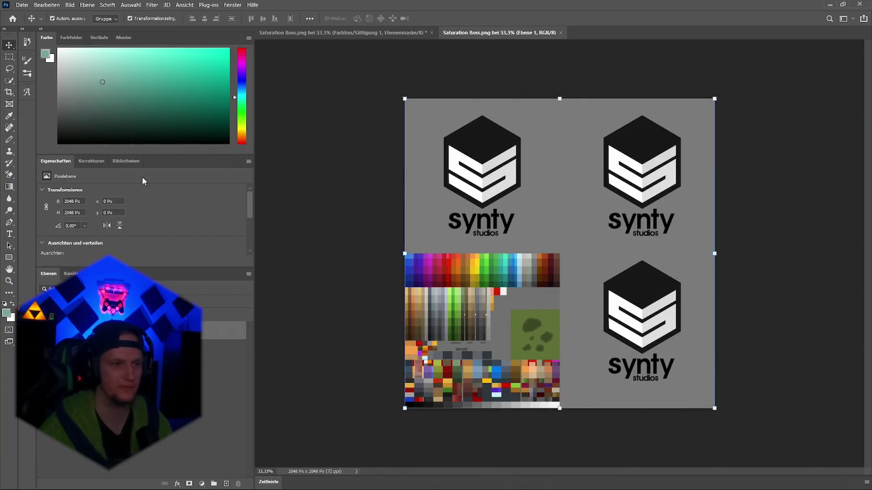
Step: Add a Hue/Saturation adjustment layer to the Saturation Boss atlas document
left_click(86, 162)
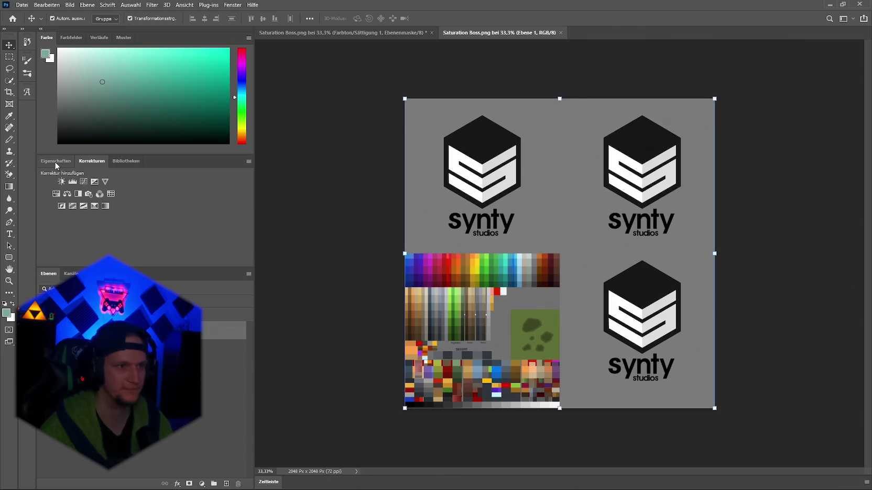
left_click(56, 162)
left_click(349, 32)
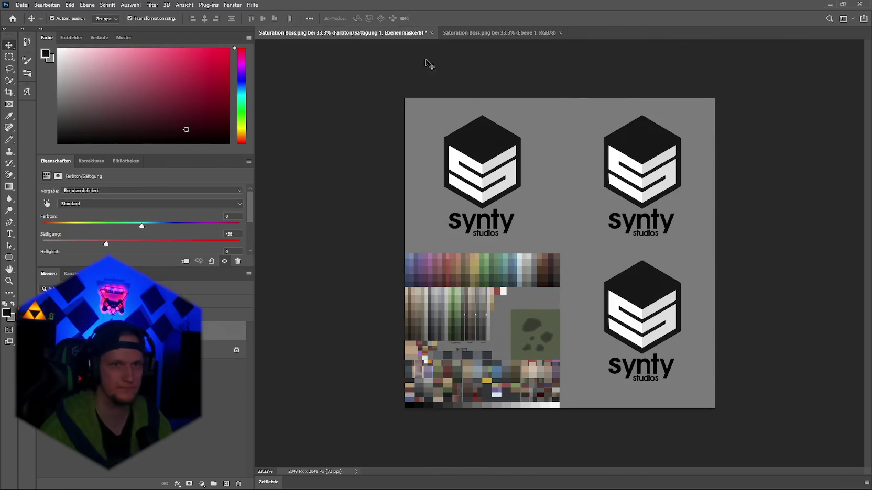
left_click(488, 33)
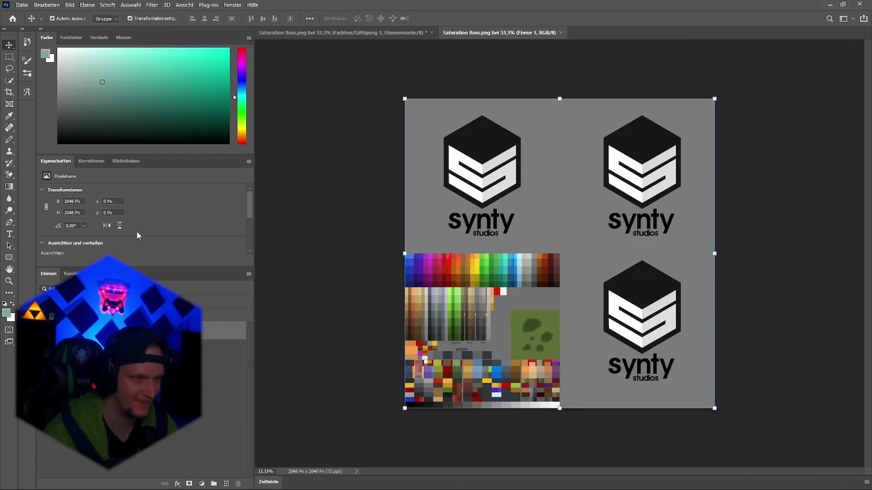
left_click(84, 162)
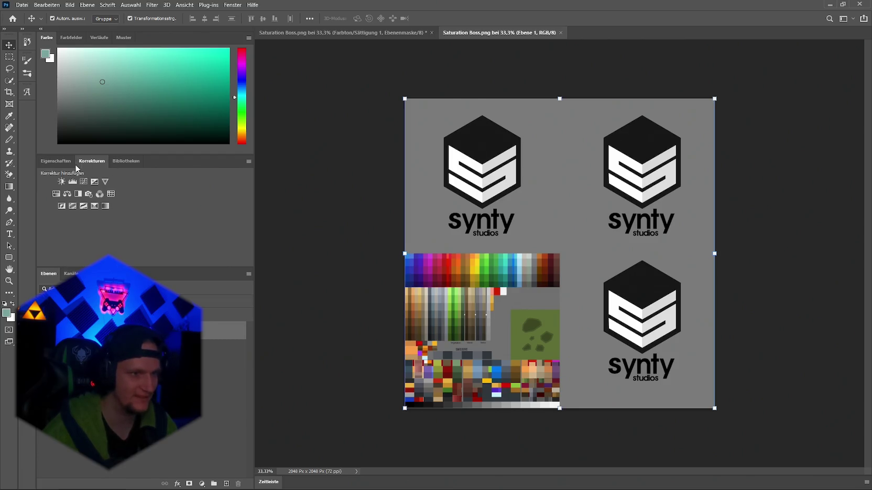
left_click(59, 194)
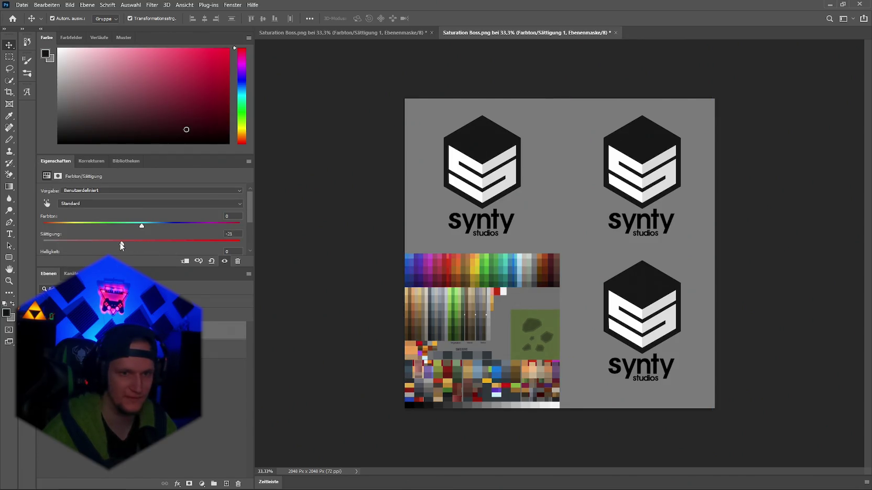
Step: Quick-export the adjusted atlas as PNG, replacing Saturation Boss.png, and check Medusa
left_click(21, 4)
mouse_move(79, 136)
left_click(194, 136)
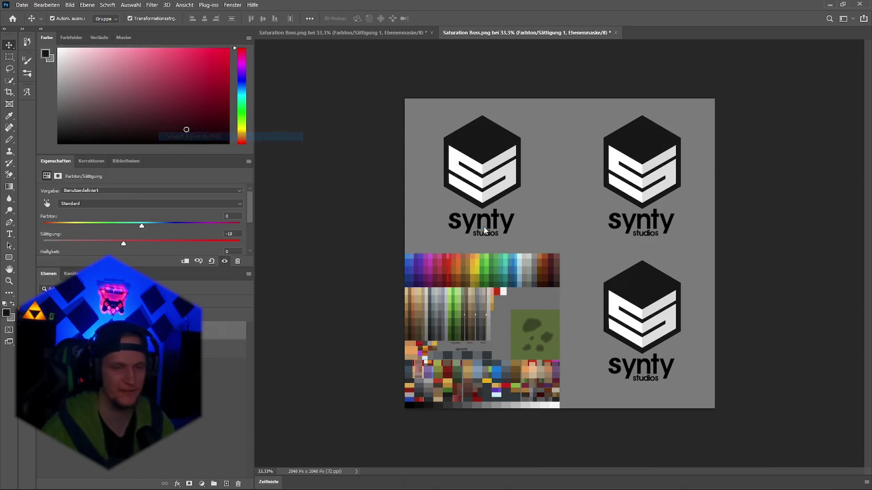
left_click(440, 299)
left_click(466, 249)
key("alt+Tab")
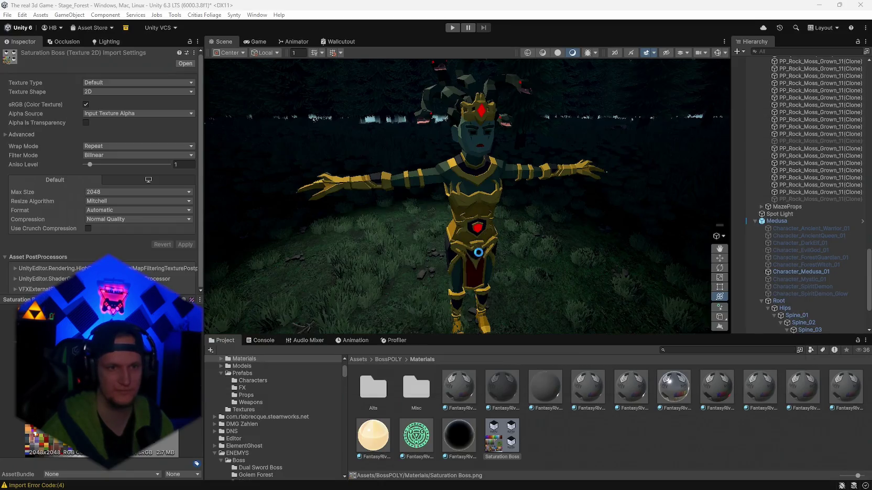
mouse_move(506, 258)
left_mouse_down()
mouse_move(618, 235)
mouse_move(482, 238)
left_mouse_up()
Step: Lower Sättigung from -18 to -21 and re-export over Saturation Boss.png
key("alt+Tab")
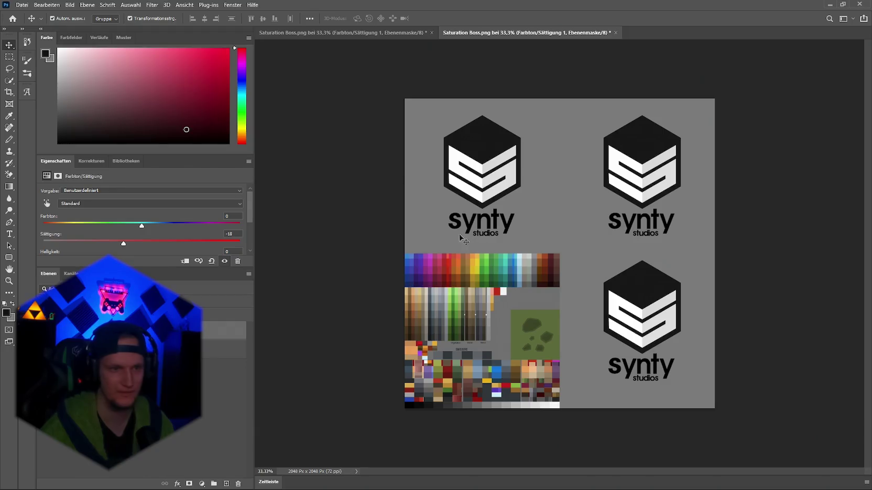
left_click_drag(124, 244, 121, 243)
left_click(21, 5)
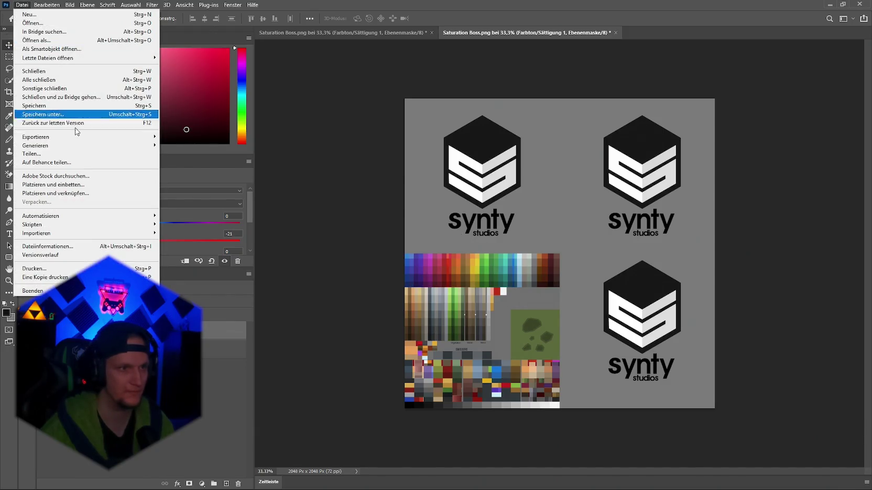
mouse_move(79, 137)
left_click(189, 137)
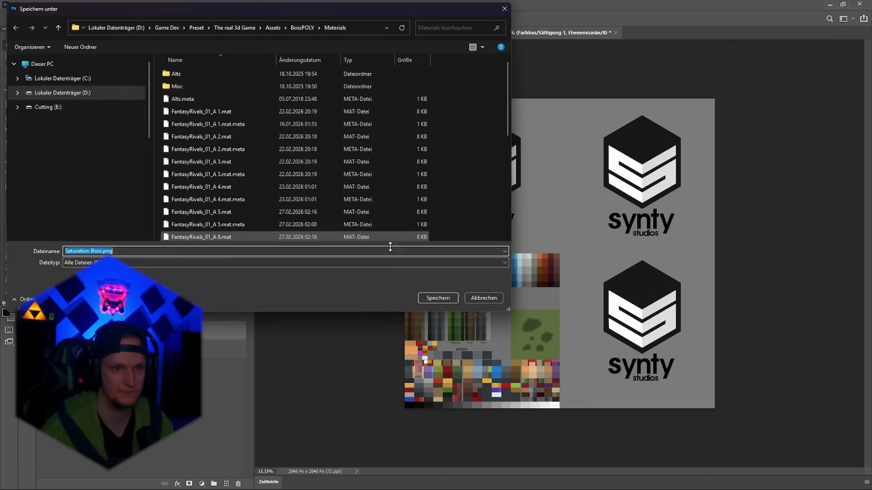
left_click(438, 298)
left_click(453, 249)
key("alt+Tab")
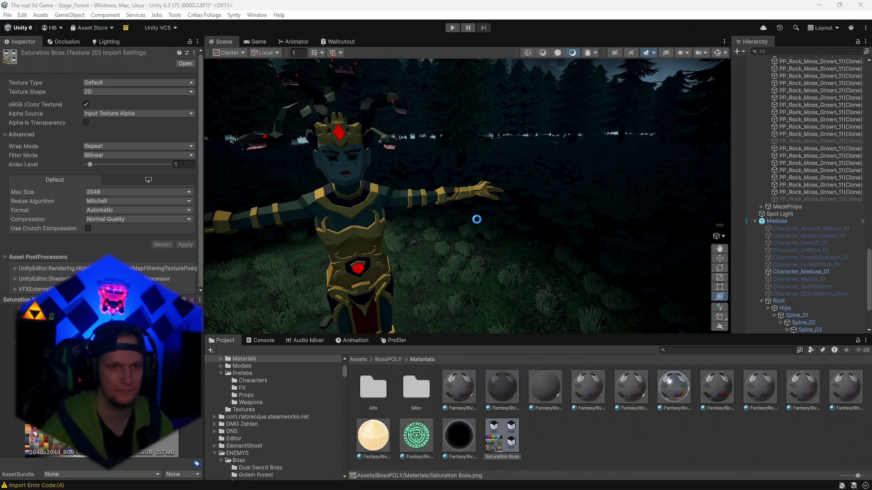
mouse_move(461, 238)
left_mouse_down()
mouse_move(726, 251)
mouse_move(241, 254)
mouse_move(381, 258)
mouse_move(282, 253)
mouse_move(368, 267)
mouse_move(468, 207)
mouse_move(395, 247)
mouse_move(247, 247)
mouse_move(293, 254)
left_mouse_up()
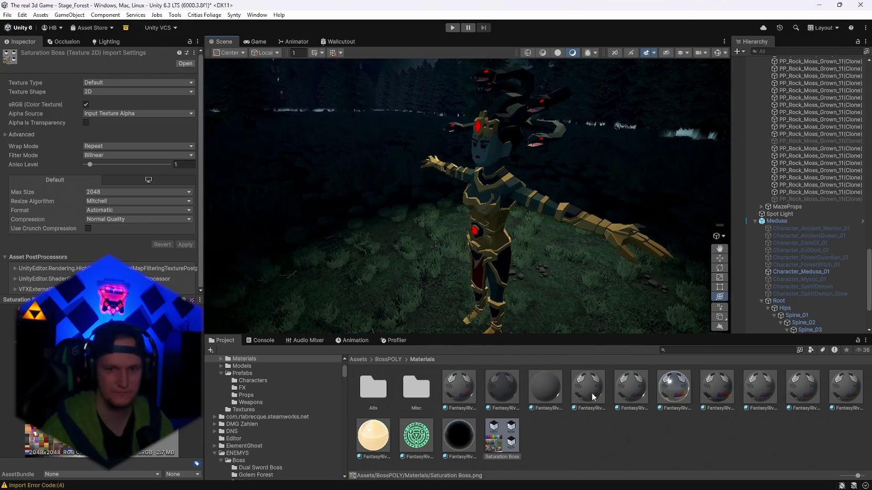
Step: Compare the emission colours of the FantasyRivals_01_A 6 and FantasyRivals_01_A 5 materials
left_click(716, 397)
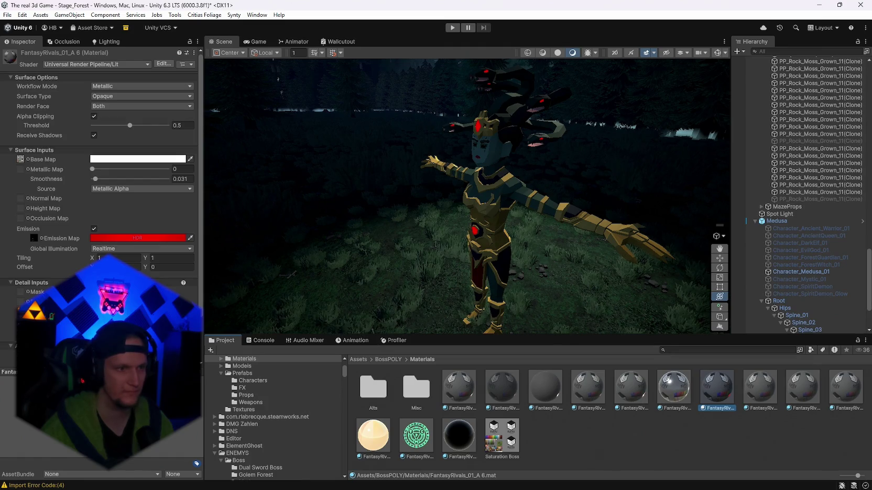
left_click(116, 238)
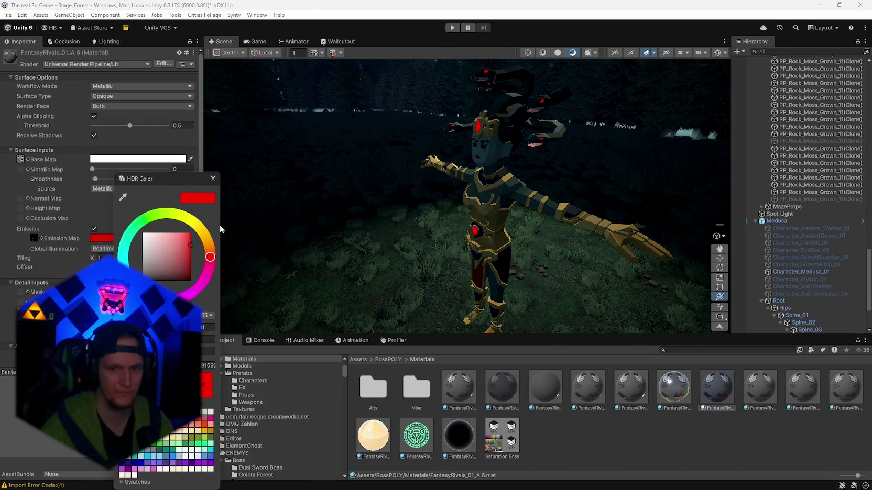
left_click(213, 178)
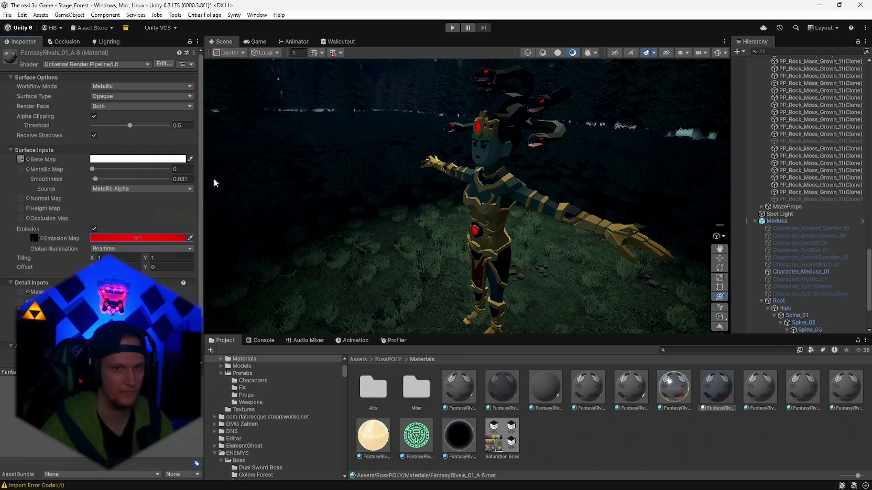
left_click(681, 400)
left_click(134, 238)
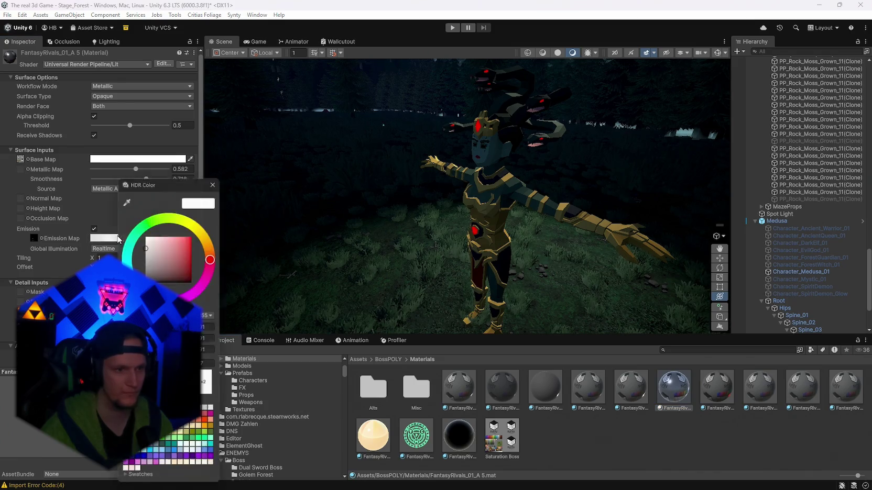
left_click(216, 178)
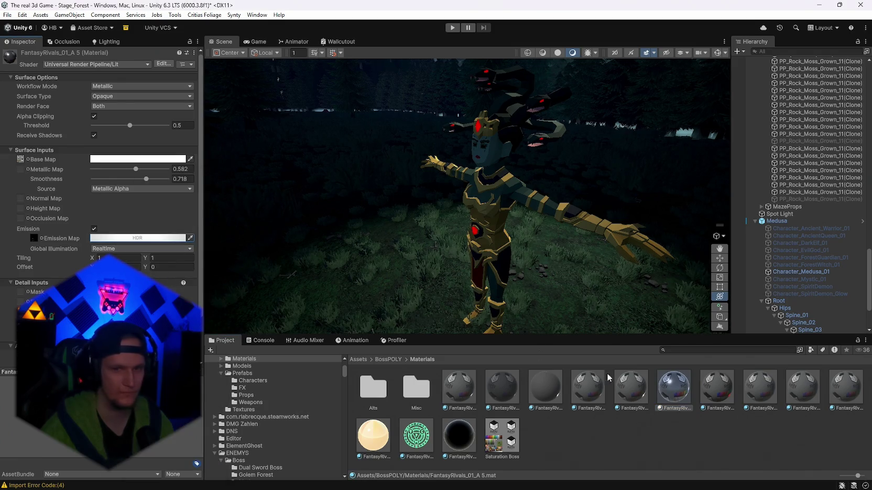
Step: Recheck FantasyRivals_01_A 6's red emission colour, then look at the FantasyRivals_02_A material
left_click(717, 389)
left_click(173, 238)
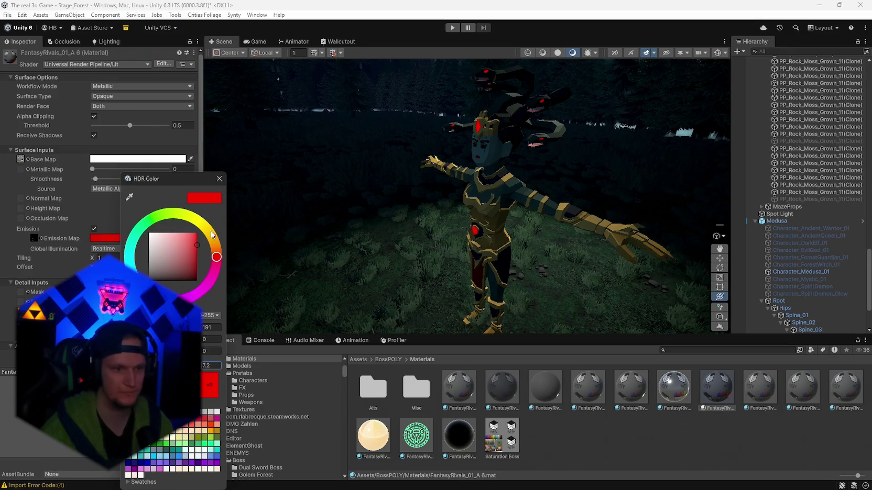
key("Left")
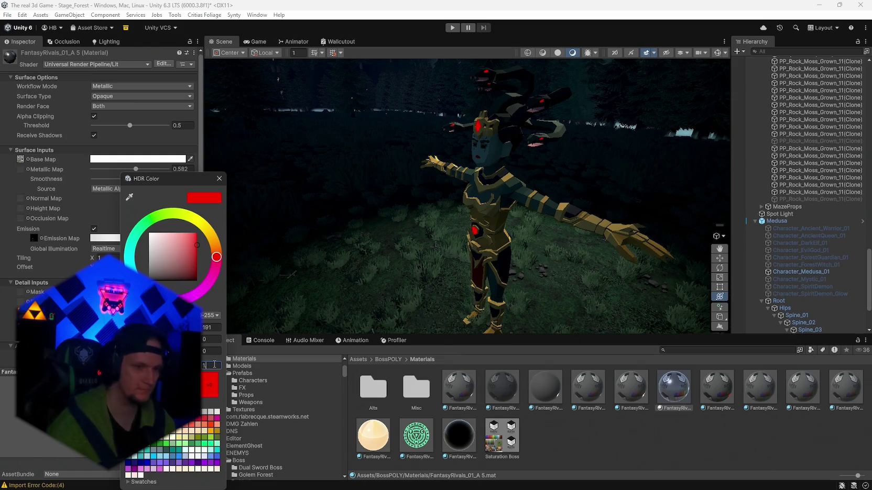
left_click(716, 389)
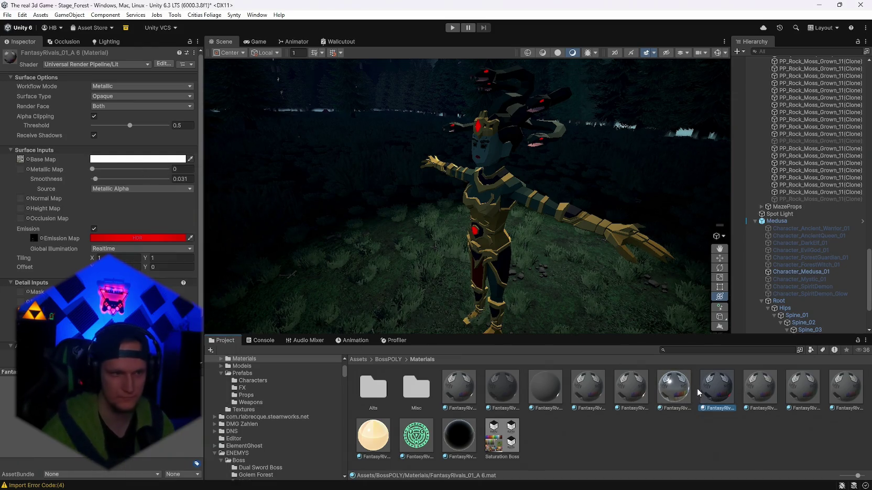
left_click(137, 237)
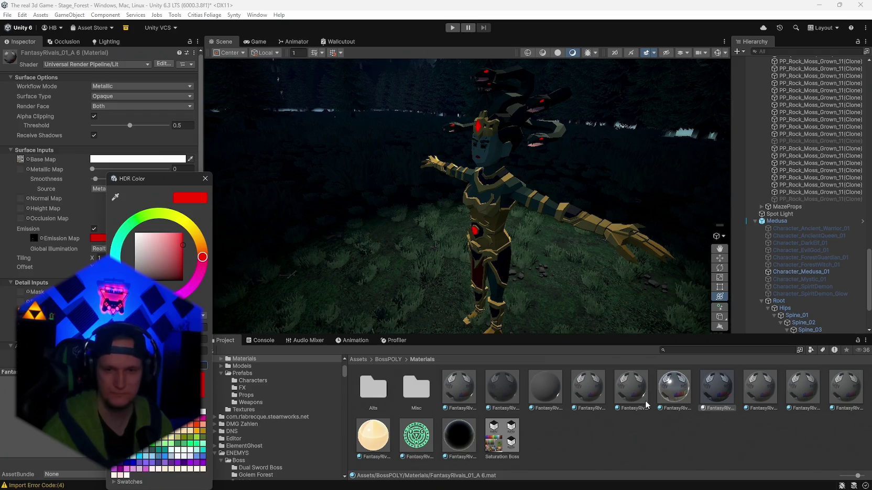
left_click(751, 399)
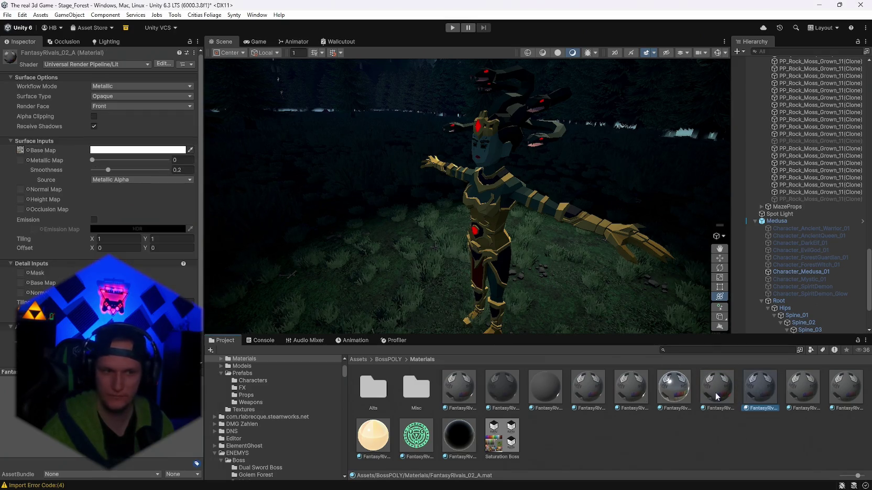
mouse_move(760, 388)
left_mouse_down()
mouse_move(728, 383)
mouse_move(494, 246)
mouse_move(564, 243)
left_mouse_up()
scroll(565, 243, "up", 3)
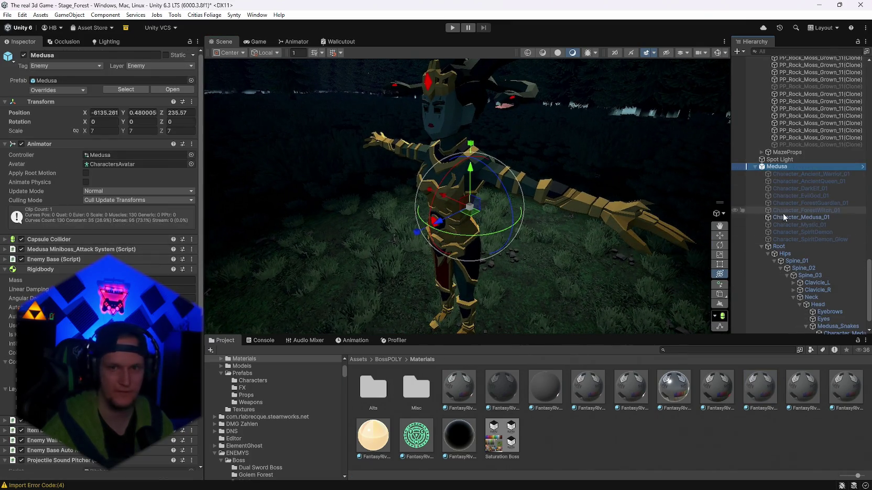
Step: Open Character_Medusa_01's FantasyRivals_01_A 6 material and view its bright red emission colour
left_click(778, 217)
left_click(152, 218)
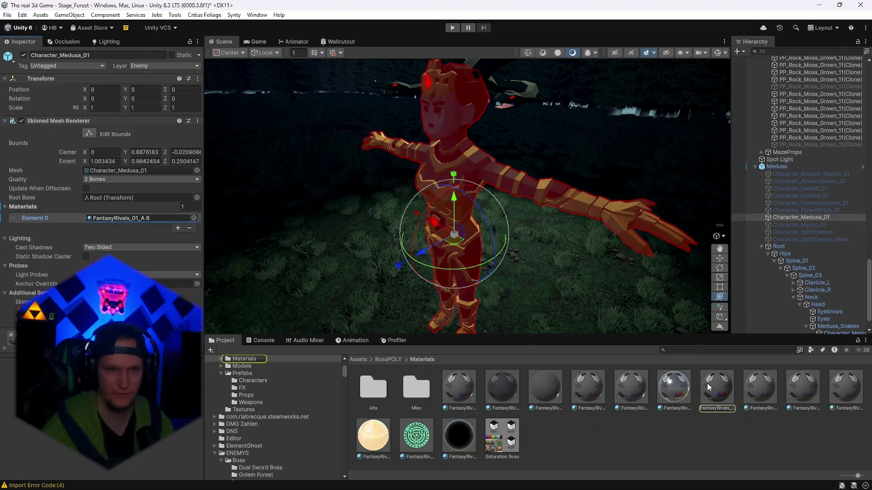
double_click(152, 217)
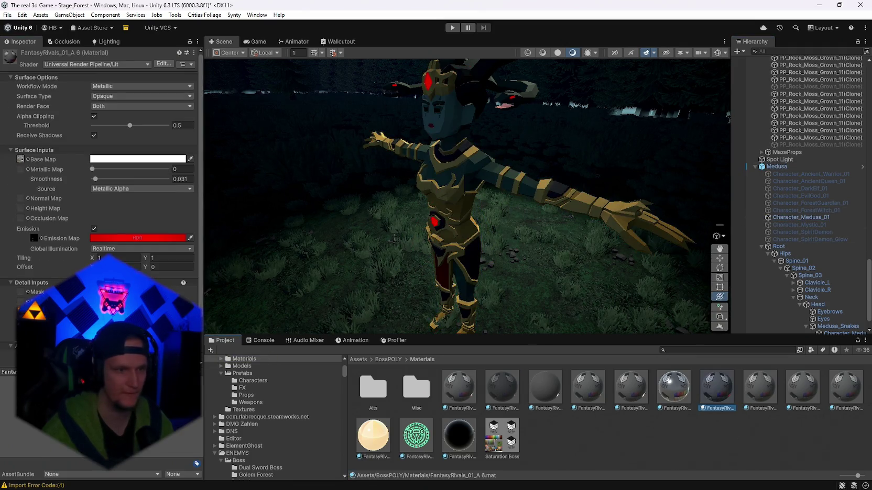
left_click(103, 238)
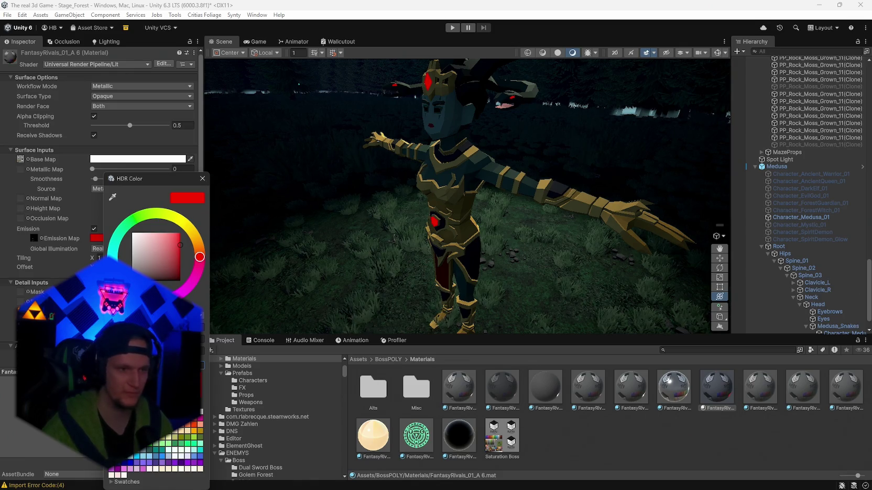
scroll(448, 124, "down", 10)
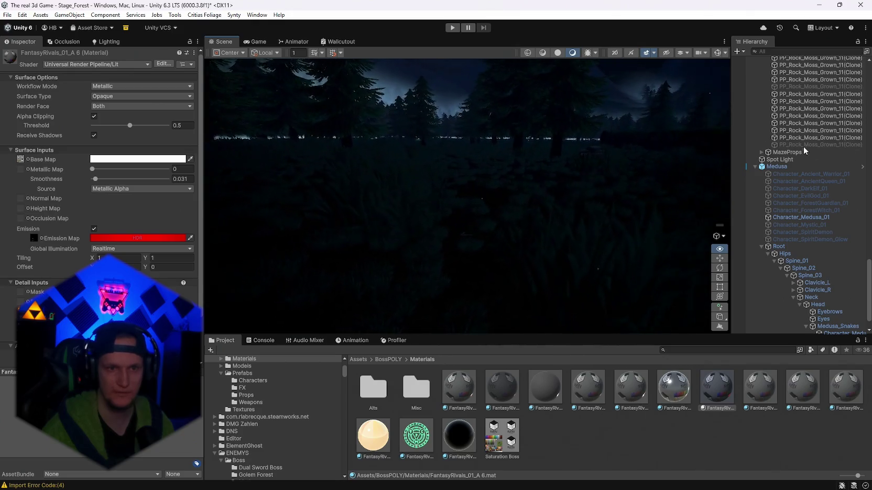
Step: Frame and orbit around Medusa's side and front, then select Medusa and pull the view back
key("f")
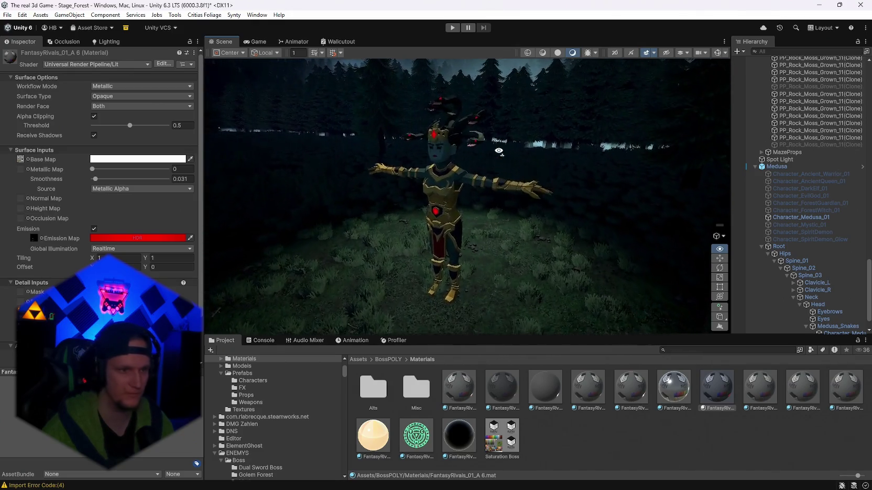
scroll(561, 238, "up", 2)
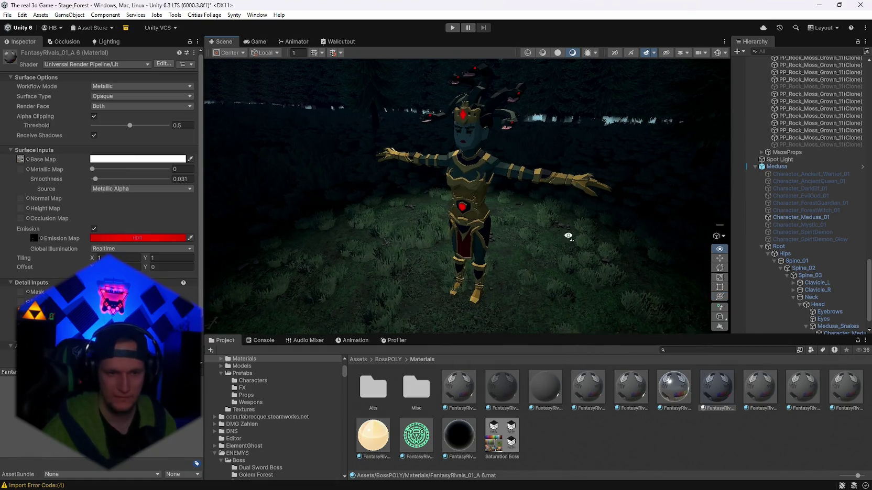
mouse_move(561, 238)
left_mouse_down()
mouse_move(537, 228)
mouse_move(554, 227)
mouse_move(453, 231)
mouse_move(639, 245)
mouse_move(398, 248)
left_mouse_up()
mouse_move(167, 266)
left_mouse_down()
mouse_move(792, 273)
mouse_move(705, 288)
mouse_move(765, 225)
left_mouse_up()
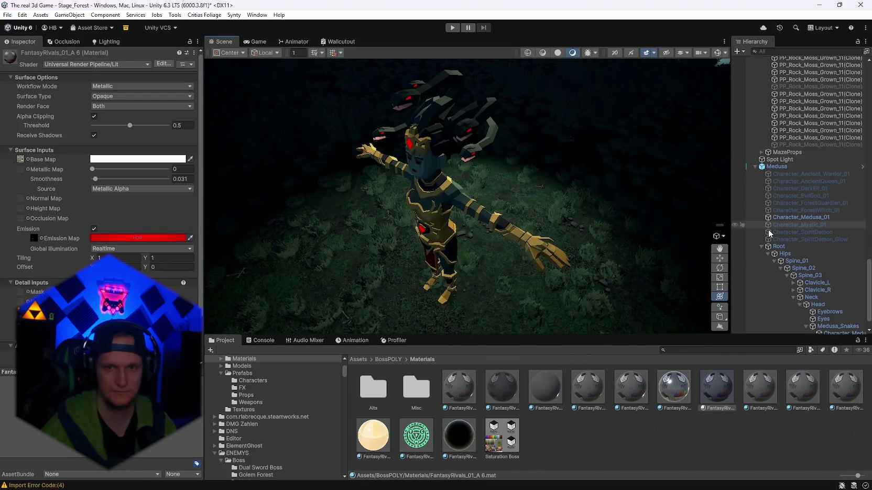
left_click(780, 168)
mouse_move(619, 131)
left_mouse_down()
mouse_move(602, 128)
mouse_move(576, 148)
mouse_move(675, 135)
mouse_move(655, 142)
mouse_move(645, 157)
mouse_move(655, 165)
left_mouse_up()
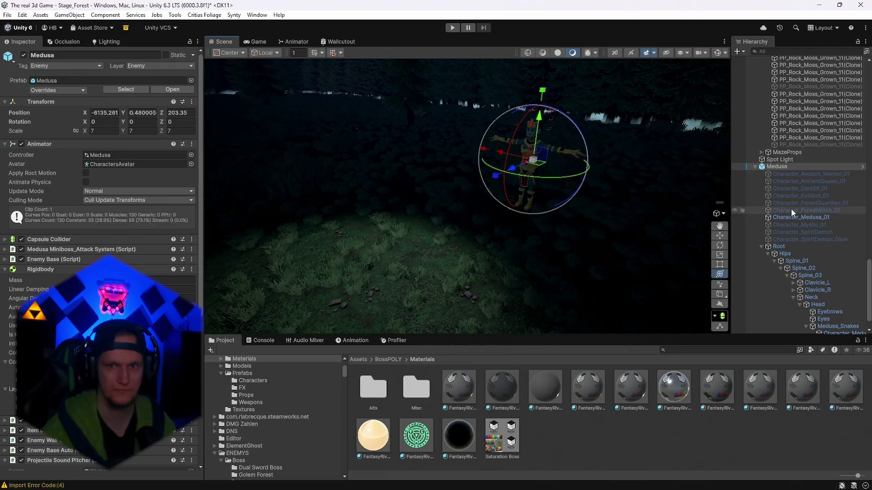
Step: Apply all of Medusa's overrides to her prefab
left_click(717, 388)
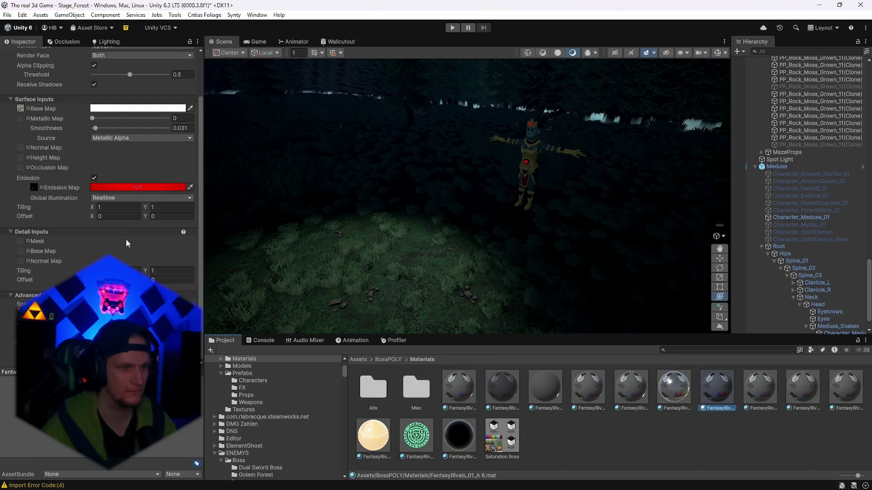
left_click_drag(661, 247, 680, 189)
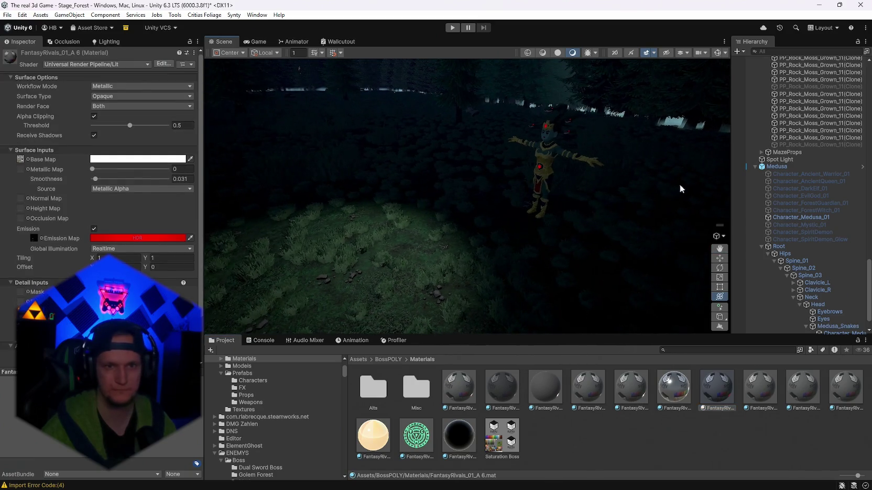
left_click(770, 166)
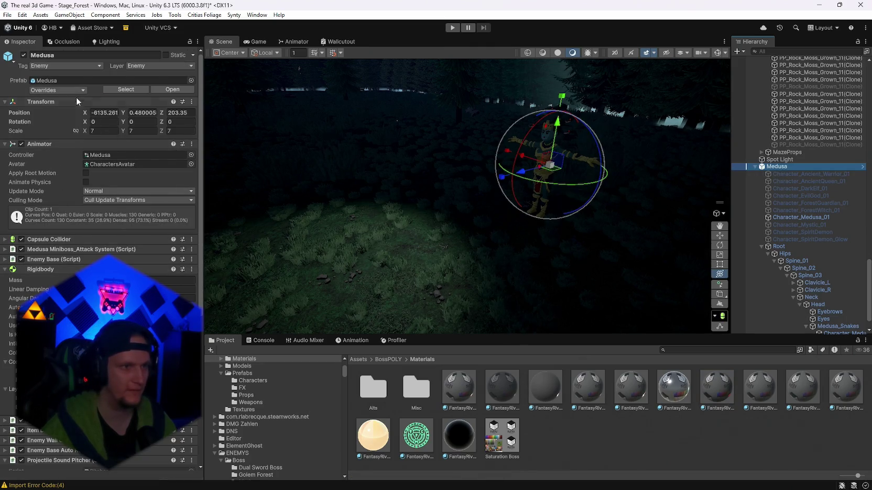
left_click(59, 90)
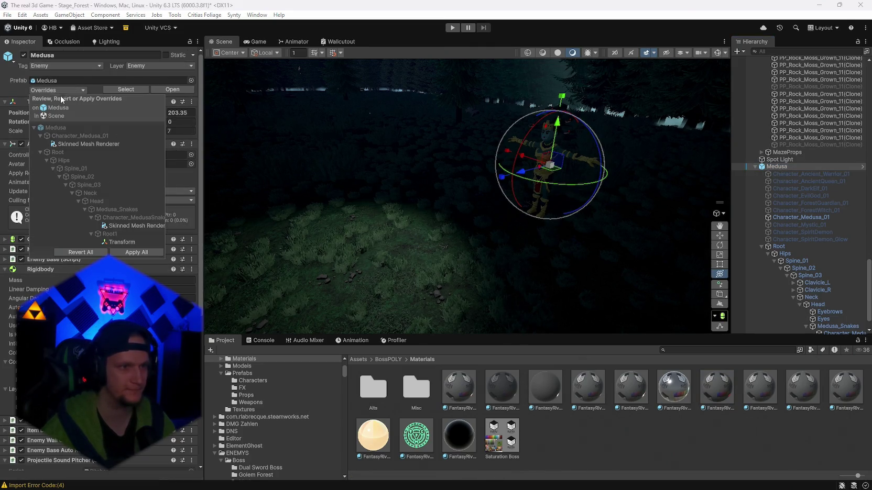
left_click(134, 252)
Step: Delete the Medusa object from the Stage_Forest scene
left_click(781, 159)
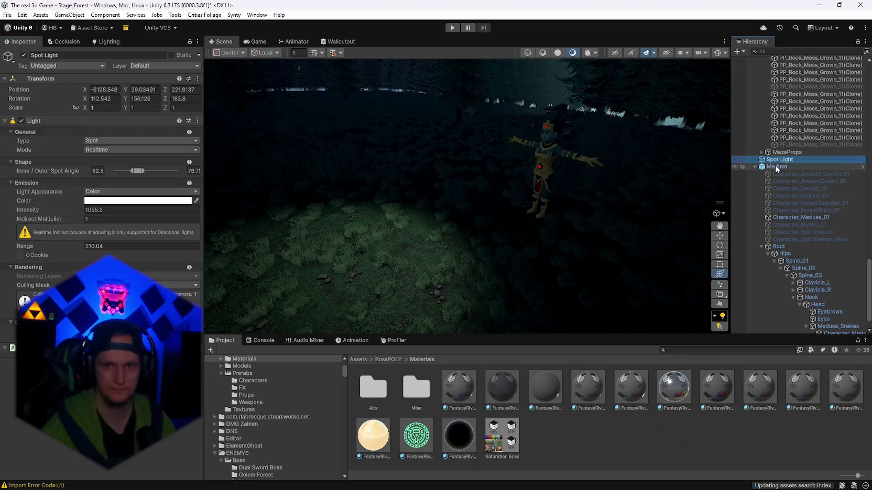
left_click(777, 167)
key("Delete")
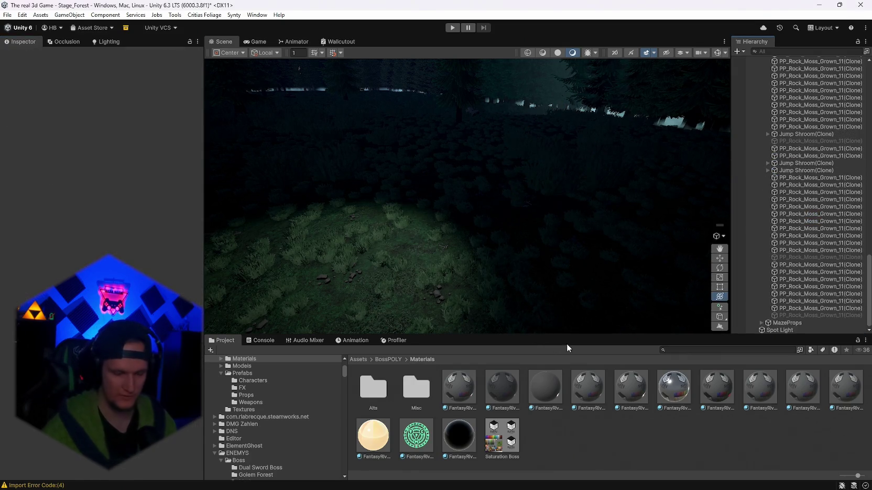
mouse_move(456, 251)
left_mouse_down()
mouse_move(406, 224)
mouse_move(542, 313)
left_mouse_up()
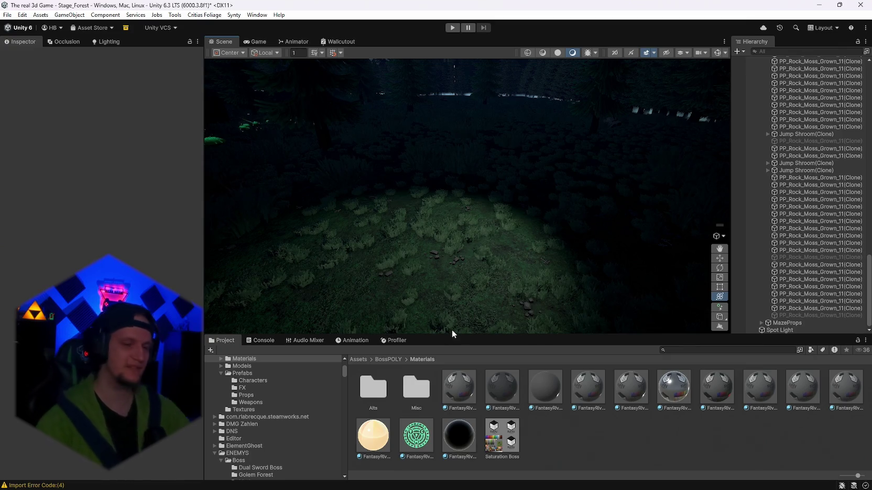
scroll(267, 428, "up", 5)
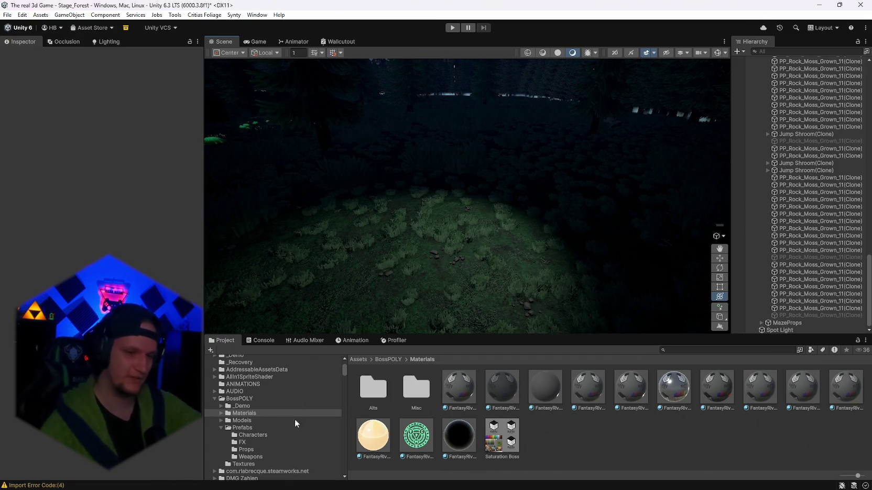
scroll(295, 419, "down", 10)
scroll(271, 447, "up", 10)
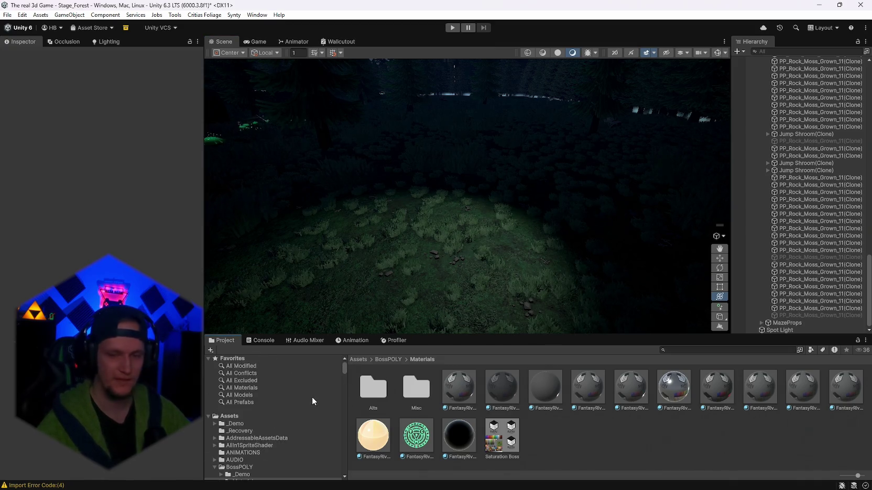
scroll(312, 401, "down", 10)
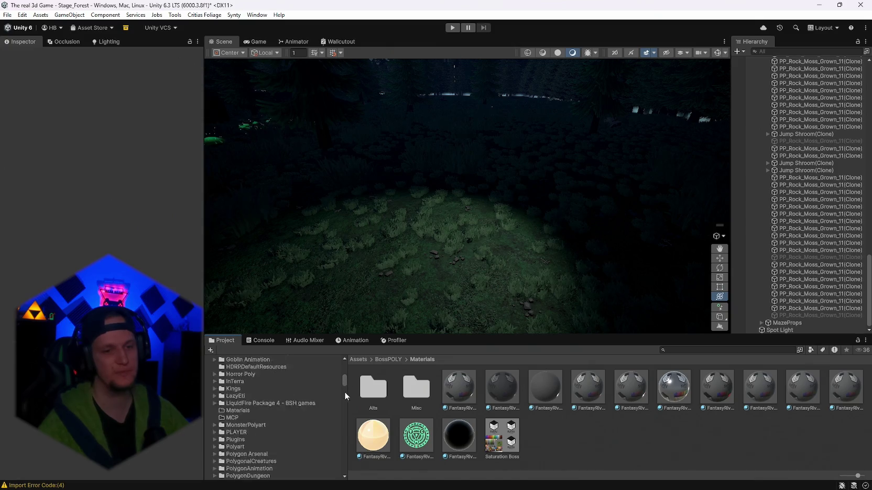
mouse_move(345, 392)
left_mouse_down()
mouse_move(340, 470)
mouse_move(345, 460)
left_mouse_up()
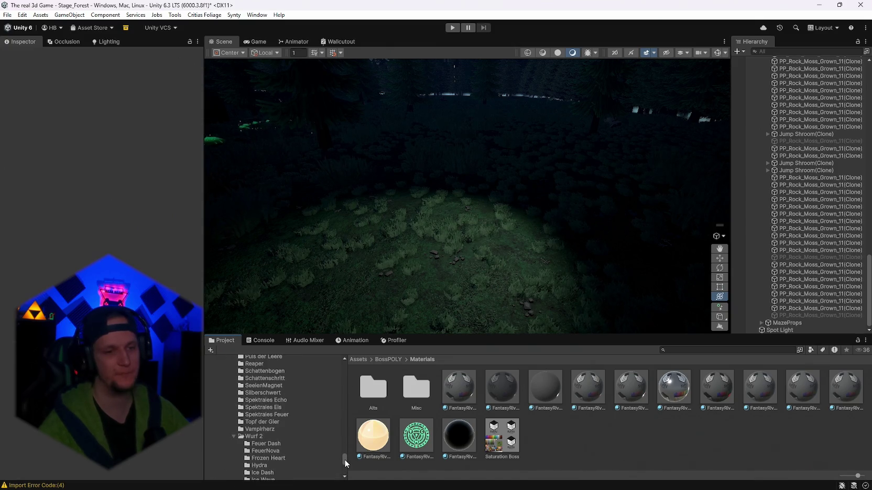
scroll(298, 440, "up", 10)
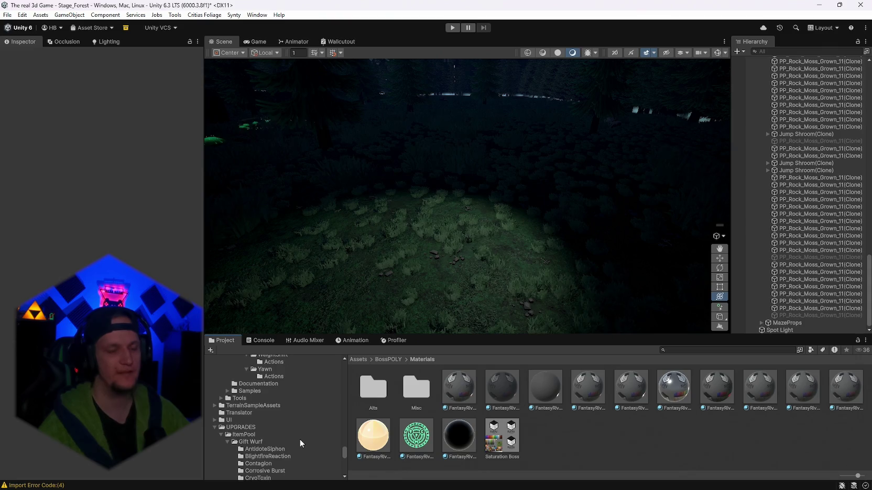
scroll(300, 439, "up", 10)
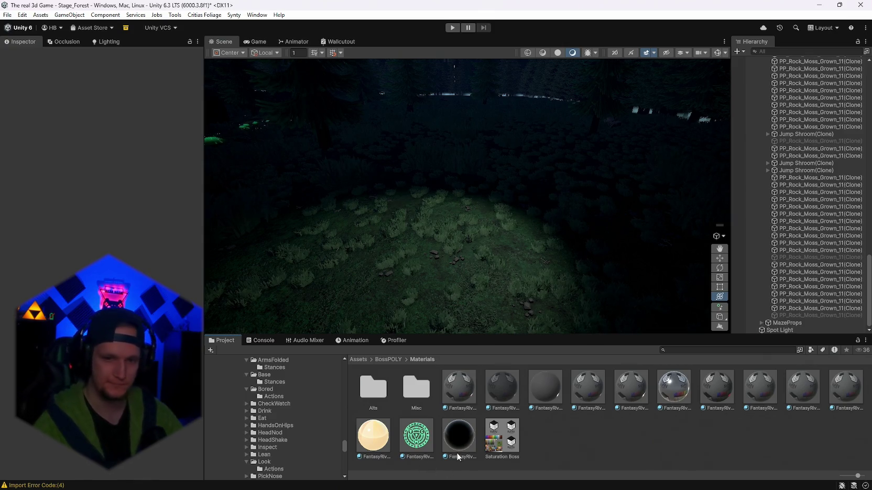
scroll(289, 448, "down", 10)
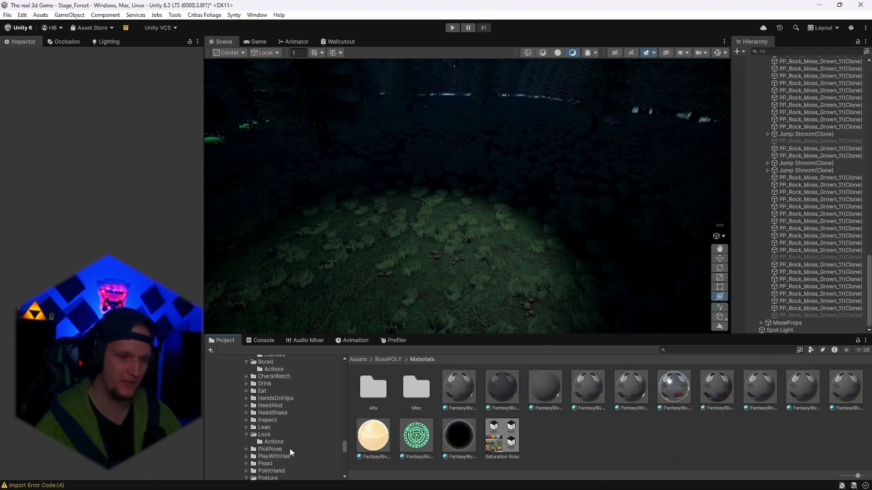
left_click_drag(345, 461, 345, 473)
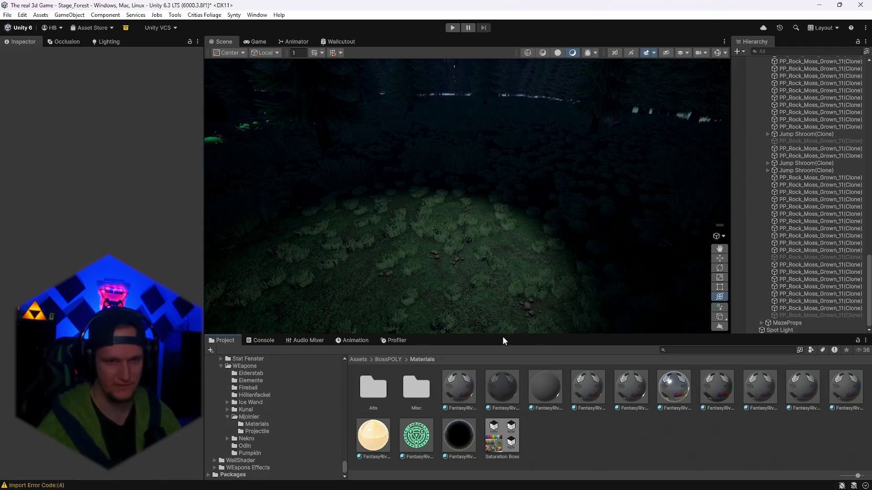
mouse_move(487, 320)
left_mouse_down()
mouse_move(447, 289)
mouse_move(673, 315)
mouse_move(697, 292)
mouse_move(477, 271)
mouse_move(581, 347)
left_mouse_up()
left_click(681, 350)
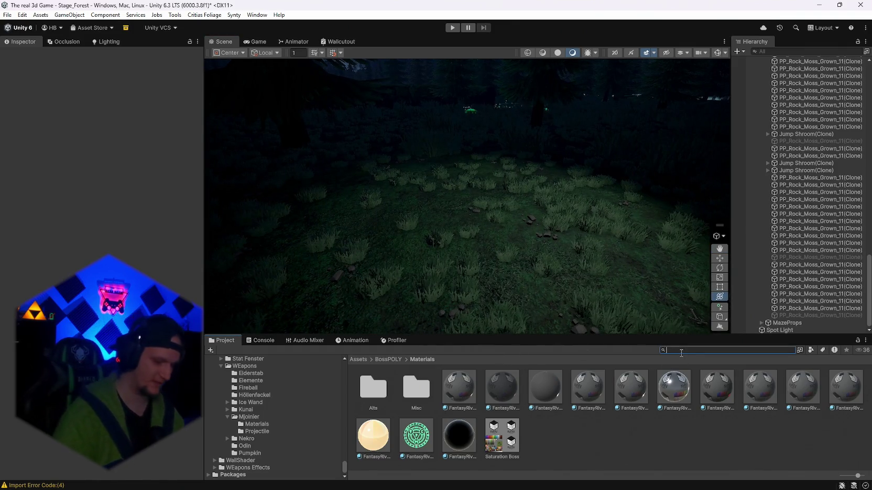
Step: Search the Project for mobs and browse the Mobs folders, including SchatzGoblin
type("mobs")
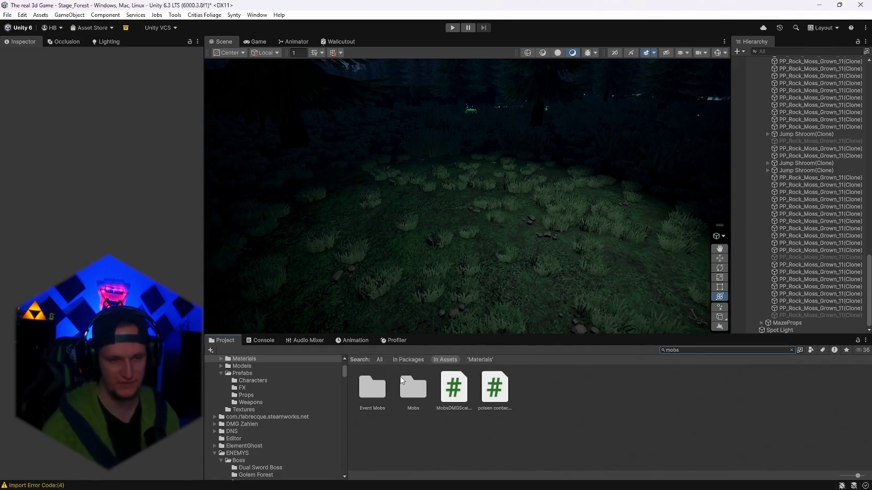
double_click(401, 382)
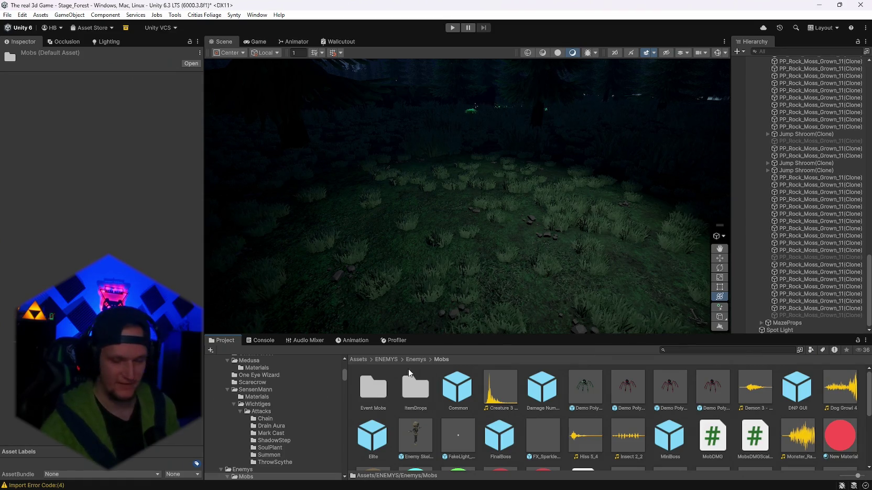
scroll(556, 402, "down", 3)
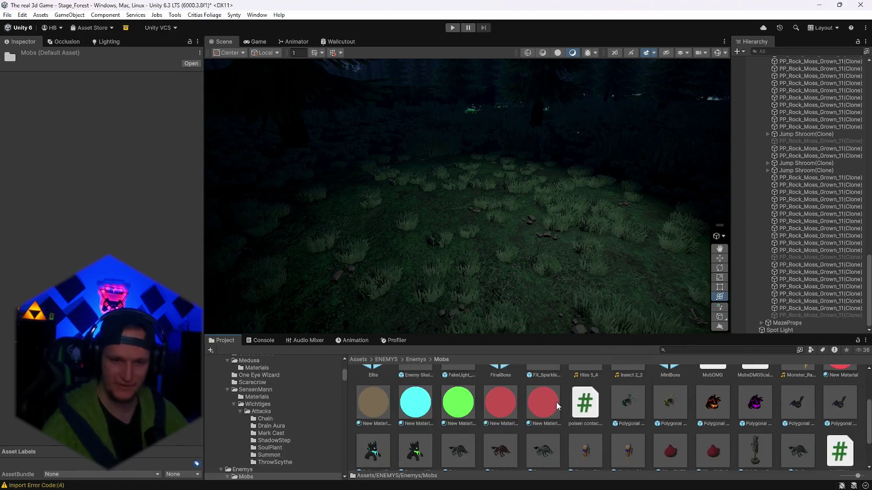
scroll(554, 419, "up", 3)
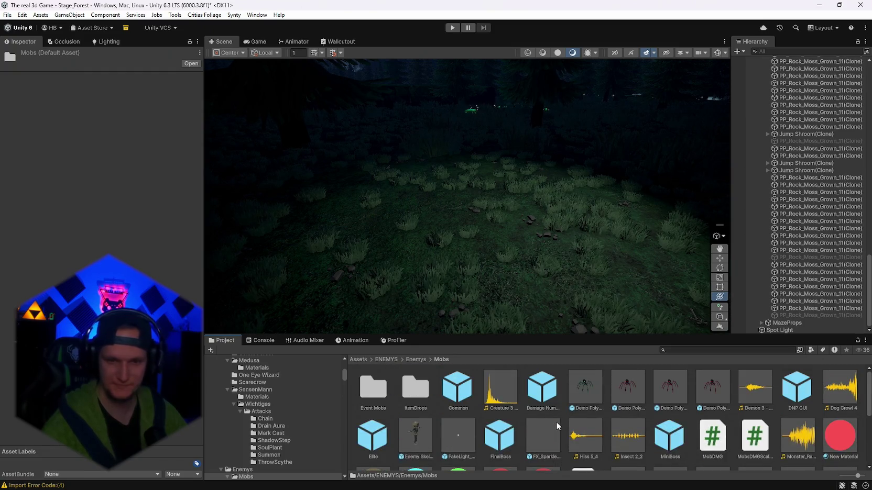
scroll(534, 411, "down", 2)
scroll(278, 443, "down", 2)
scroll(278, 441, "down", 2)
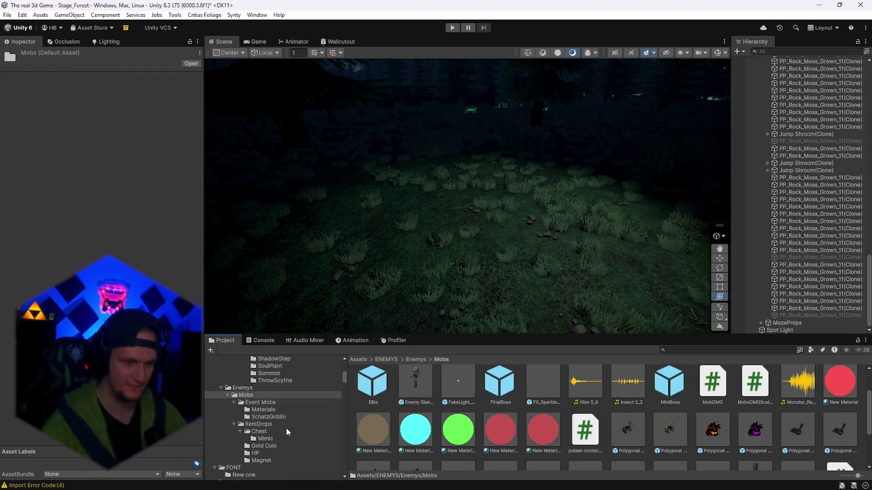
left_click(269, 417)
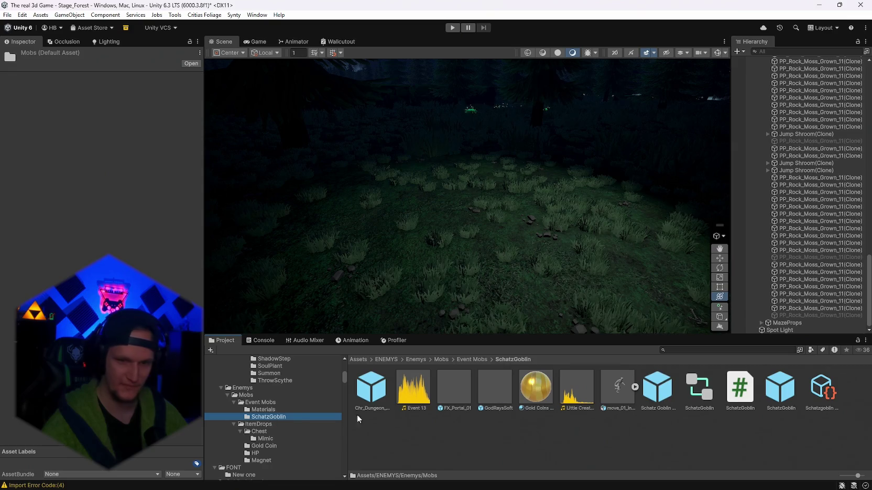
left_click(250, 396)
scroll(288, 404, "up", 5)
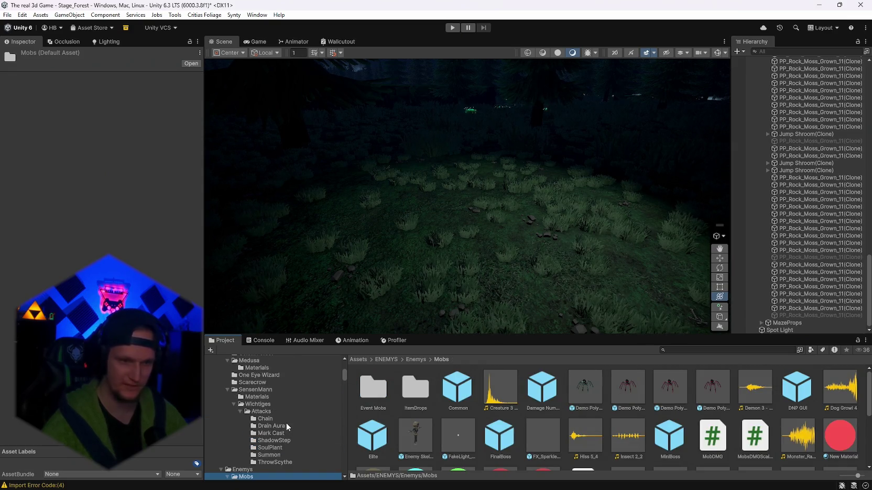
Step: Browse the boss folders to Golem Forest and drag the Golem prefab into the clearing
left_click(259, 397)
left_click(266, 391)
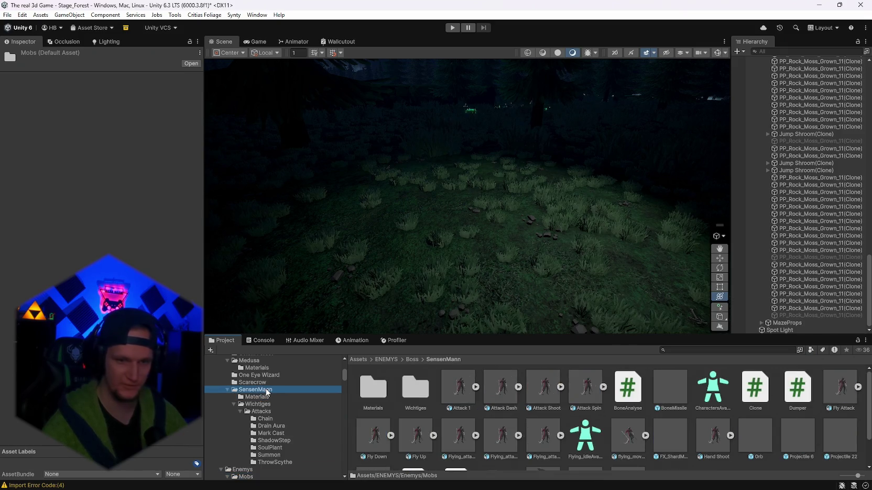
left_click(253, 375)
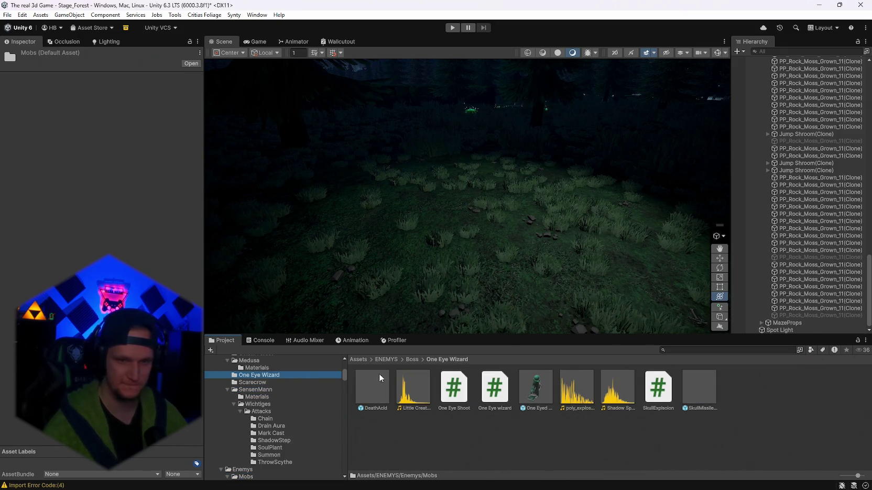
scroll(444, 244, "down", 2)
scroll(298, 390, "up", 3)
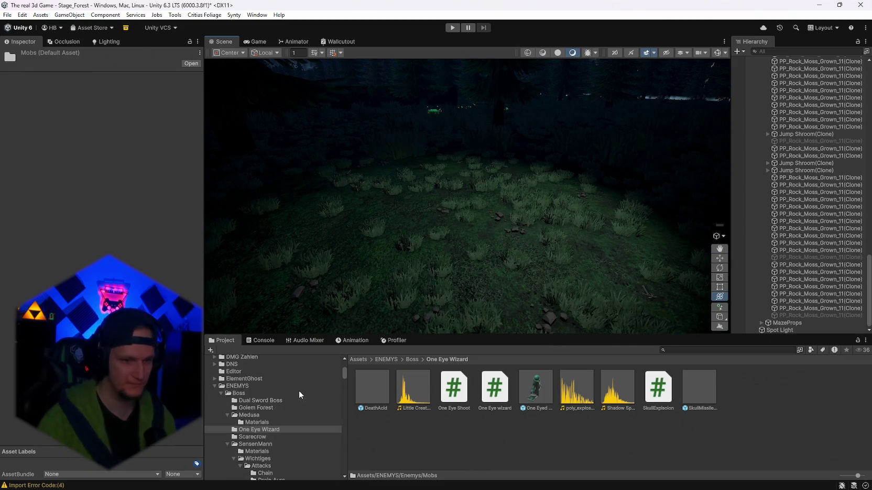
left_click(275, 407)
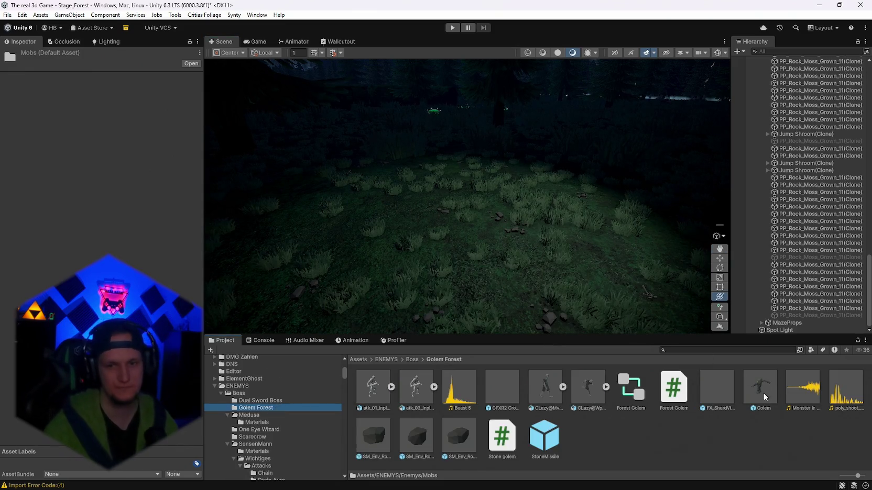
mouse_move(760, 388)
left_mouse_down()
mouse_move(538, 209)
mouse_move(502, 236)
mouse_move(524, 225)
mouse_move(486, 193)
left_mouse_up()
Step: Frame the golem and apply the FantasyRivals_01_A material to it
left_click(501, 224)
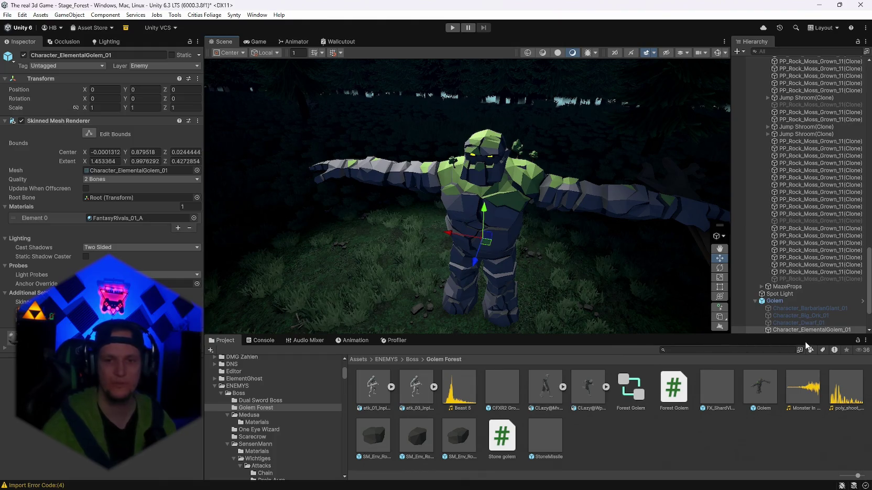
key("f")
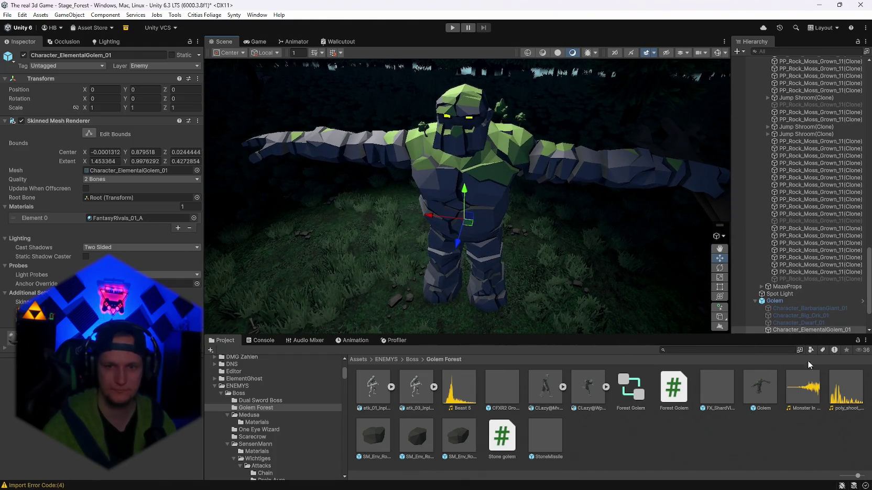
left_click(131, 218)
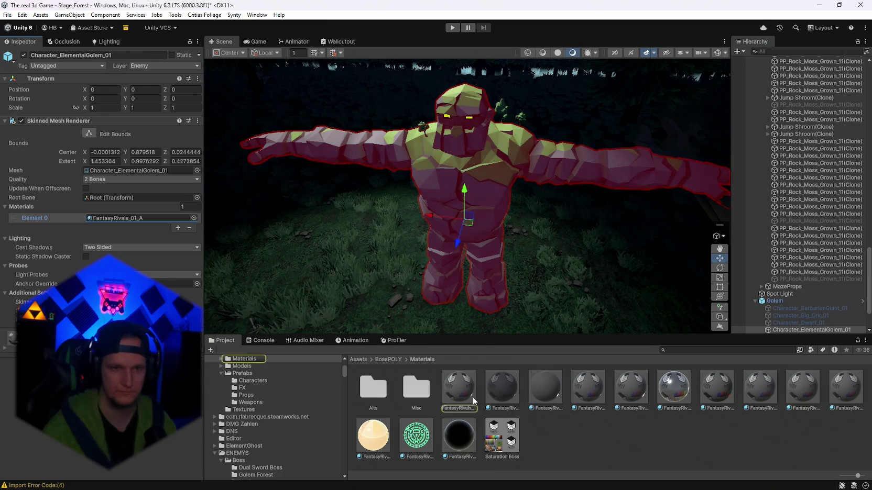
left_click(447, 389)
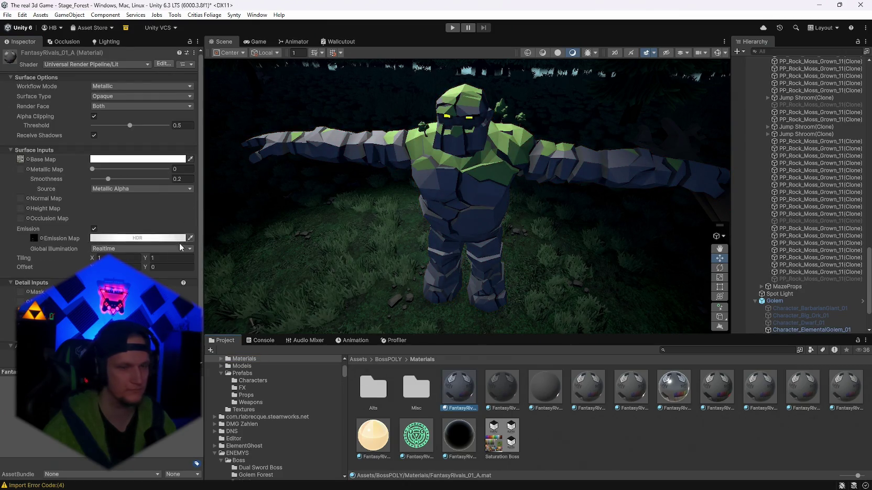
scroll(466, 209, "down", 5)
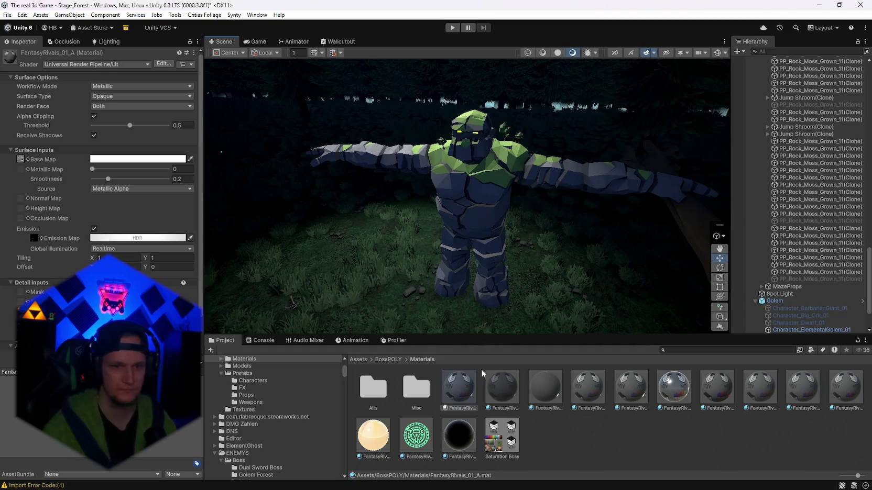
left_click_drag(719, 394, 488, 194)
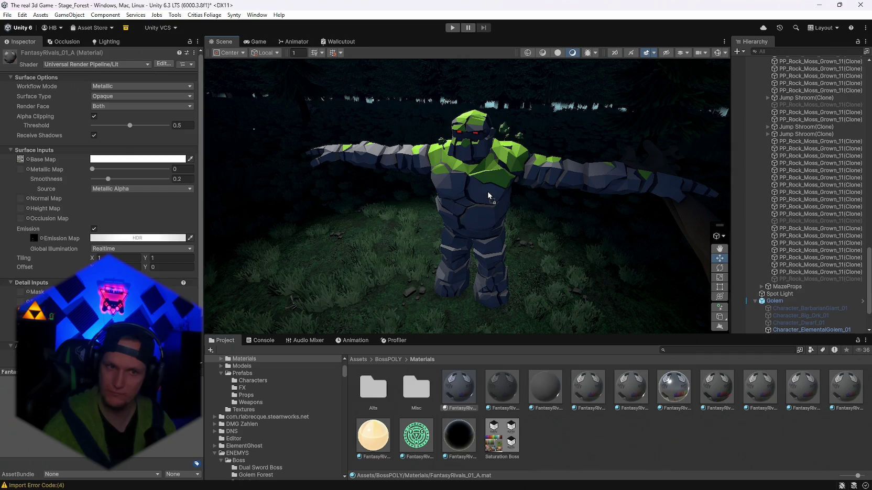
mouse_move(495, 200)
left_mouse_down()
mouse_move(465, 247)
mouse_move(592, 244)
left_mouse_up()
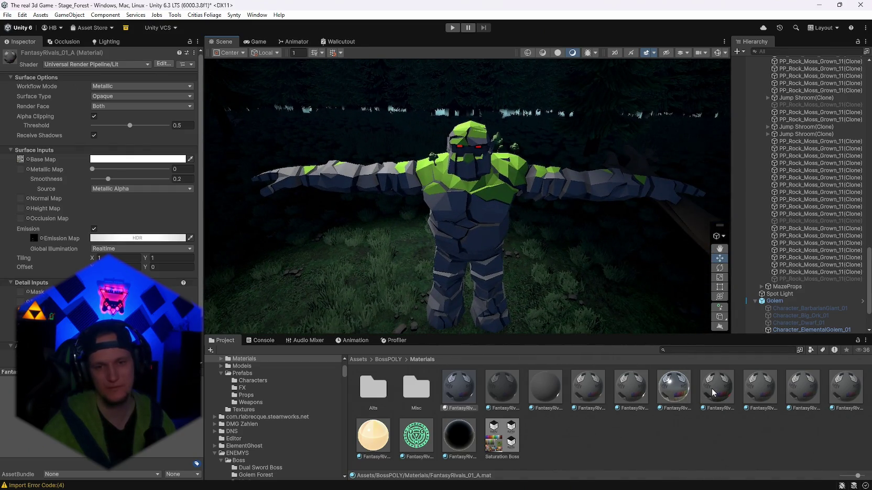
Step: Duplicate the red-emission FantasyRivals material and the Saturation Boss texture
left_click(715, 395)
key("ctrl+d")
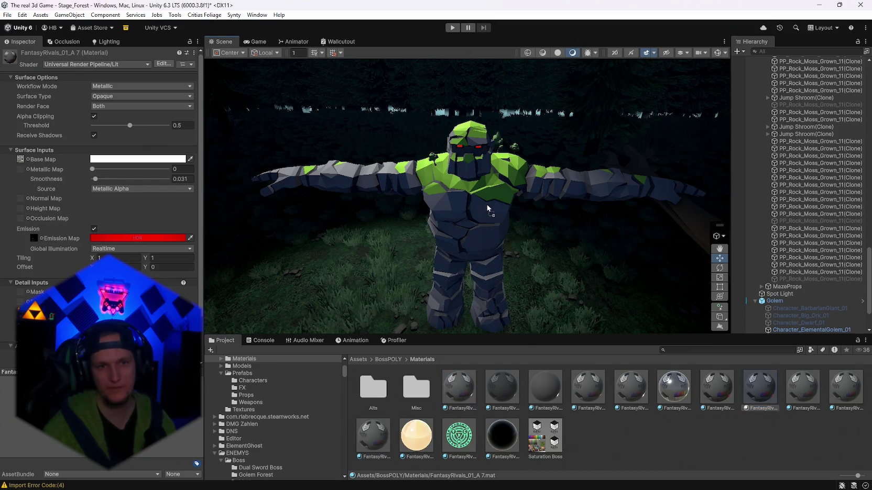
left_click(756, 389)
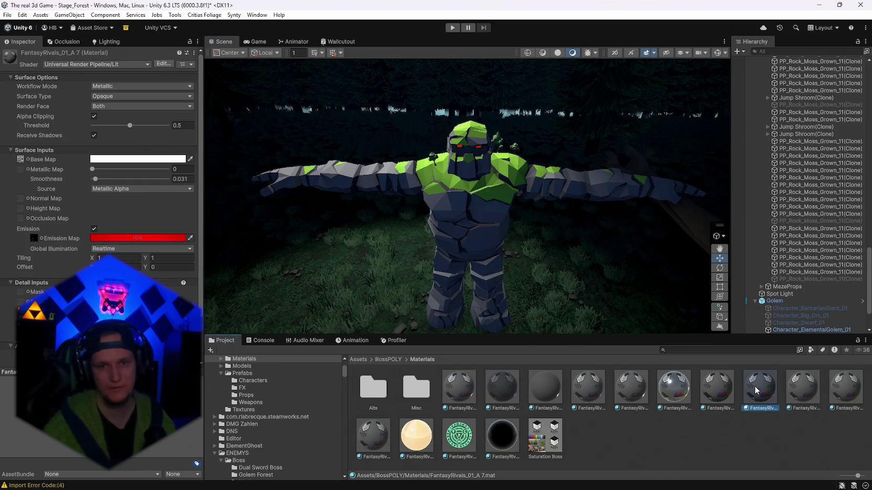
left_click(555, 444)
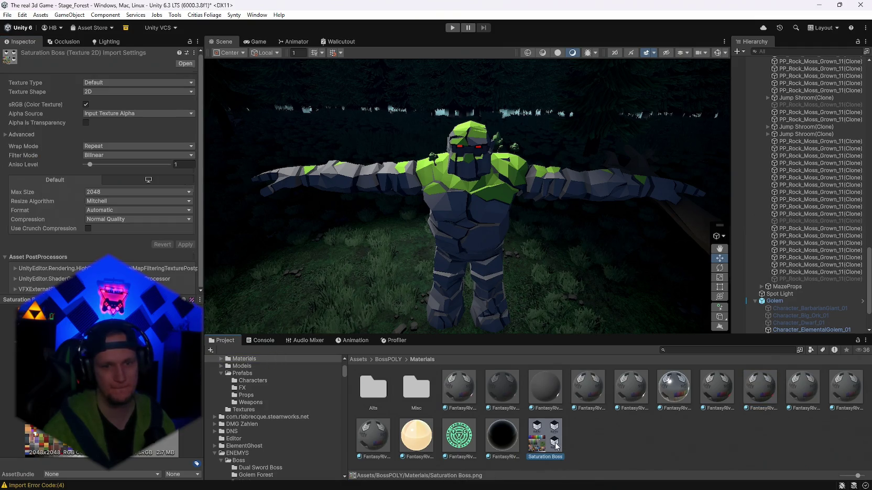
key("ctrl+d")
Step: Rename the texture copy to Golem and open it in Photoshop
right_click(597, 445)
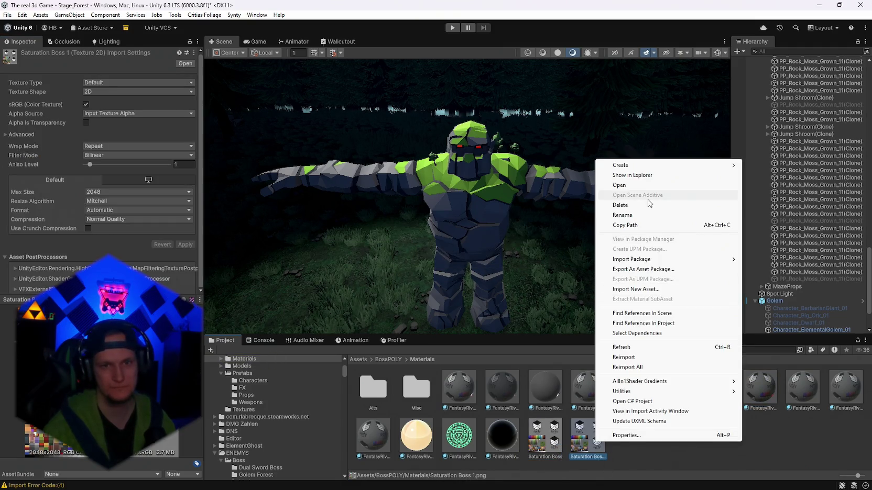
left_click(633, 213)
type("Golem")
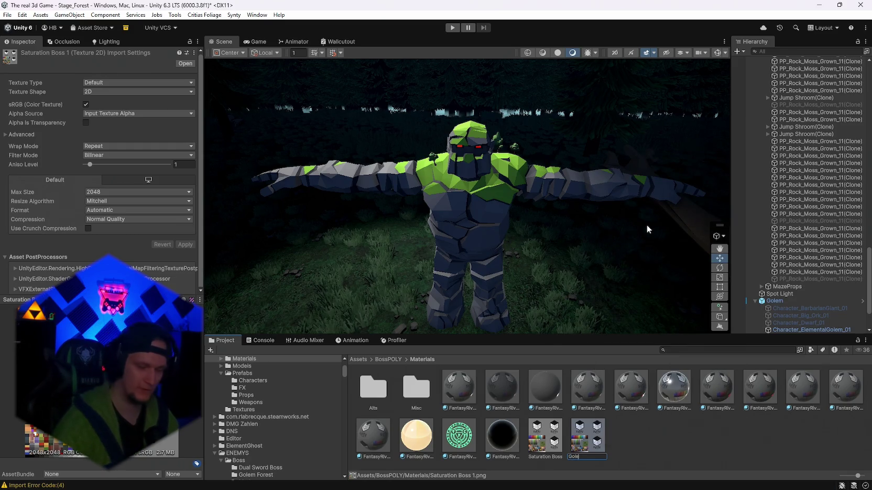
key("Return")
mouse_move(547, 438)
left_mouse_down()
mouse_move(429, 479)
mouse_move(485, 480)
mouse_move(397, 481)
mouse_move(512, 63)
mouse_move(637, 36)
left_mouse_up()
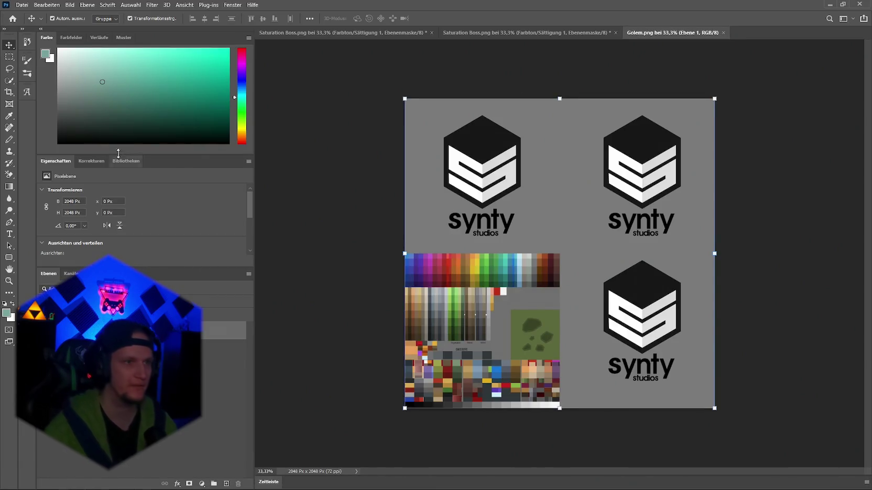
Step: Switch between Photoshop's Swatches and Color panels
left_click(71, 37)
scroll(507, 289, "up", 2)
scroll(507, 289, "up", 5)
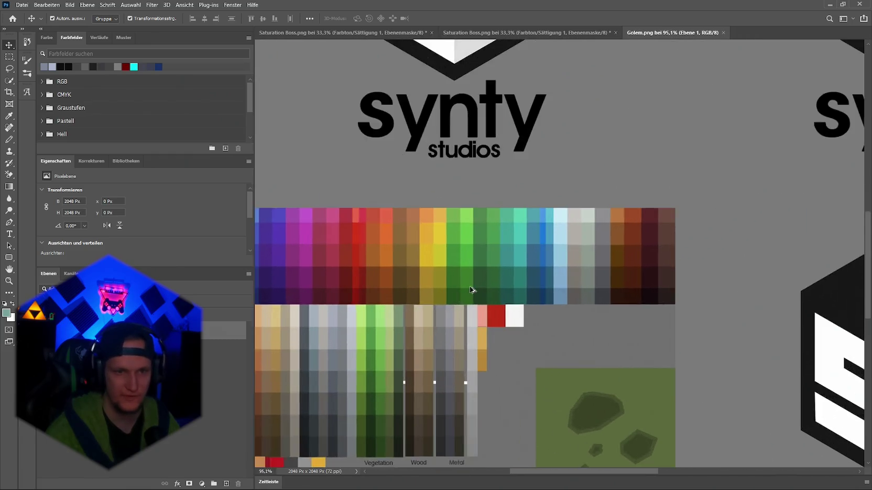
key("F6")
left_click(73, 37)
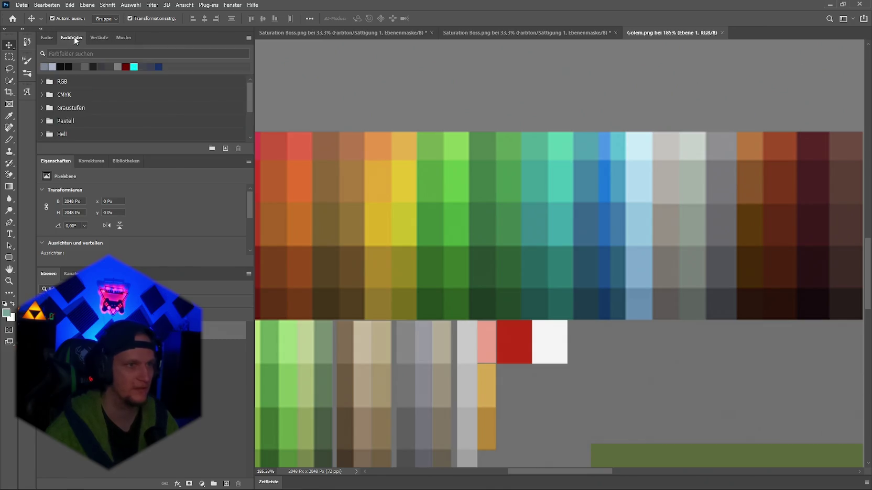
Step: Add a Selective Color layer on Grüntöne with Cyan +58, Magenta -33, Yellow -72
left_click(81, 164)
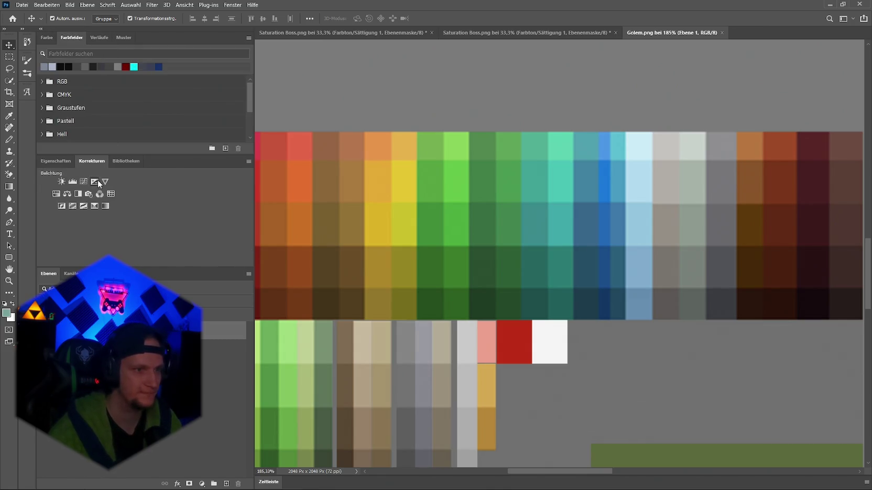
left_click(95, 207)
left_click(87, 202)
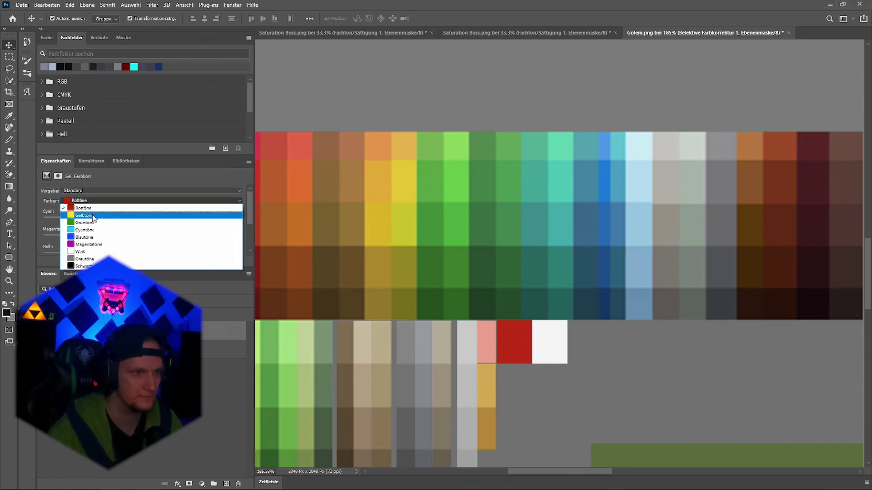
left_click(92, 220)
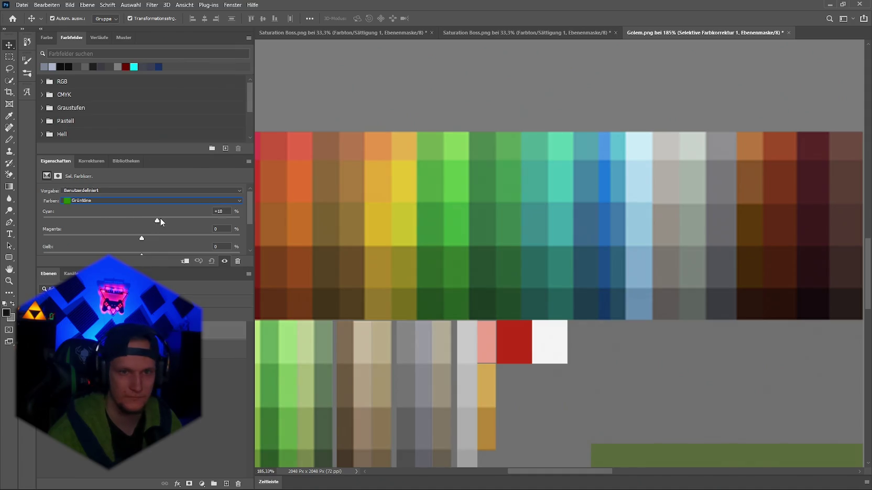
mouse_move(147, 221)
left_mouse_down()
mouse_move(107, 221)
mouse_move(179, 227)
mouse_move(89, 239)
left_mouse_up()
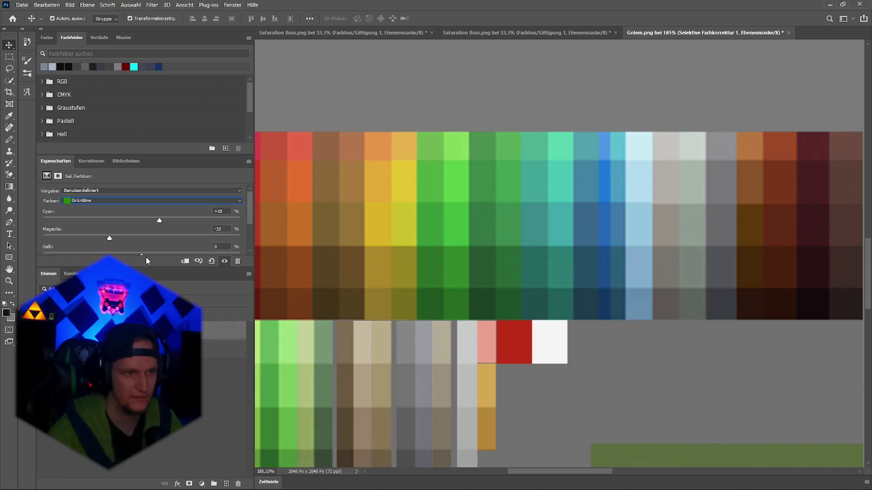
scroll(145, 257, "down", 1)
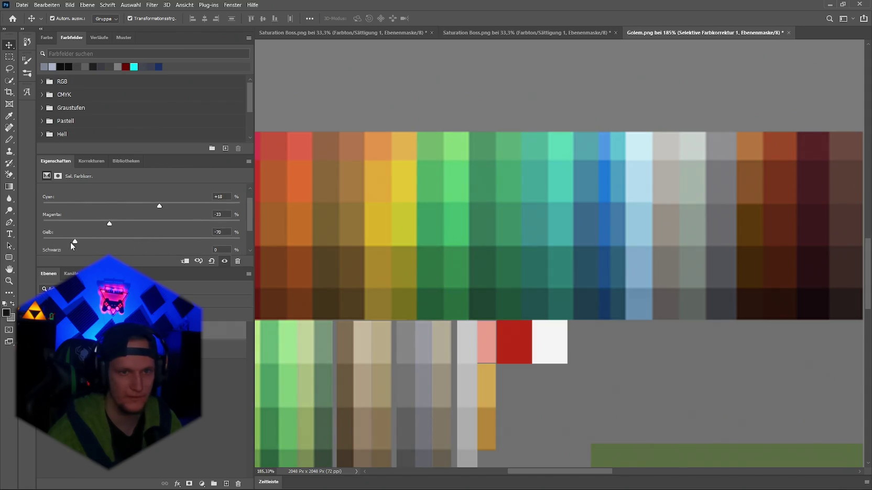
left_click_drag(68, 242, 71, 243)
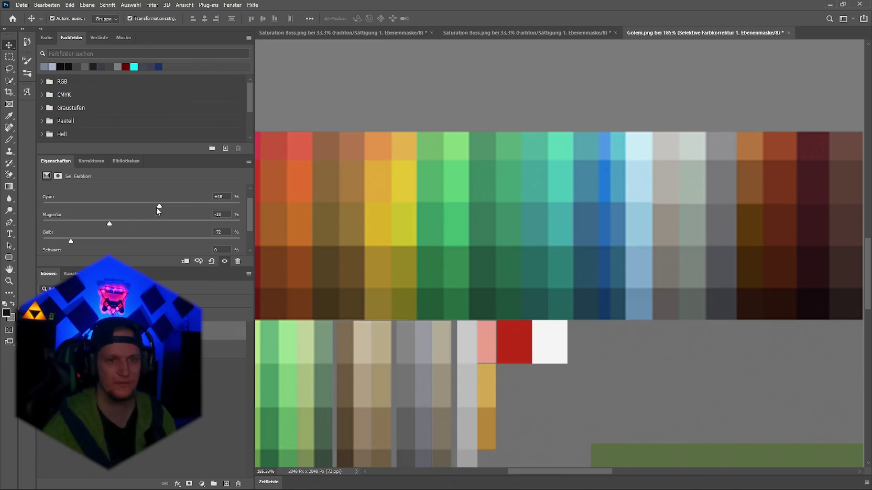
Step: Quick-export the texture as PNG, replacing the existing Golem.png
left_click(22, 4)
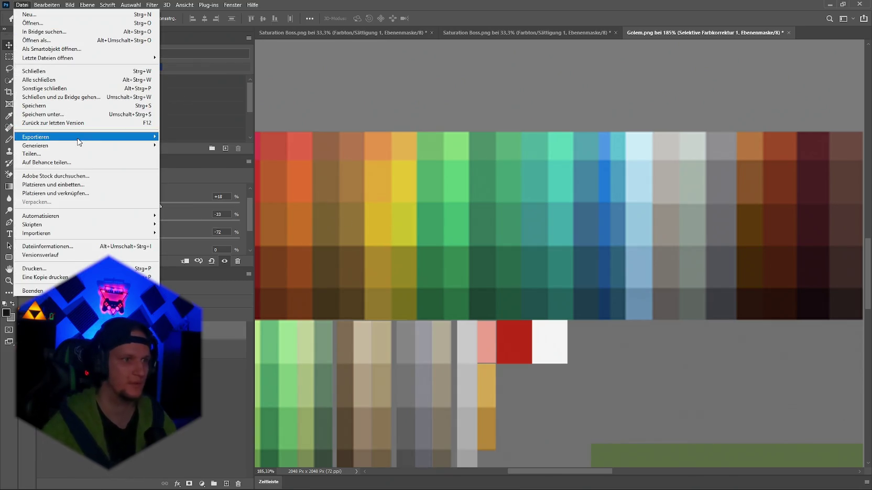
mouse_move(79, 136)
left_click(199, 136)
key("Return")
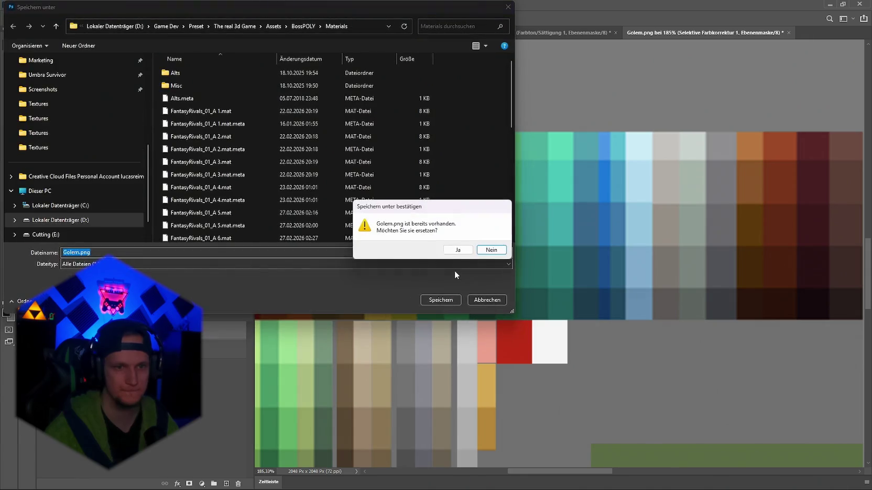
left_click(464, 249)
key("alt+Tab")
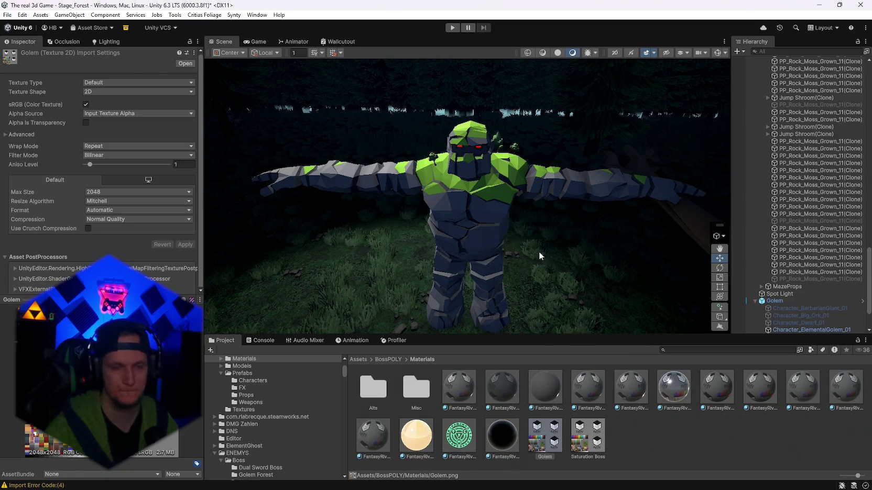
Step: Select Character_ElementalGolem_01 and inspect its FantasyRivals_01_A 7 material with the reimported Golem texture
left_click_drag(539, 251, 500, 248)
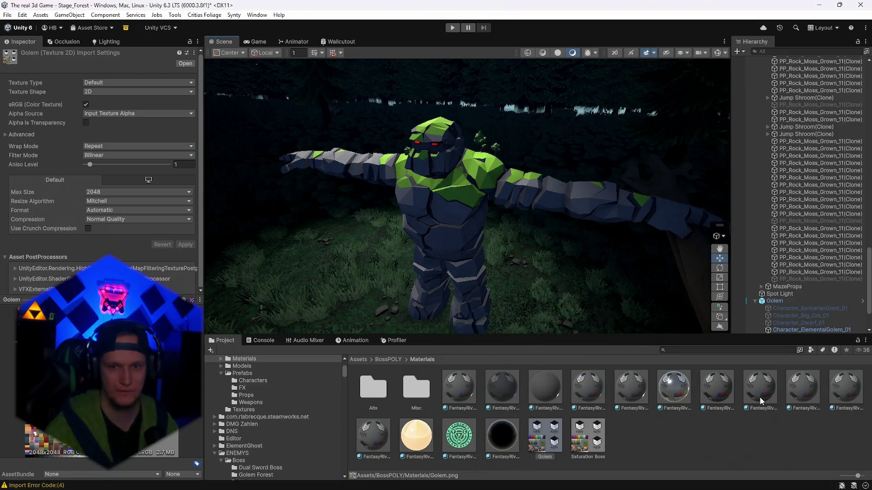
left_click(437, 203)
scroll(802, 322, "down", 2)
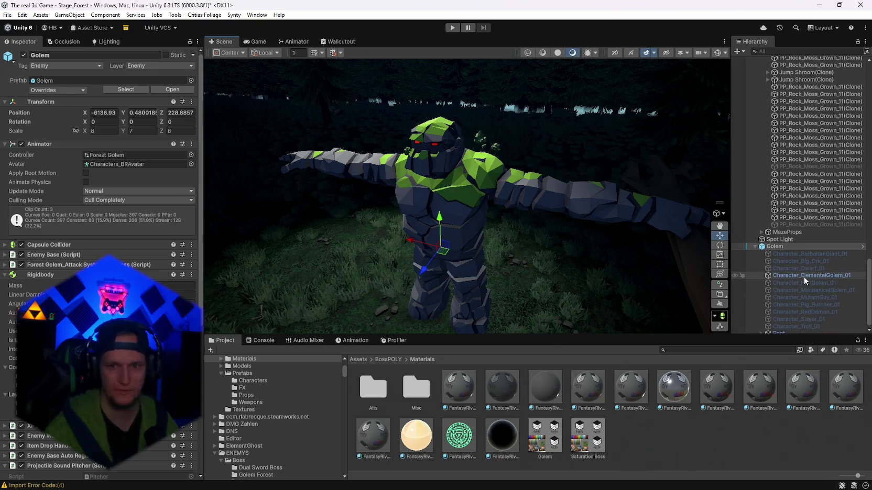
left_click(803, 276)
left_click(104, 218)
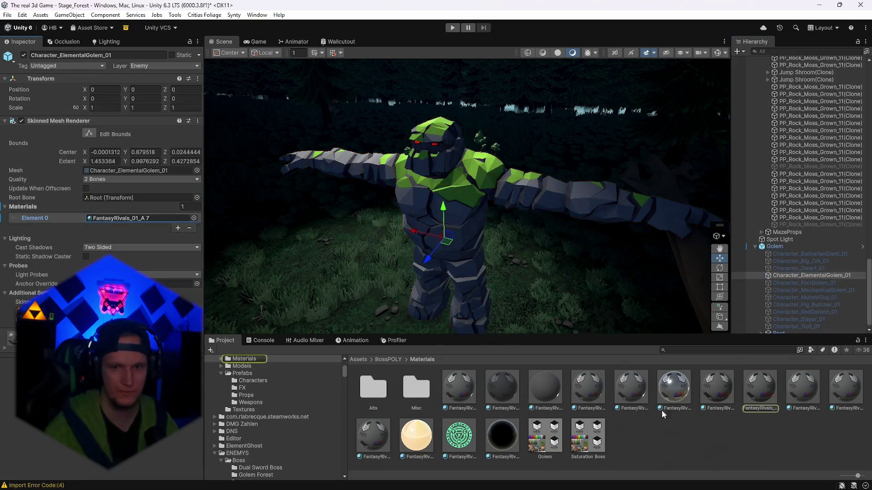
left_click(760, 394)
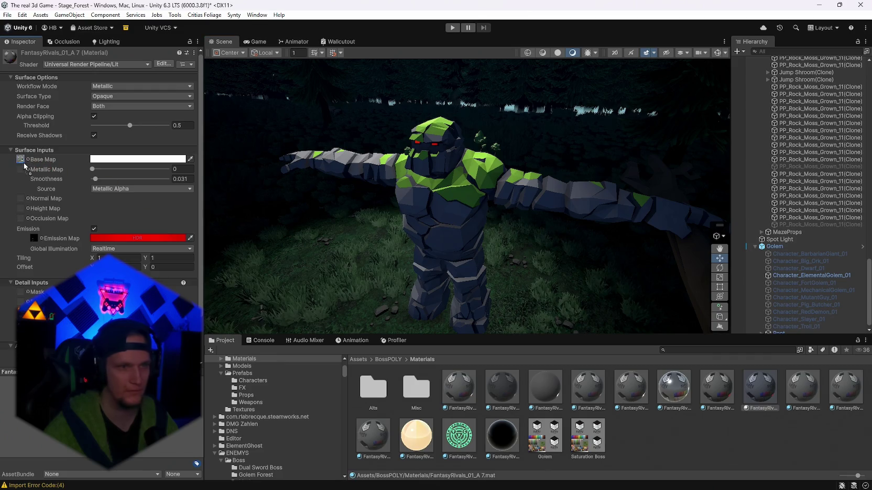
mouse_move(452, 245)
left_mouse_down()
mouse_move(813, 285)
mouse_move(262, 210)
mouse_move(252, 215)
mouse_move(278, 220)
mouse_move(253, 243)
mouse_move(319, 231)
mouse_move(290, 212)
left_mouse_up()
key("alt+Tab")
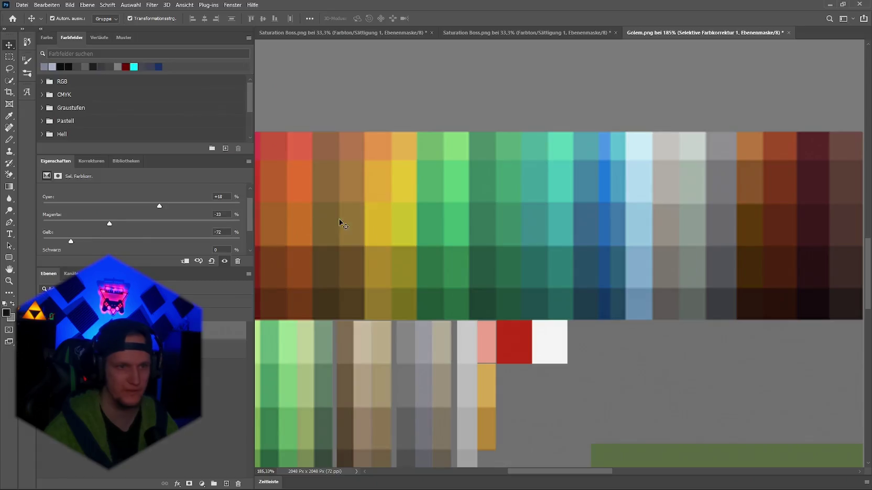
Step: Set the greens' Yellow to -100 and Black to +60
left_click_drag(71, 241, 34, 238)
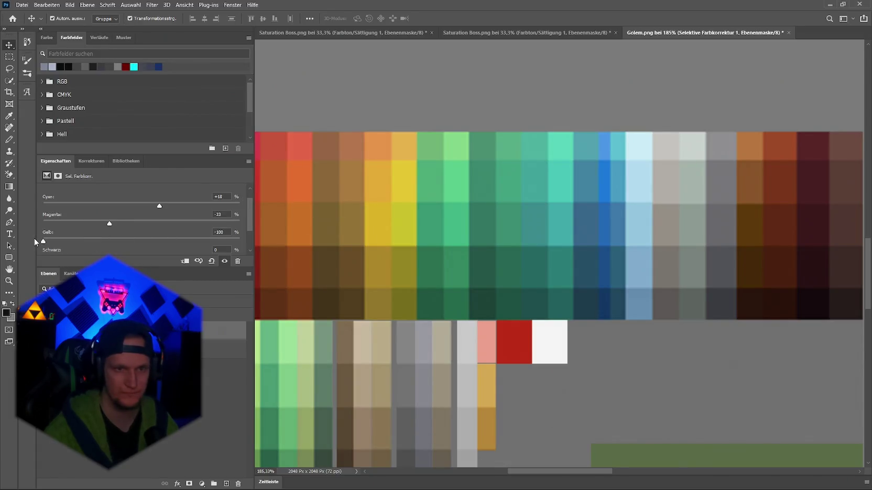
scroll(118, 233, "down", 1)
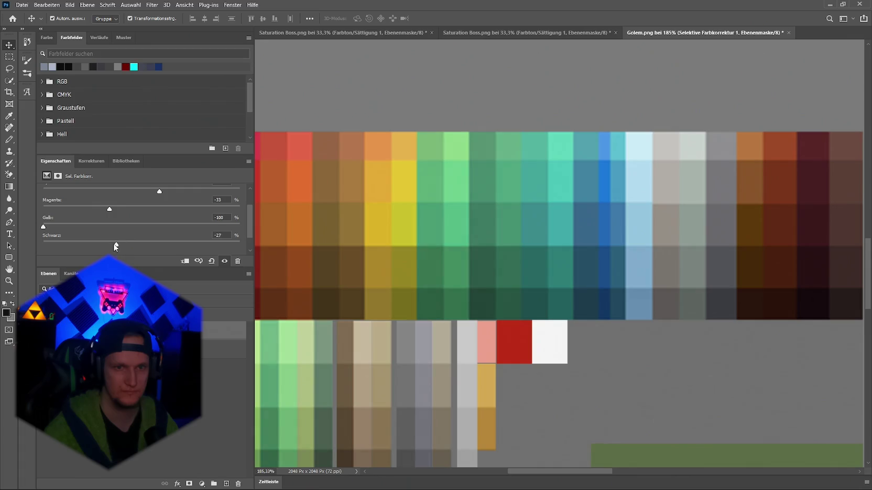
left_click_drag(141, 245, 179, 245)
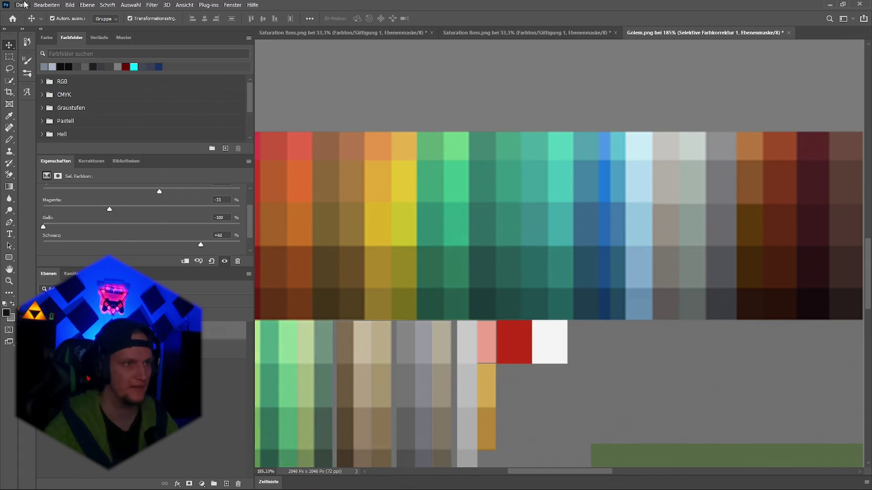
Step: Quick-export over Golem.png and orbit the golem in Unity to check the lime-green patches
left_click(23, 5)
mouse_move(79, 136)
left_click(283, 136)
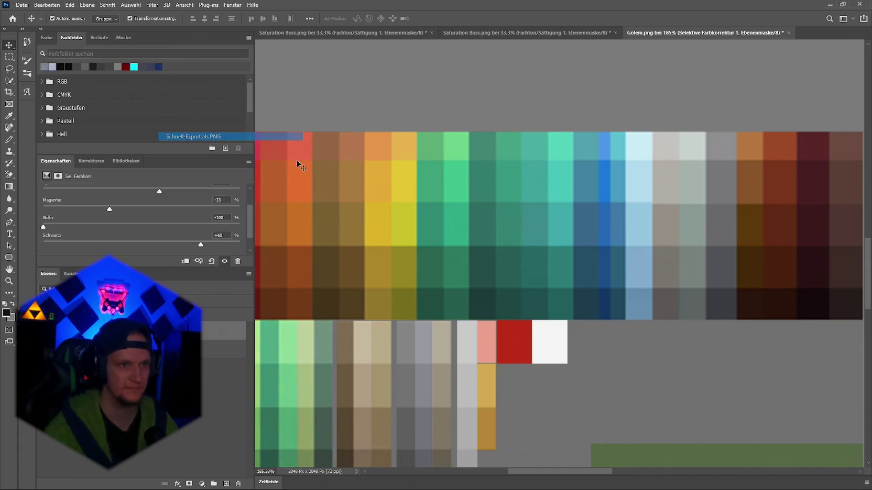
left_click(442, 300)
left_click(459, 250)
key("alt+Tab")
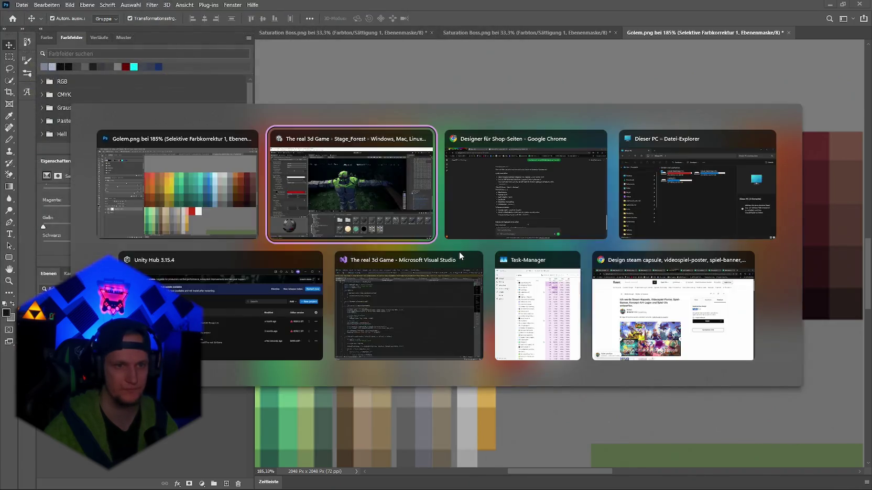
mouse_move(484, 238)
left_mouse_down()
mouse_move(368, 268)
mouse_move(618, 253)
mouse_move(686, 268)
mouse_move(580, 230)
mouse_move(673, 234)
mouse_move(224, 220)
mouse_move(208, 230)
mouse_move(417, 206)
mouse_move(465, 218)
mouse_move(306, 156)
mouse_move(366, 155)
mouse_move(240, 157)
mouse_move(304, 155)
left_mouse_up()
key("alt+Tab")
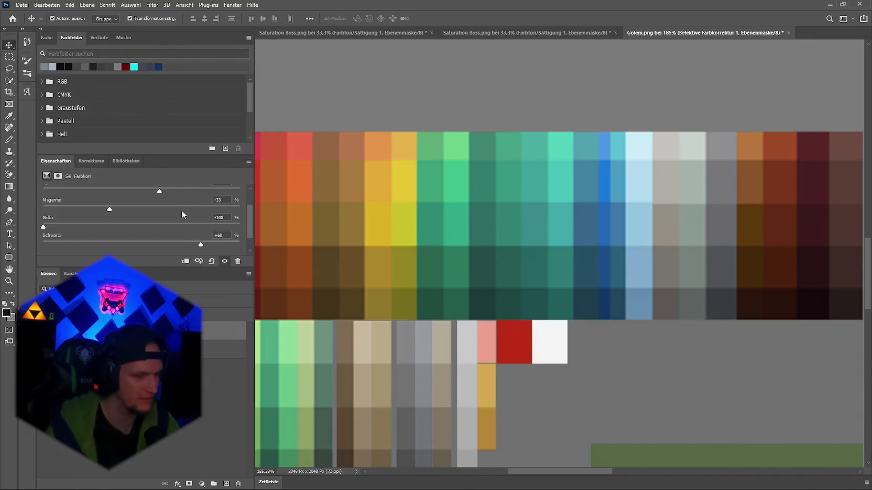
Step: Set the greens' selective colour to Black +100, Cyan +96 and Magenta -71
scroll(200, 239, "down", 1)
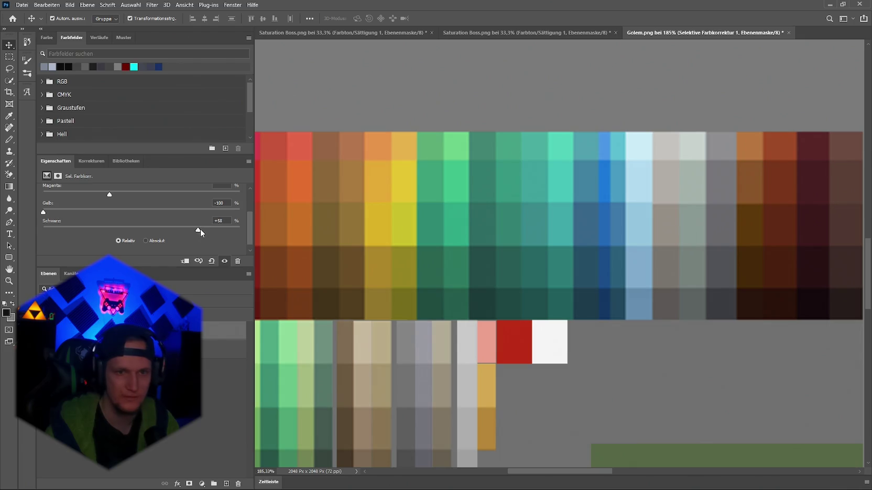
left_click_drag(207, 230, 240, 229)
scroll(229, 229, "up", 1)
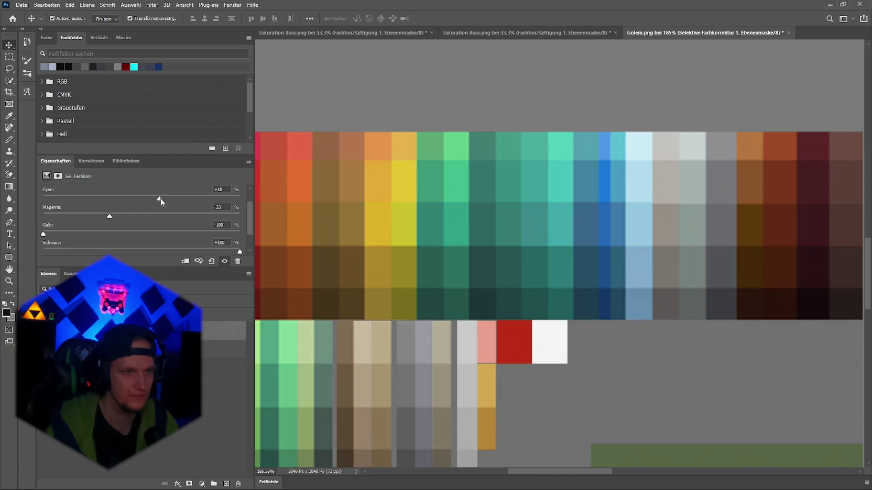
mouse_move(160, 198)
left_mouse_down()
mouse_move(195, 199)
mouse_move(74, 199)
mouse_move(237, 199)
left_mouse_up()
mouse_move(109, 219)
left_mouse_down()
mouse_move(93, 216)
mouse_move(168, 216)
mouse_move(45, 229)
mouse_move(95, 225)
mouse_move(52, 227)
mouse_move(71, 227)
left_mouse_up()
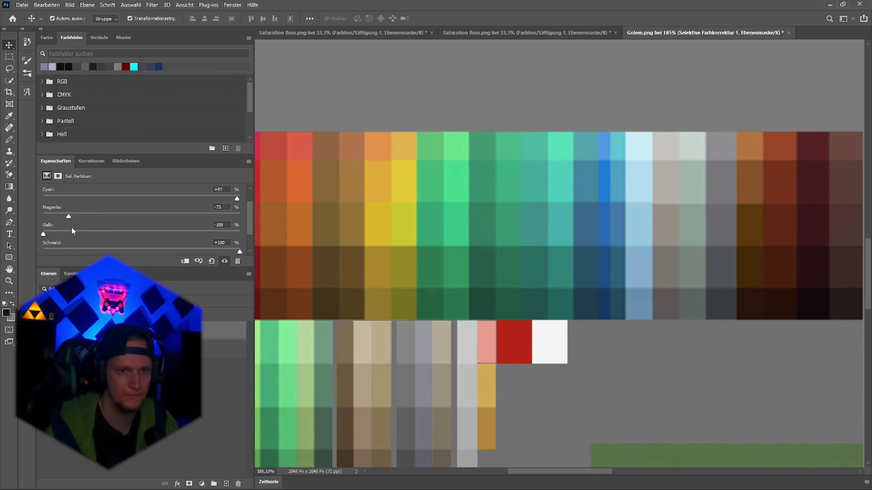
scroll(108, 230, "up", 2)
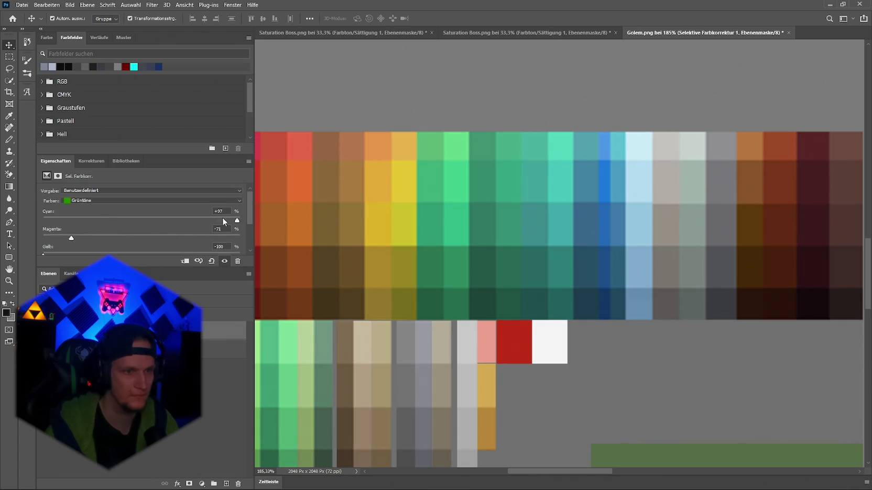
mouse_move(237, 221)
left_mouse_down()
mouse_move(39, 220)
mouse_move(238, 222)
left_mouse_up()
Step: Add a Hue/Saturation adjustment layer with Hue set to +13
left_click(89, 161)
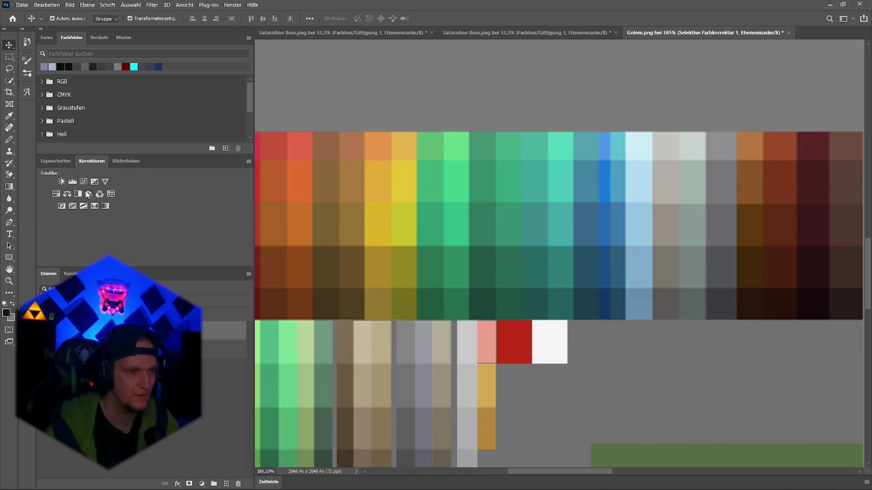
left_click(57, 195)
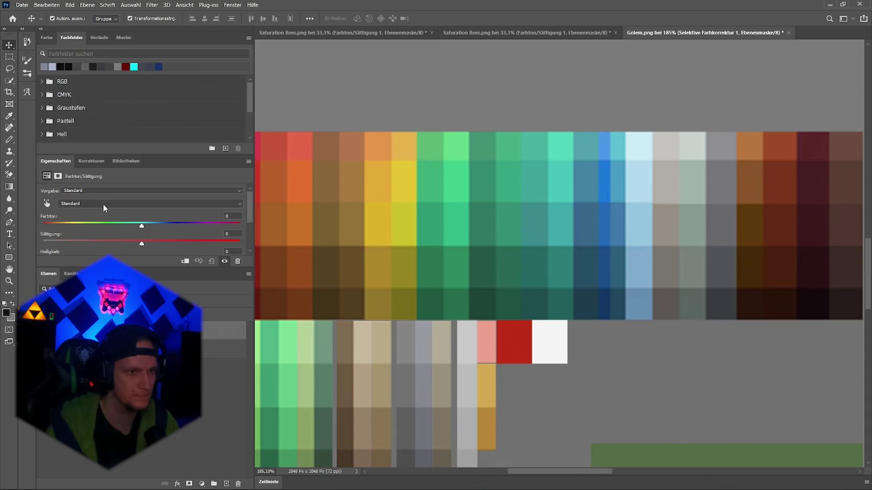
left_click_drag(144, 227, 154, 228)
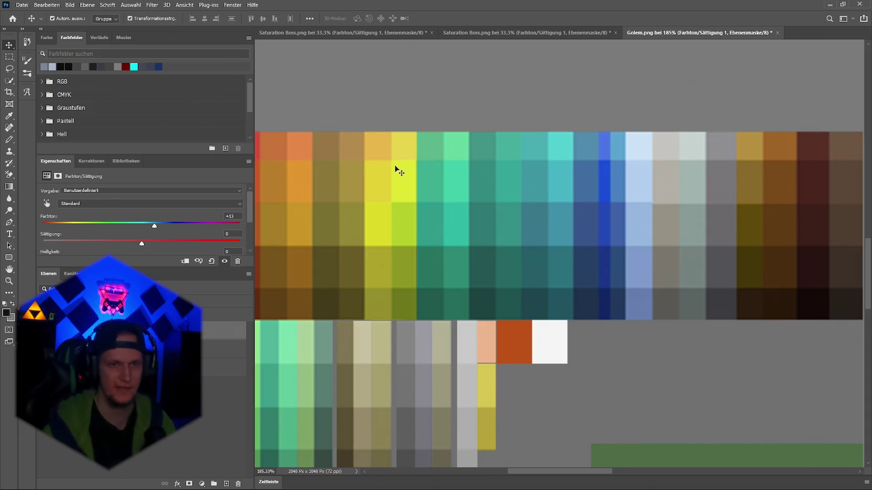
left_click(21, 5)
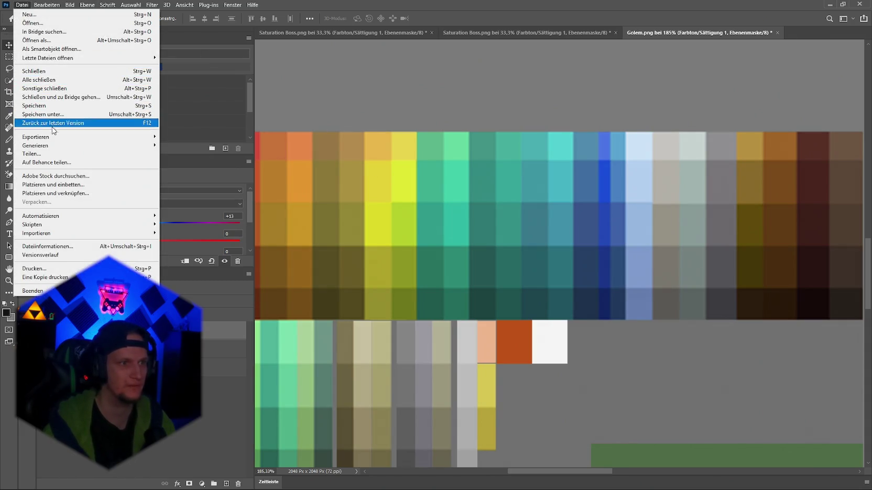
Step: Quick-export the atlas as PNG over Golem.png and inspect the golem in Unity
mouse_move(65, 141)
left_click(178, 139)
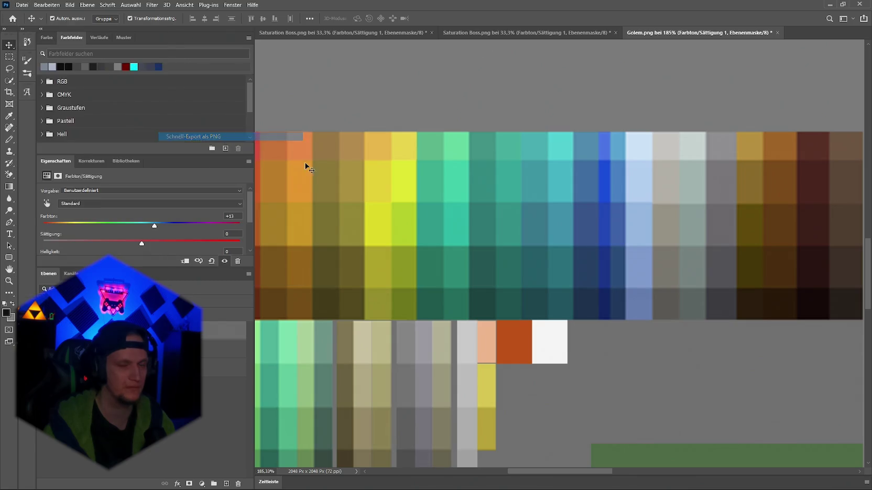
left_click(440, 299)
left_click(460, 248)
key("alt+Tab")
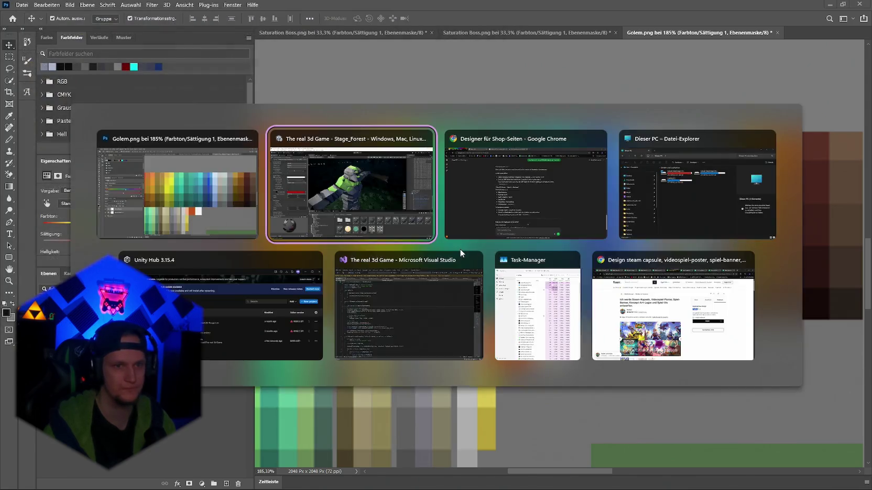
mouse_move(498, 243)
left_mouse_down()
mouse_move(520, 231)
mouse_move(576, 229)
mouse_move(563, 238)
mouse_move(425, 201)
mouse_move(297, 232)
mouse_move(292, 257)
mouse_move(298, 236)
mouse_move(485, 266)
mouse_move(502, 253)
left_mouse_up()
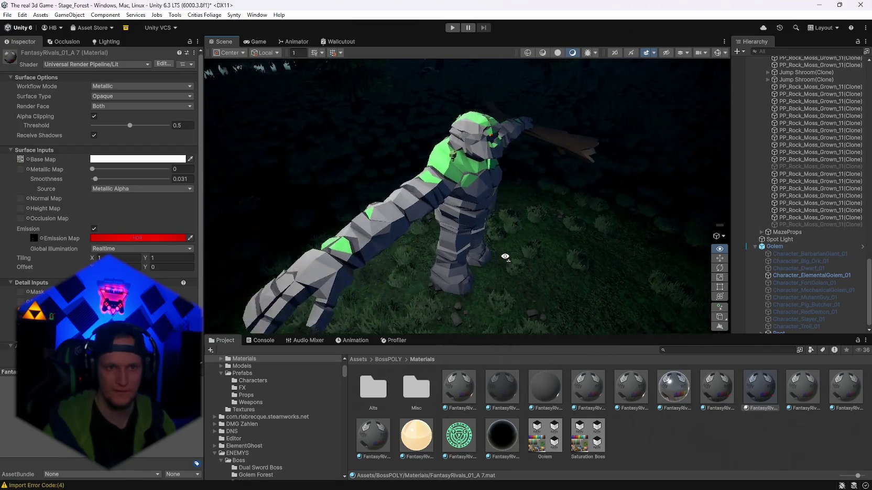
Step: Set Selective Color Black to +100 and add an Exposure layer at -0,60
key("alt+Tab")
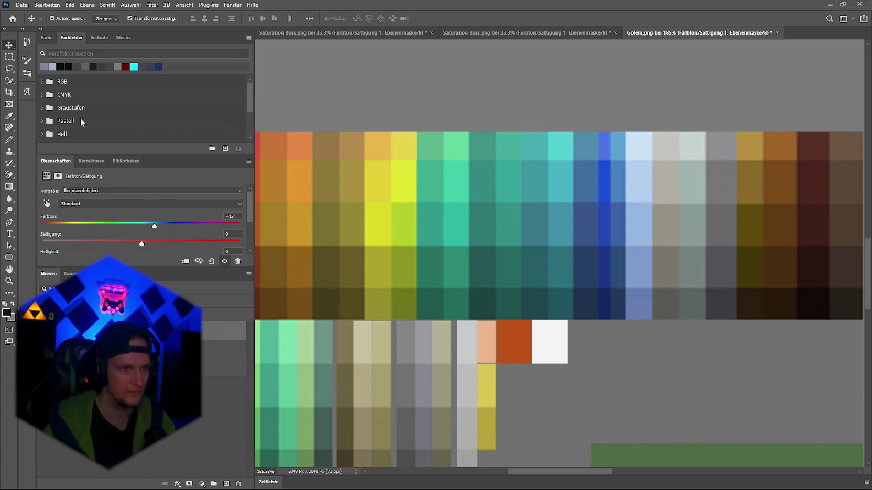
left_click(220, 350)
scroll(123, 228, "down", 5)
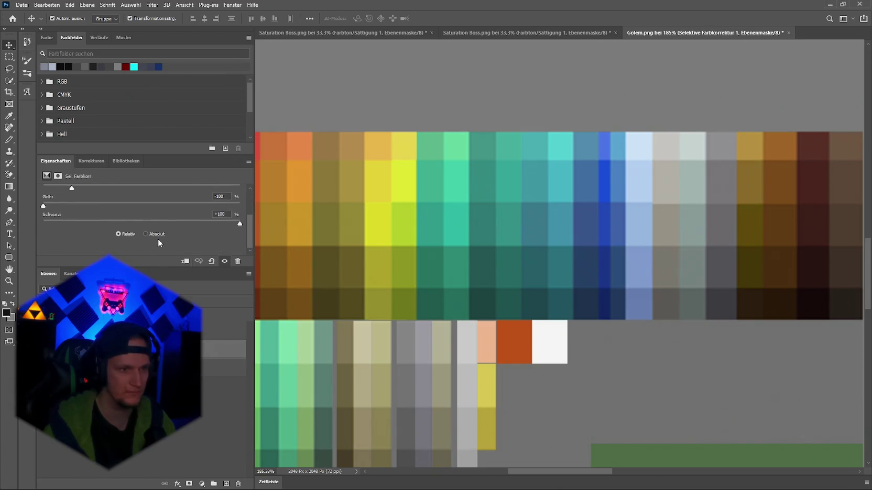
mouse_move(153, 222)
left_mouse_down()
mouse_move(65, 223)
mouse_move(251, 229)
left_mouse_up()
left_click(90, 164)
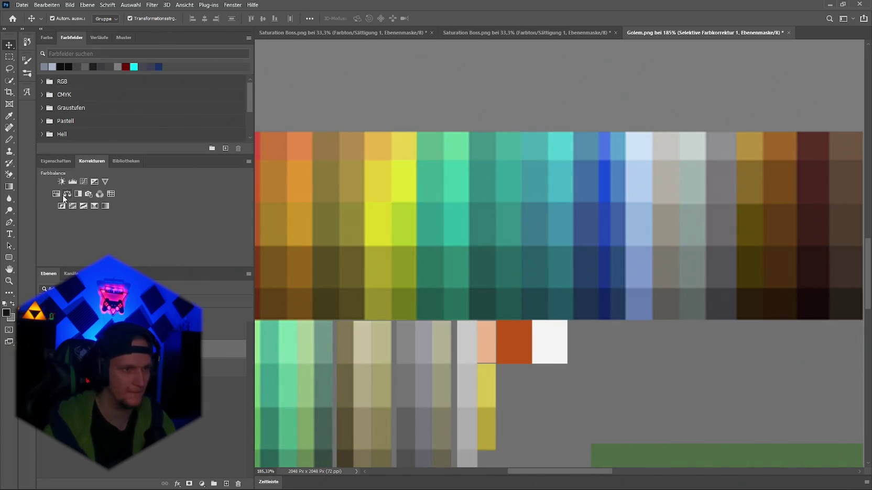
left_click(94, 182)
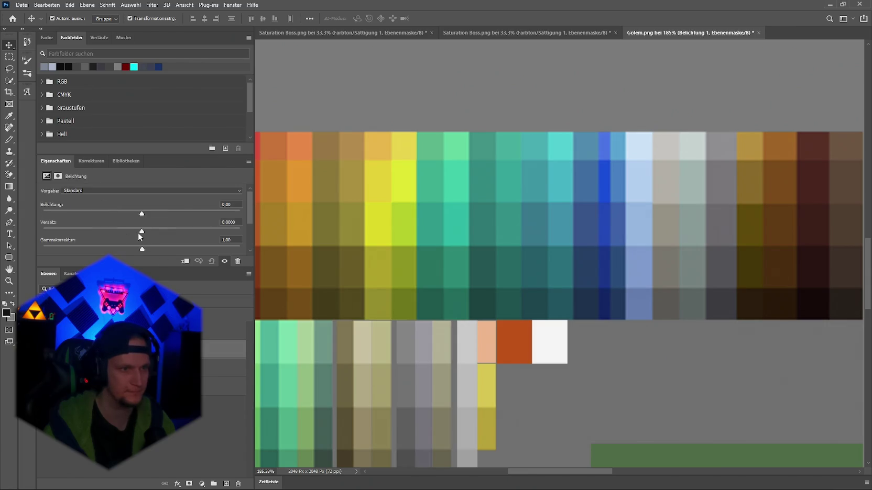
left_click_drag(141, 215, 135, 214)
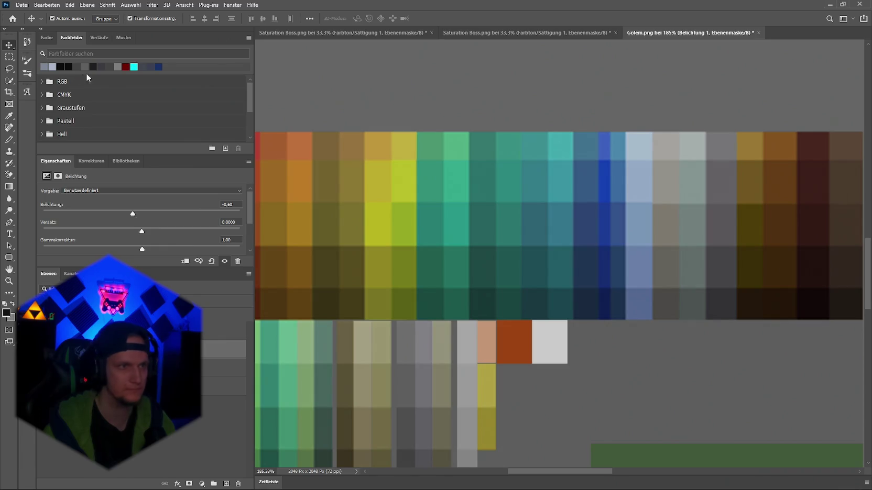
Step: Re-export the darkened atlas over Golem.png and view the updated golem in Unity
left_click(22, 5)
mouse_move(67, 139)
left_click(187, 137)
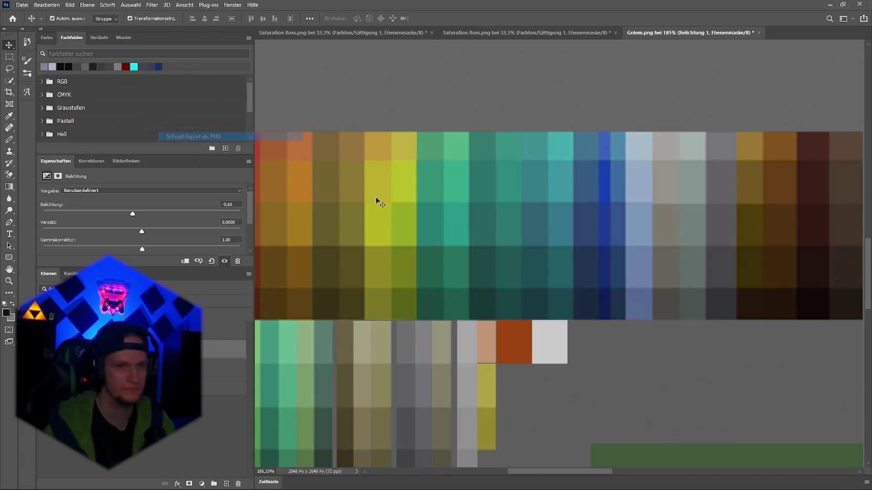
left_click(445, 299)
left_click(449, 250)
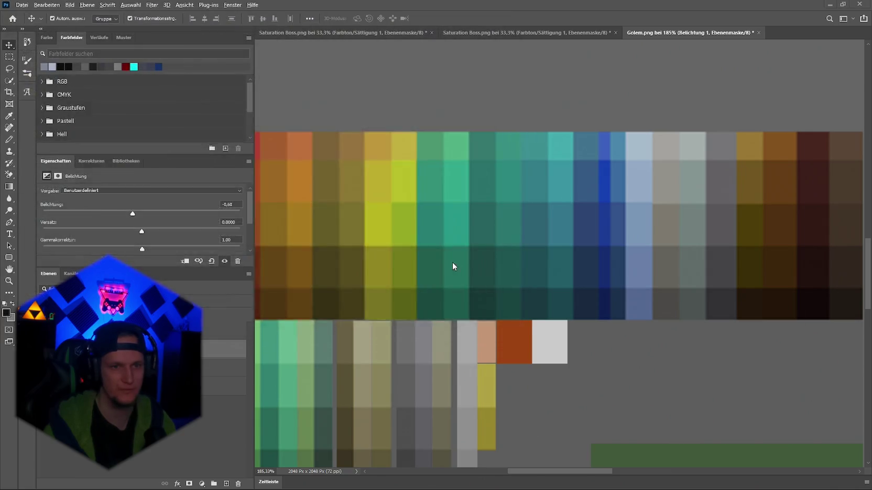
key("alt+Tab")
left_click_drag(477, 230, 505, 248)
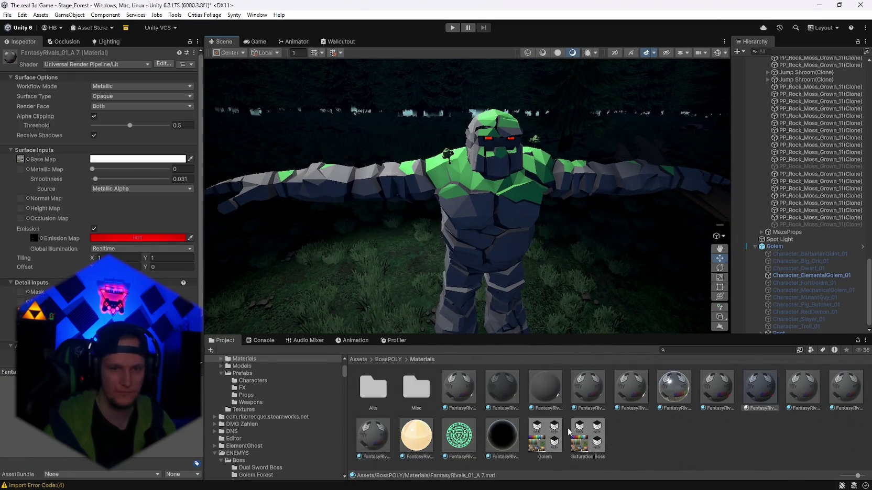
Step: Keep the material's Base Map colour white
left_click(103, 160)
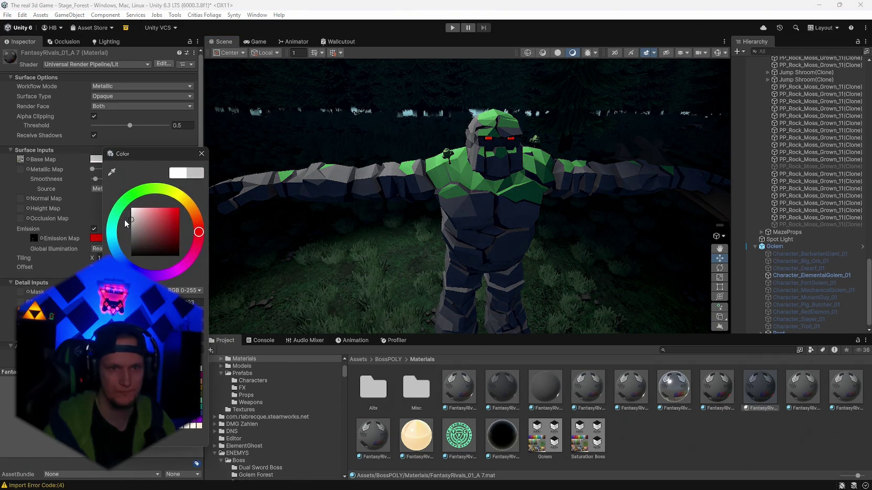
mouse_move(471, 235)
left_mouse_down()
mouse_move(605, 245)
mouse_move(356, 249)
left_mouse_up()
scroll(122, 249, "down", 3)
scroll(147, 170, "up", 3)
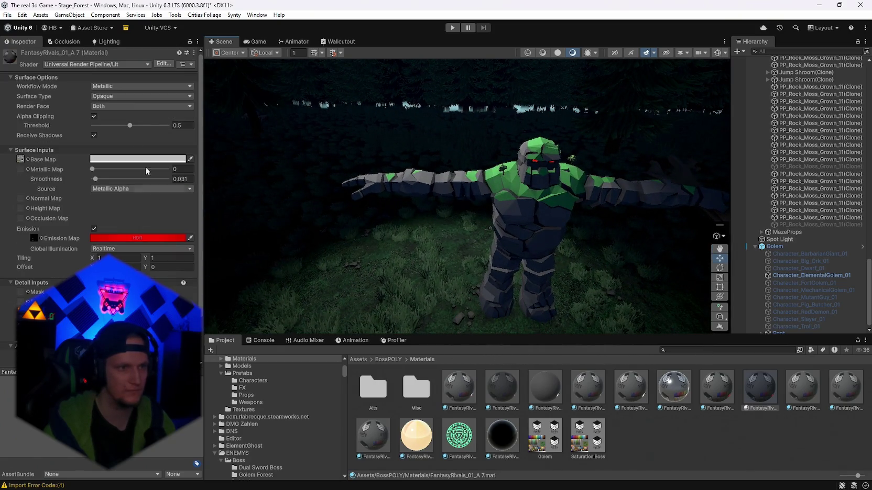
left_click(107, 162)
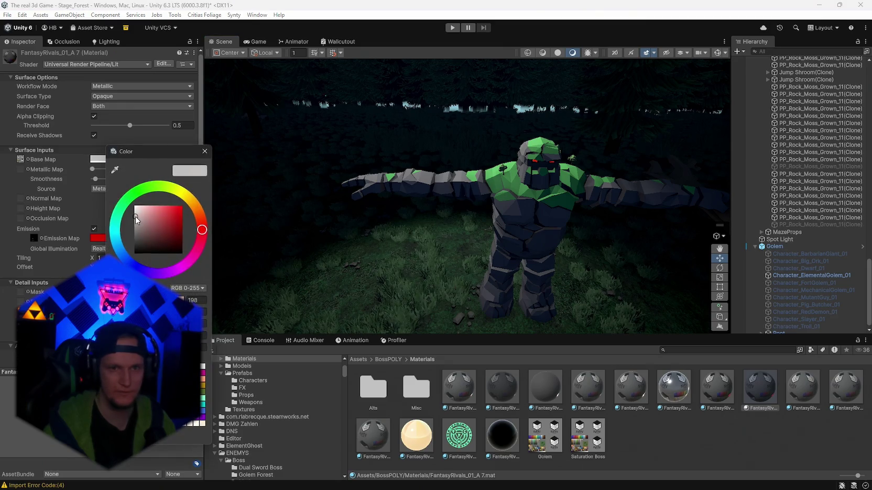
left_click(134, 217)
mouse_move(367, 236)
left_mouse_down()
mouse_move(583, 235)
mouse_move(398, 228)
mouse_move(470, 214)
mouse_move(436, 211)
mouse_move(614, 248)
left_mouse_up()
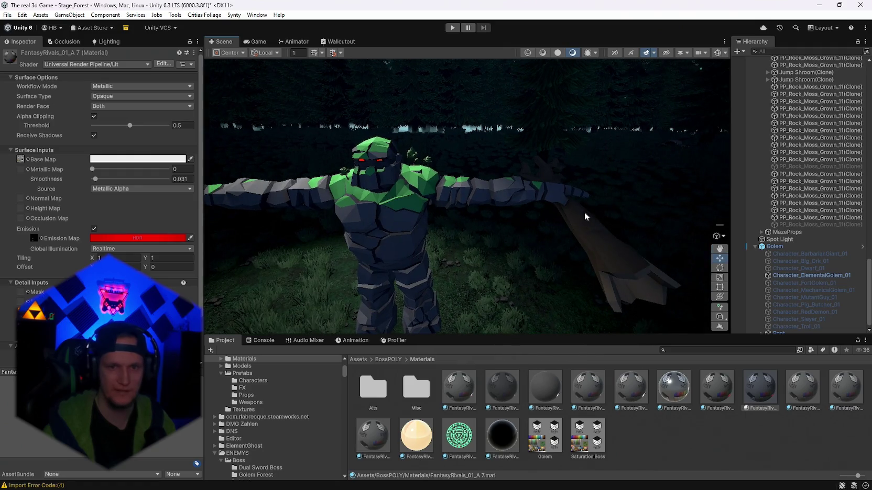
scroll(794, 277, "down", 1)
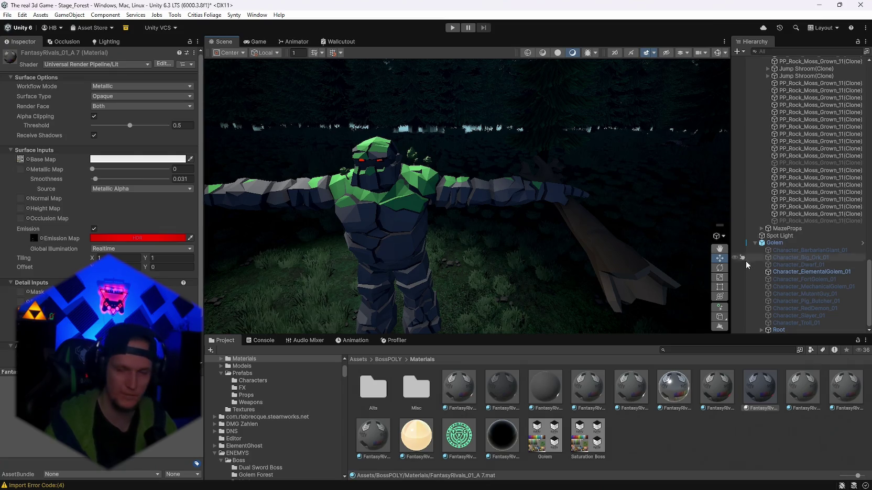
Step: Expand Root, delete SM_Wep_ElementalGolem_01, and select the FantasyRivals body material
left_click(760, 330)
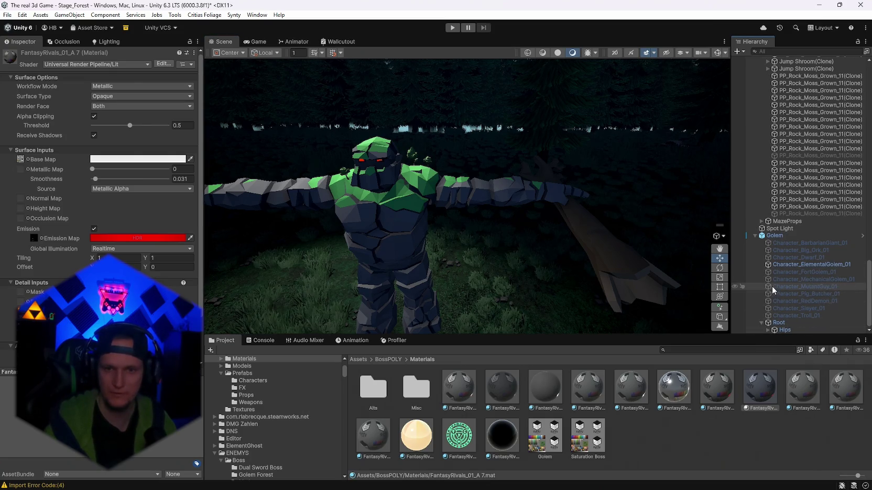
left_click(580, 226)
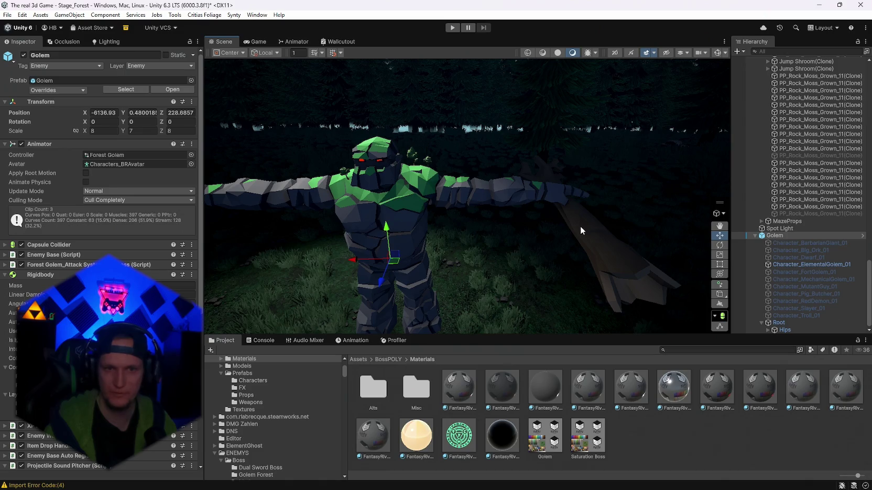
left_click(580, 226)
key("Delete")
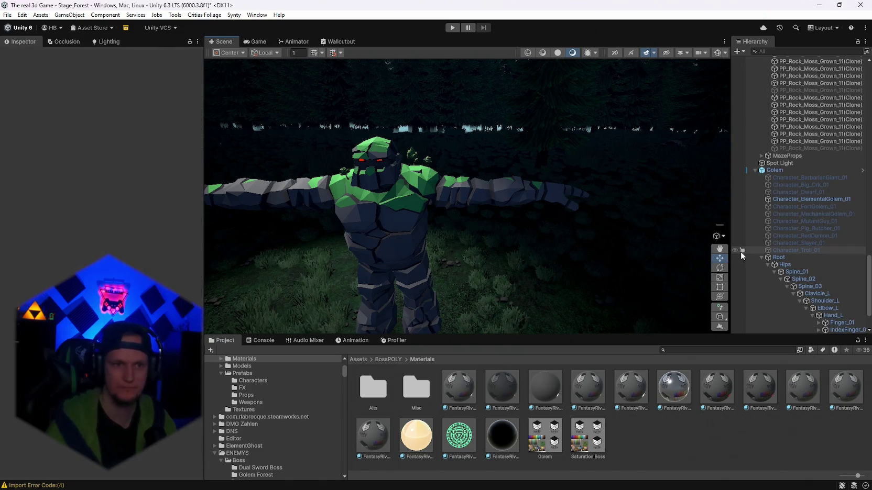
mouse_move(461, 251)
left_mouse_down()
mouse_move(835, 257)
mouse_move(522, 274)
mouse_move(537, 278)
mouse_move(519, 264)
mouse_move(526, 307)
mouse_move(531, 249)
mouse_move(515, 336)
mouse_move(539, 309)
left_mouse_up()
left_click(751, 392)
scroll(414, 324, "down", 5)
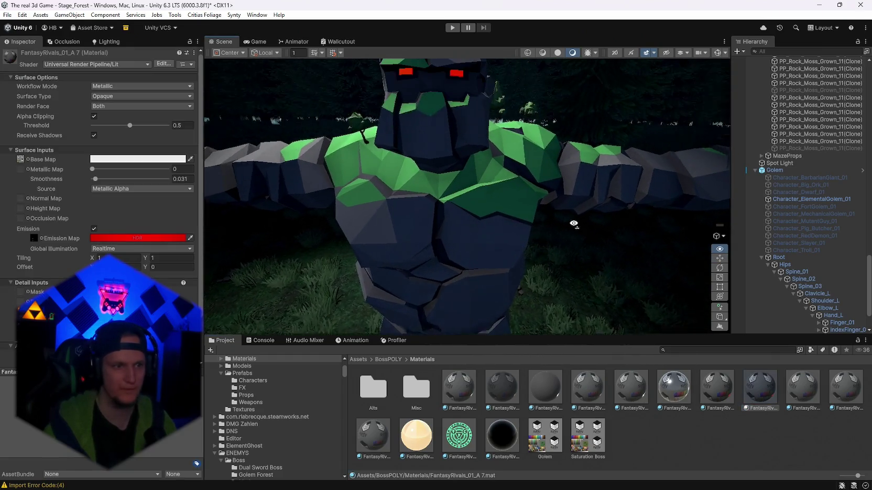
left_click(109, 237)
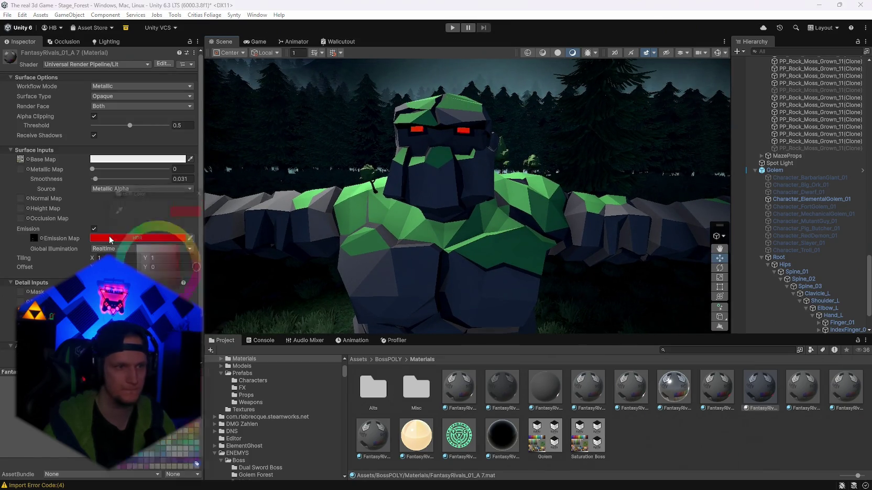
left_click(154, 245)
mouse_move(158, 219)
left_mouse_down()
mouse_move(148, 219)
mouse_move(183, 217)
left_mouse_up()
left_click_drag(178, 246, 209, 221)
left_click_drag(185, 281, 185, 245)
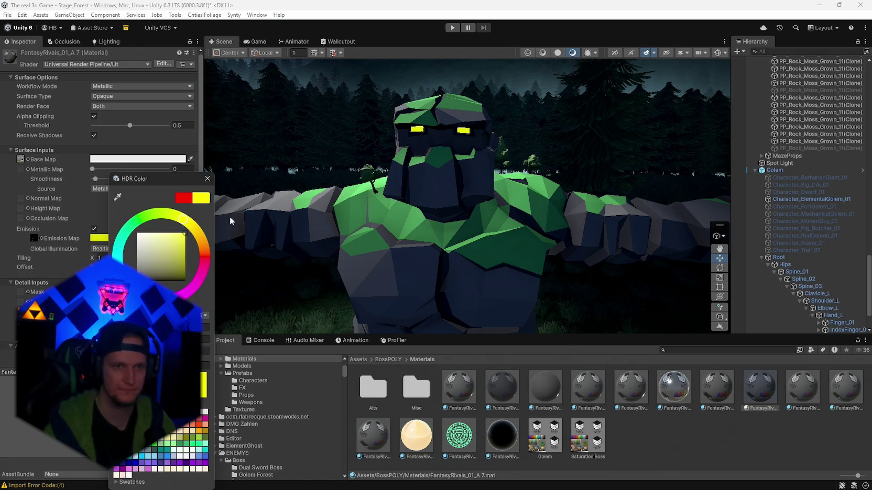
scroll(466, 210, "down", 5)
left_click(105, 238)
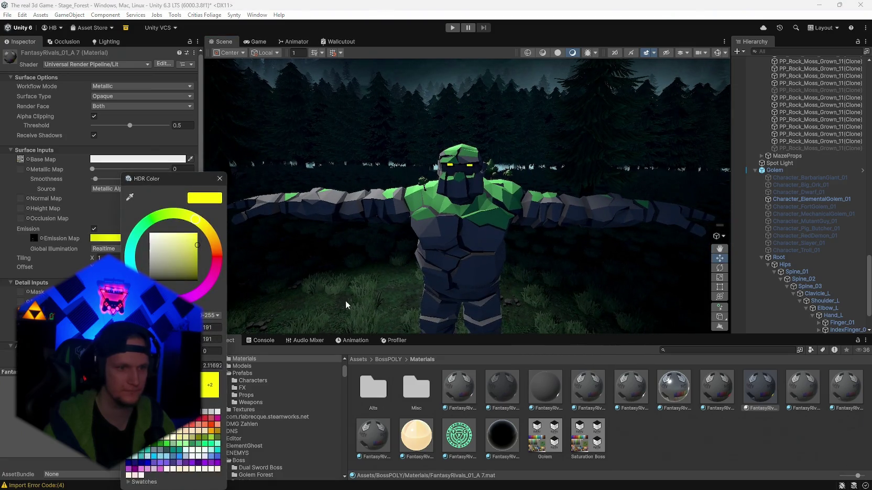
scroll(345, 305, "up", 3)
left_click(716, 393)
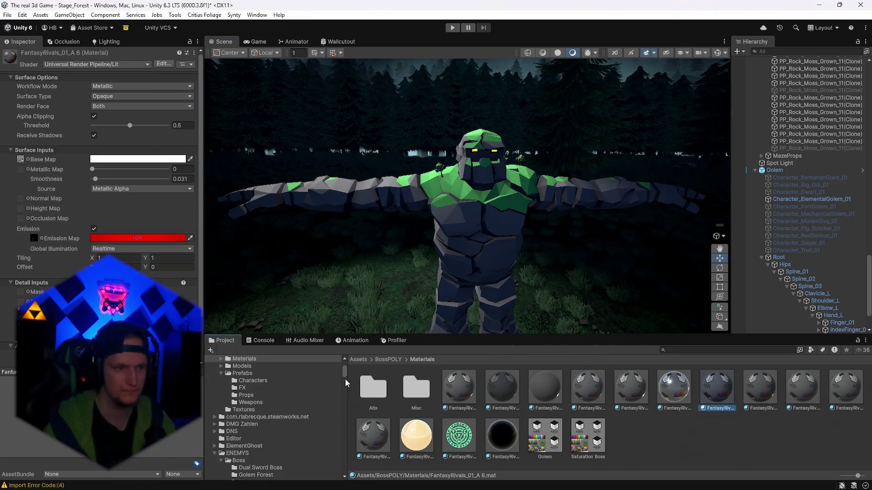
left_click(132, 238)
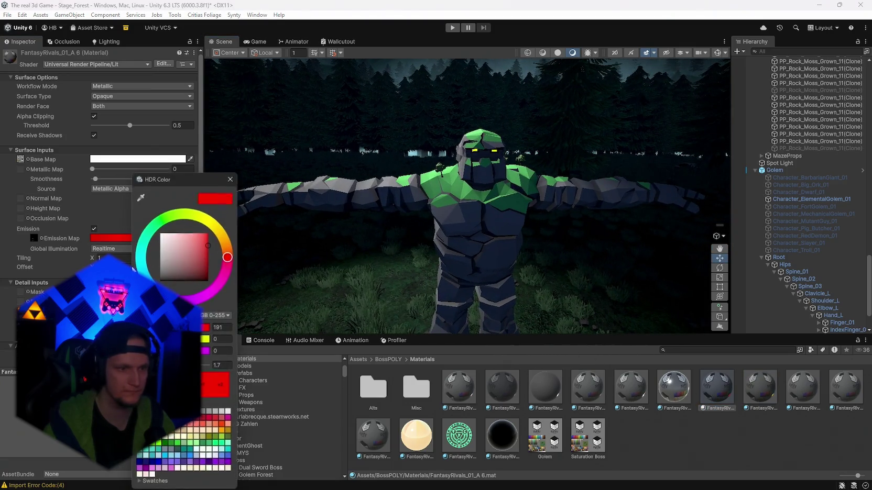
left_click(751, 391)
left_click(108, 238)
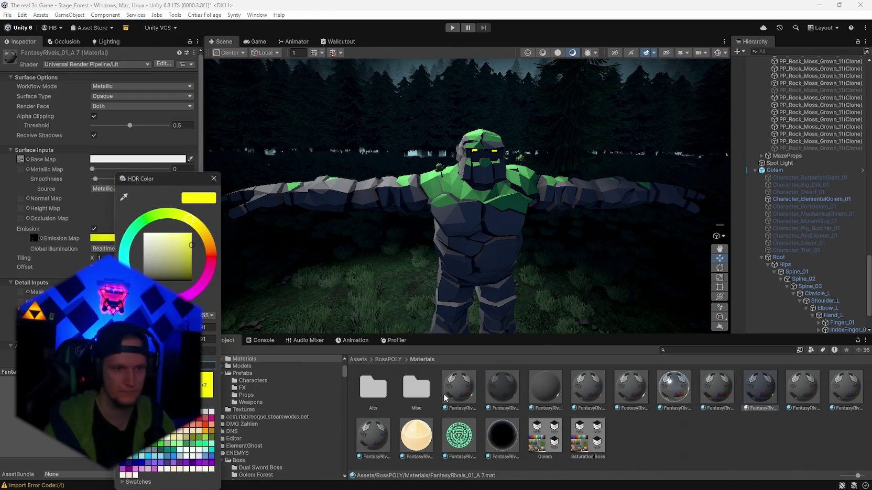
left_click(643, 402)
left_click(108, 237)
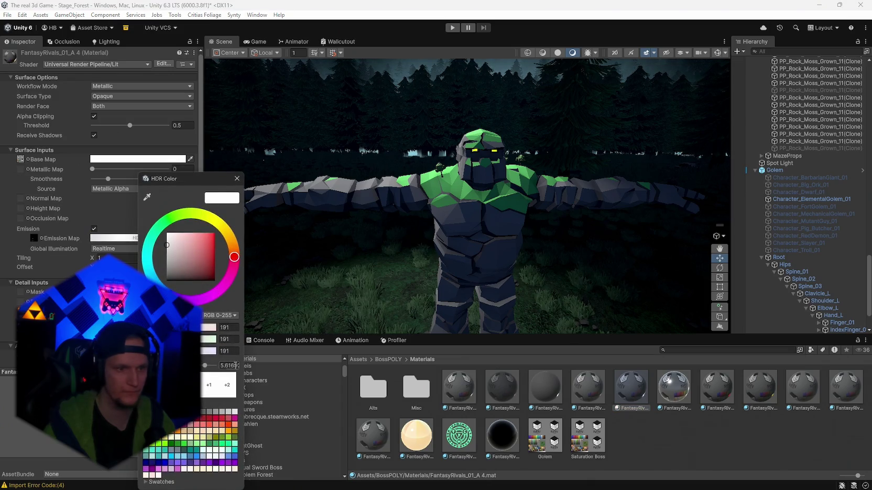
left_click(573, 389)
left_click(107, 229)
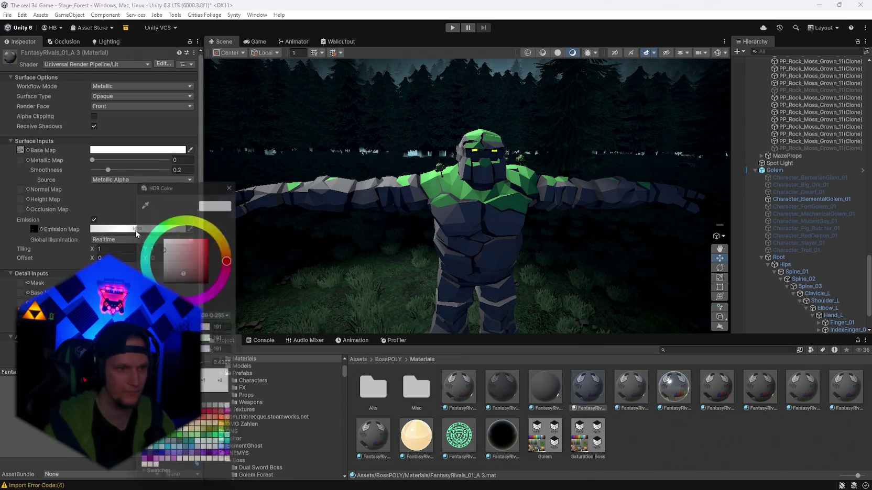
left_click(508, 393)
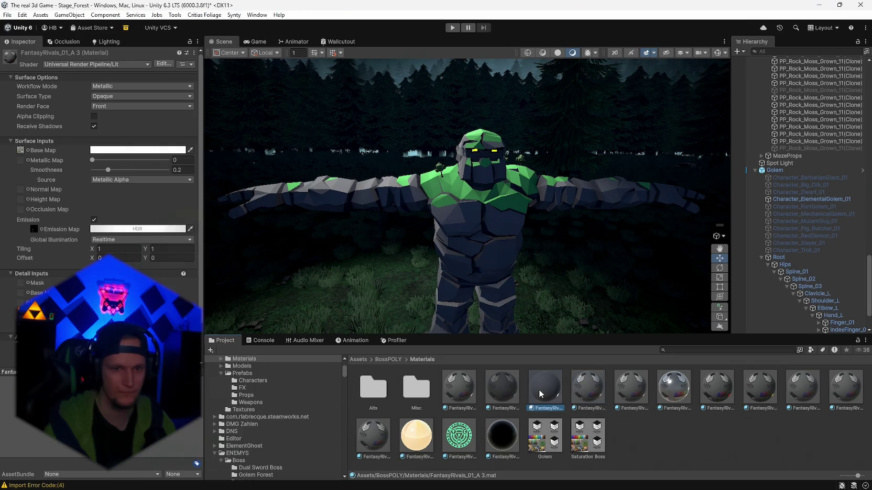
left_click(127, 231)
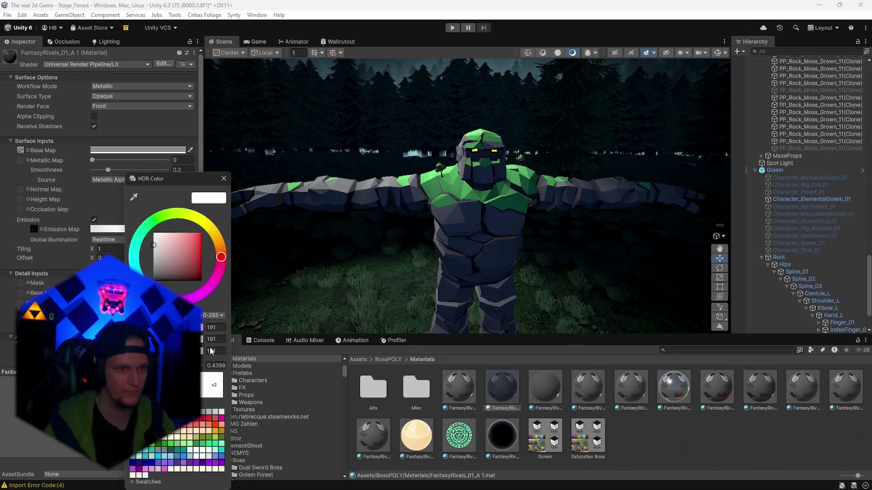
left_click(469, 389)
left_click(121, 238)
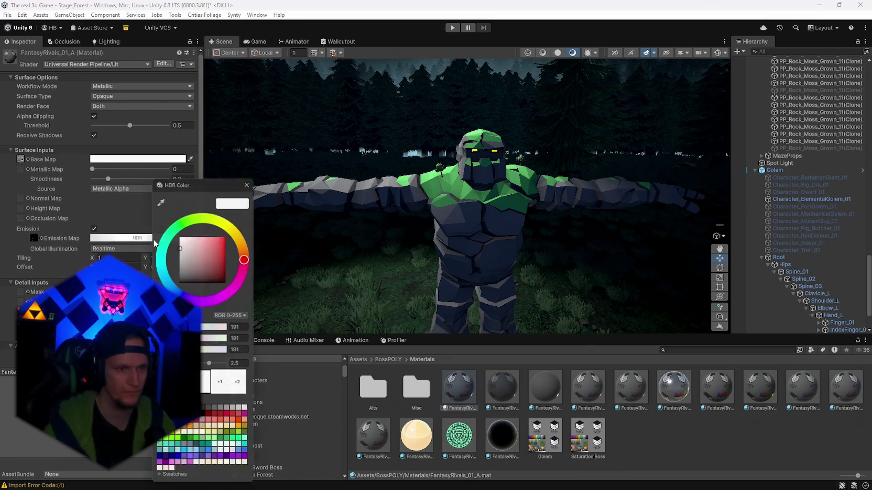
left_click(802, 388)
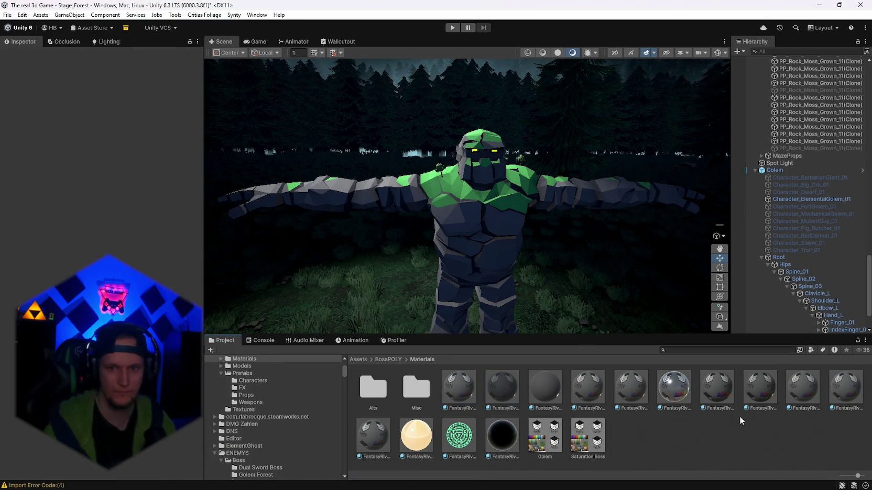
mouse_move(224, 323)
left_mouse_down()
mouse_move(502, 300)
mouse_move(318, 300)
mouse_move(463, 286)
left_mouse_up()
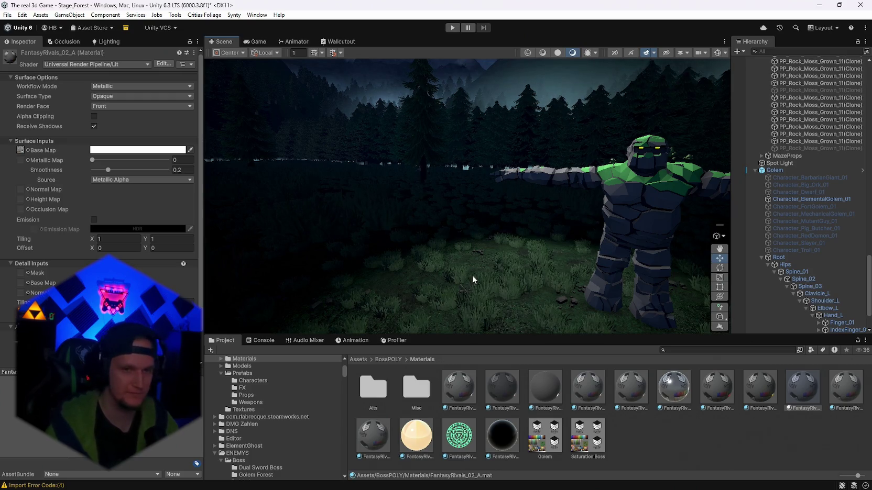
Step: Orbit the Scene view so the golem faces the camera, then return to Golem.png
mouse_move(472, 279)
left_mouse_down()
mouse_move(565, 255)
mouse_move(529, 235)
mouse_move(628, 242)
mouse_move(705, 302)
mouse_move(681, 281)
mouse_move(603, 256)
mouse_move(810, 333)
left_mouse_up()
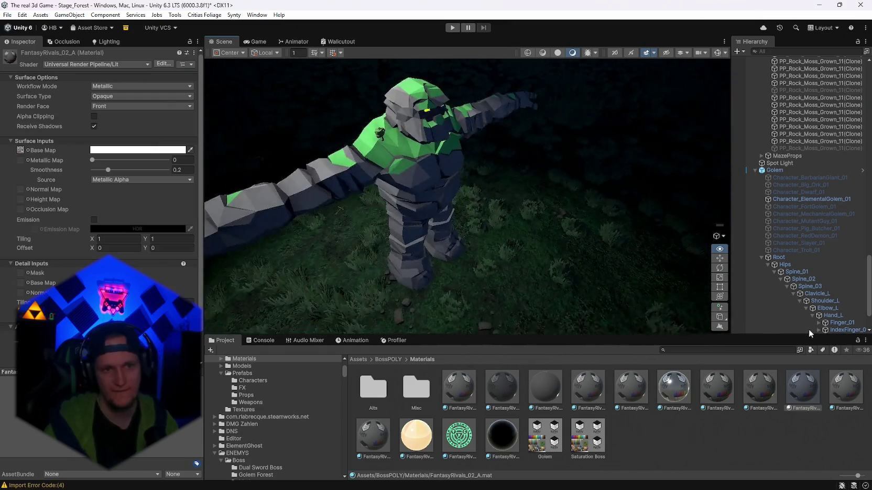
key("alt+Tab")
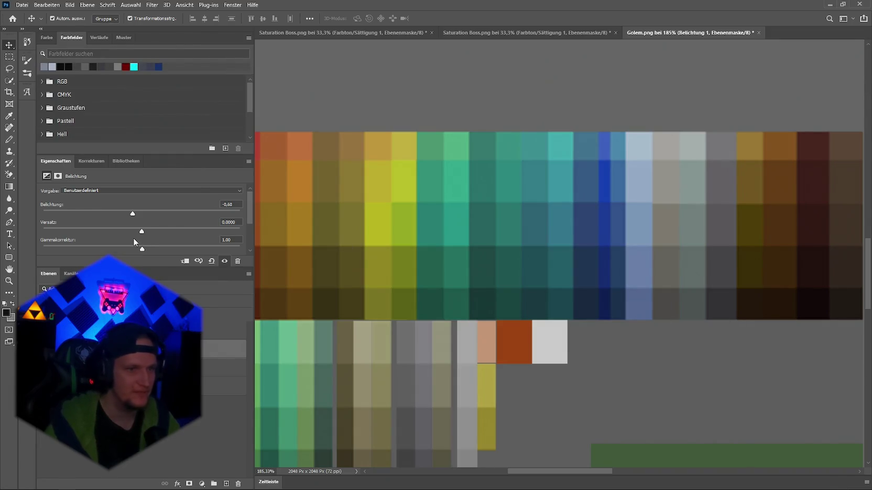
Step: Paste a quarter-size screenshot of the golem into the atlas's upper-left as a reference
key("alt+Tab")
mouse_move(488, 288)
left_mouse_down()
mouse_move(537, 294)
mouse_move(561, 280)
mouse_move(638, 292)
mouse_move(645, 237)
left_mouse_up()
key("super+shift+s")
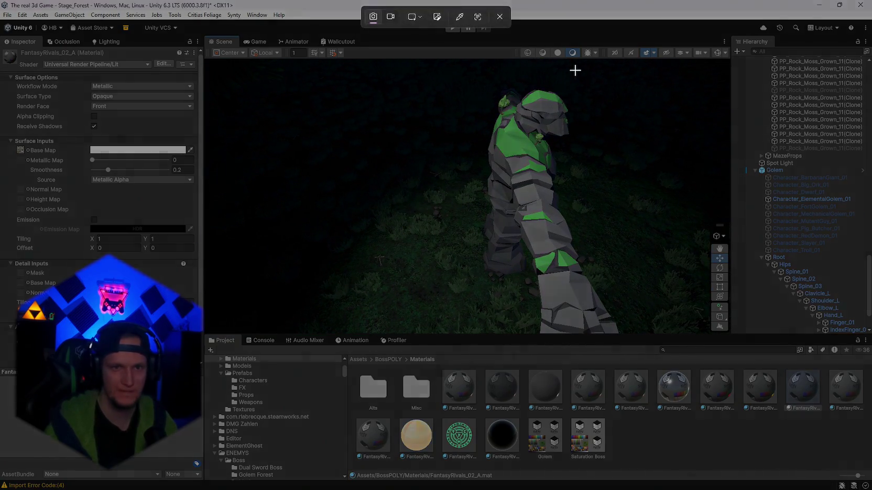
left_click_drag(577, 70, 291, 347)
key("alt+Tab")
key("ctrl+v")
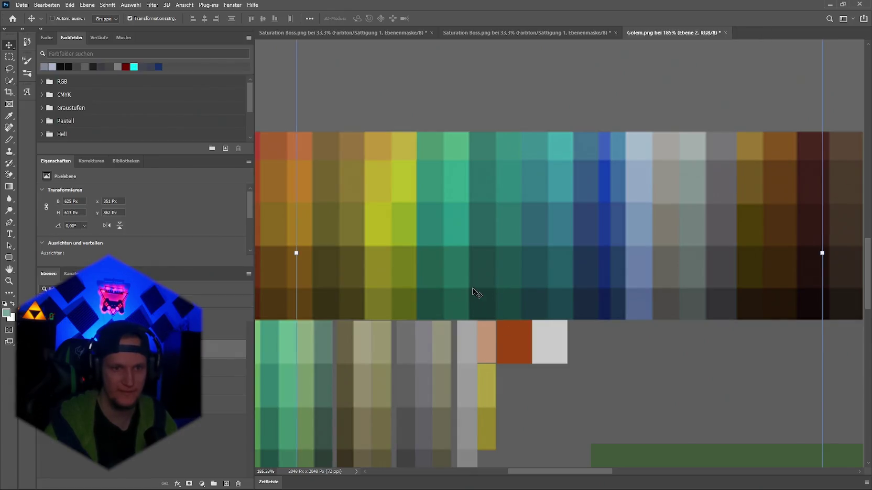
mouse_move(825, 251)
left_mouse_down()
mouse_move(476, 212)
mouse_move(449, 247)
left_mouse_up()
mouse_move(351, 260)
left_mouse_down()
mouse_move(418, 150)
mouse_move(299, 119)
mouse_move(314, 190)
left_mouse_up()
key("Return")
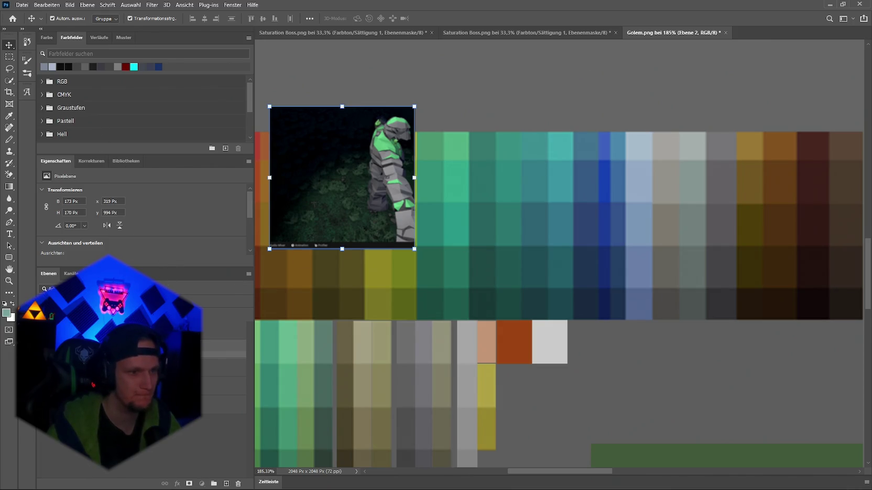
Step: Nudge the Hue/Saturation hue slider and delete the reference screenshot layer
key("alt+bracketleft")
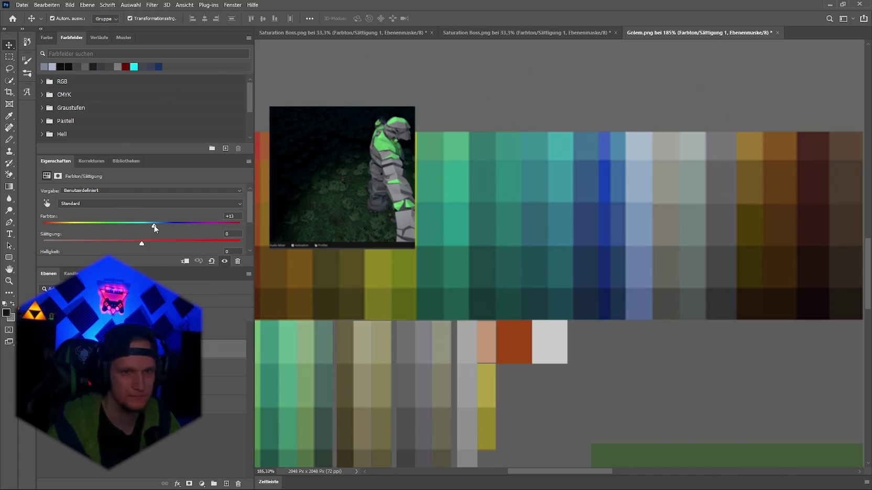
mouse_move(154, 228)
left_mouse_down()
mouse_move(107, 229)
mouse_move(160, 229)
mouse_move(152, 230)
left_mouse_up()
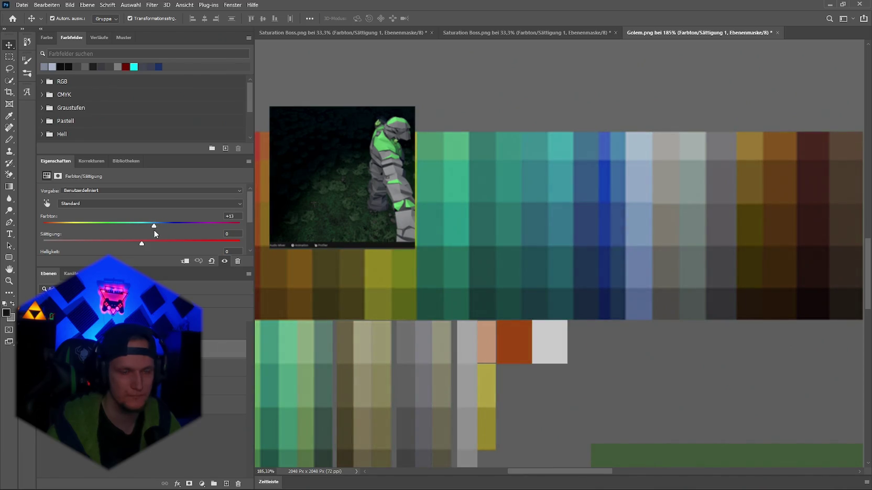
left_click(370, 177)
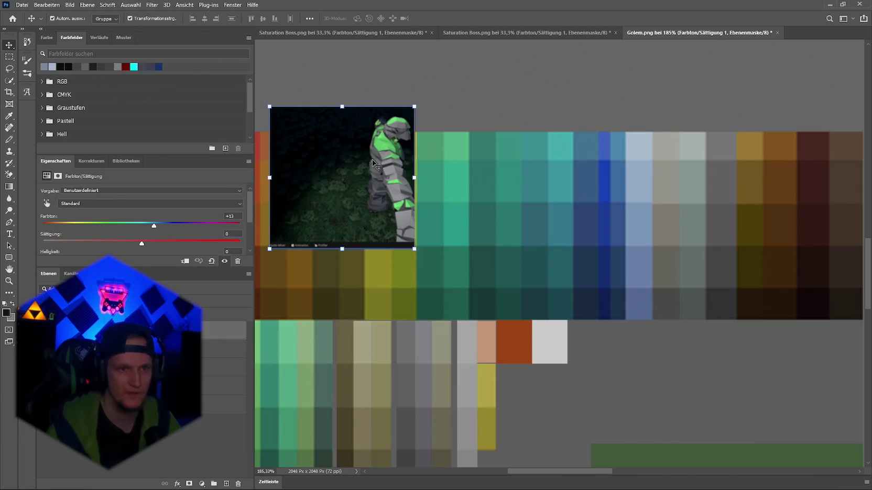
key("Delete")
Step: Quick-export the atlas over Golem.png and view the re-textured golem in Unity
left_click(21, 4)
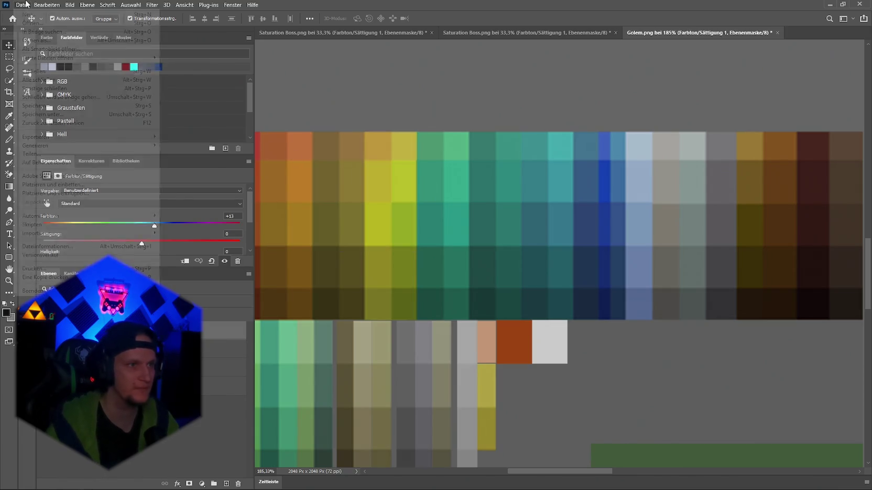
mouse_move(51, 137)
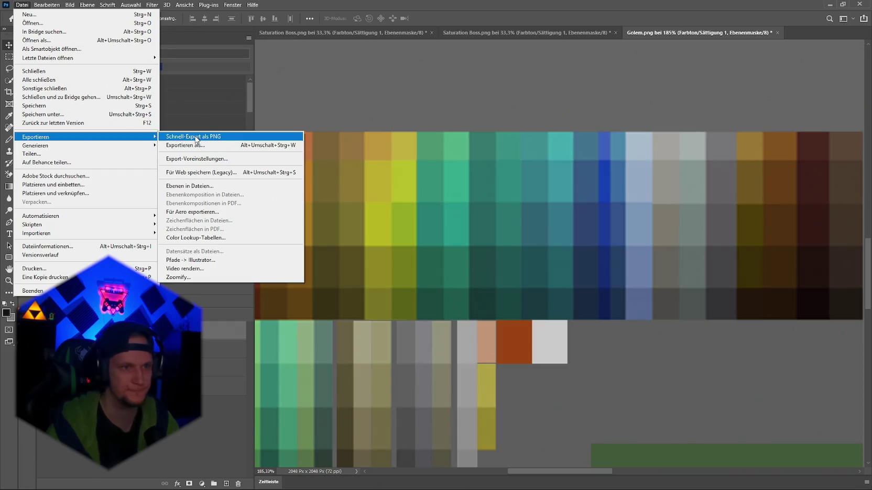
left_click(207, 137)
left_click(435, 301)
left_click(455, 251)
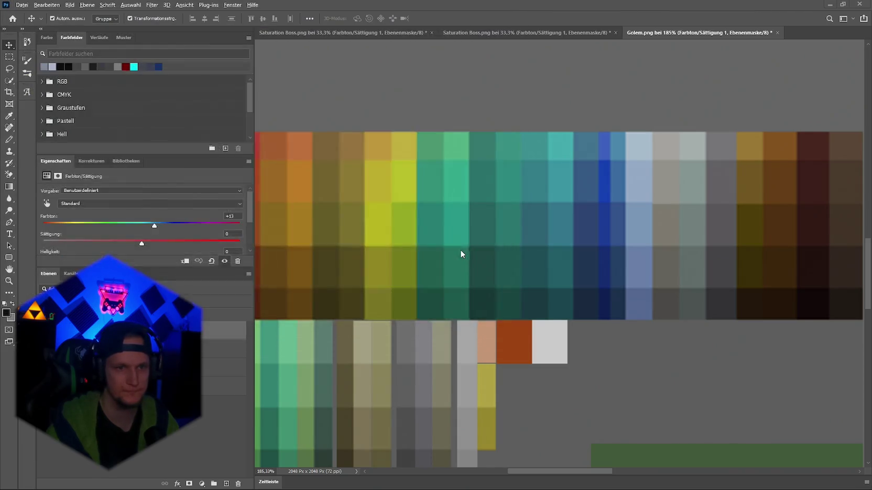
key("alt+Tab")
left_click_drag(582, 221, 637, 211)
Step: Select the Golem texture asset, orbit the golem's arm and front, and return to Photoshop
left_click(538, 442)
left_click_drag(538, 443, 17, 135)
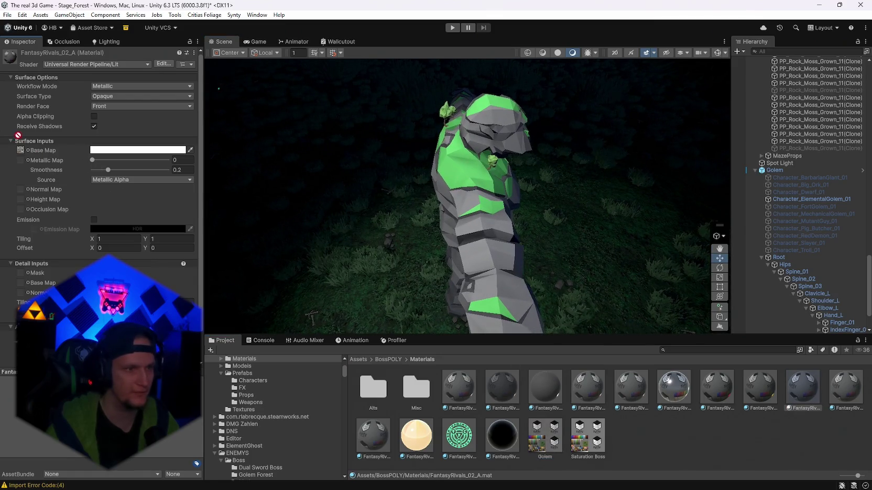
mouse_move(382, 210)
left_mouse_down()
mouse_move(473, 228)
mouse_move(317, 222)
mouse_move(615, 250)
mouse_move(503, 249)
mouse_move(301, 229)
mouse_move(313, 221)
mouse_move(570, 230)
left_mouse_up()
mouse_move(506, 218)
left_mouse_down()
mouse_move(389, 208)
mouse_move(471, 215)
left_mouse_up()
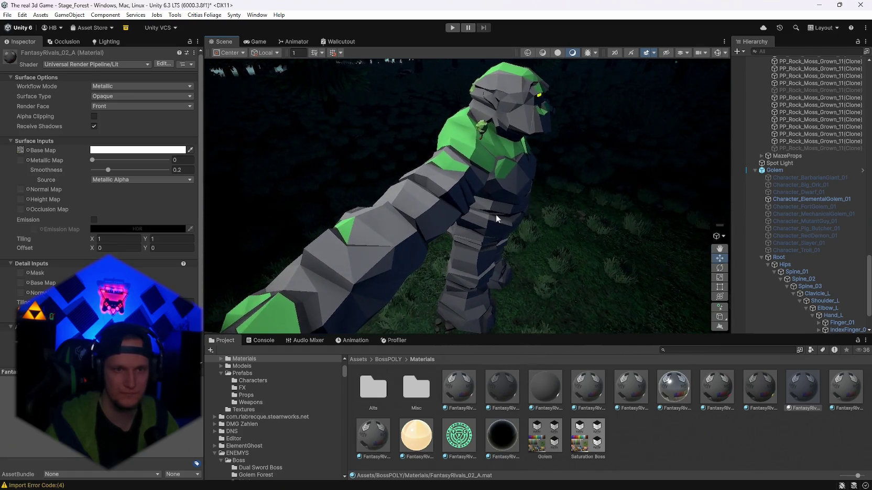
key("alt+Tab")
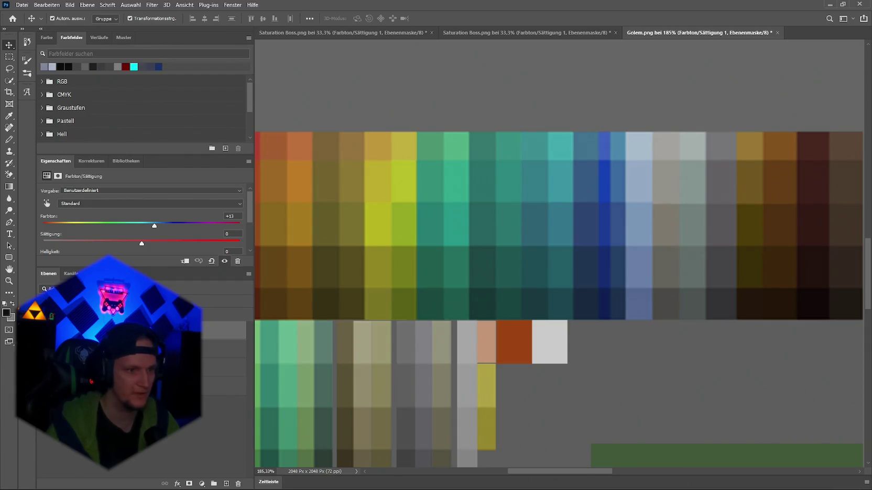
Step: Target Neutrals in the Selective Color adjustment layer
left_click(222, 367)
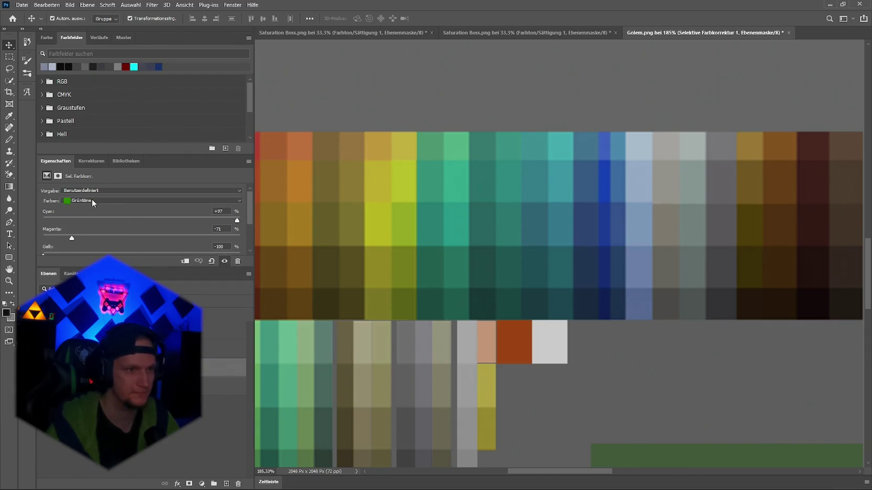
left_click(93, 200)
left_click(103, 247)
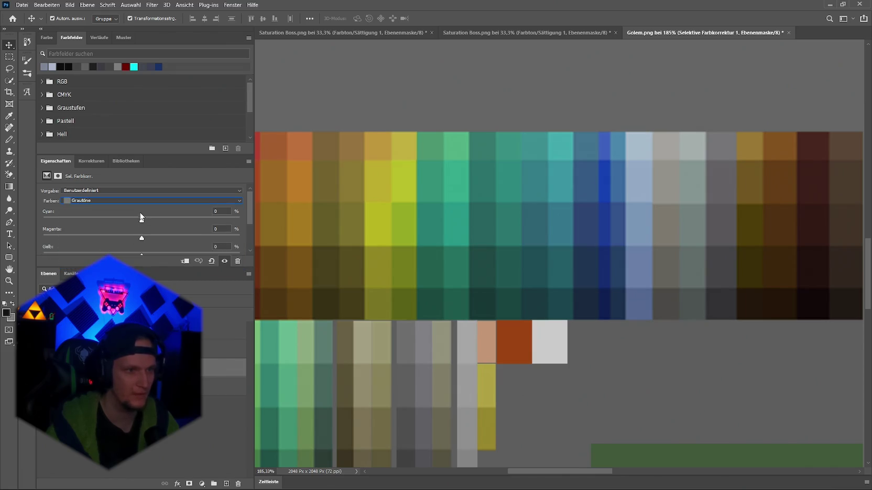
Step: Rearrange the canvas panels and raise the Neutrals Cyan slider
right_click(570, 255)
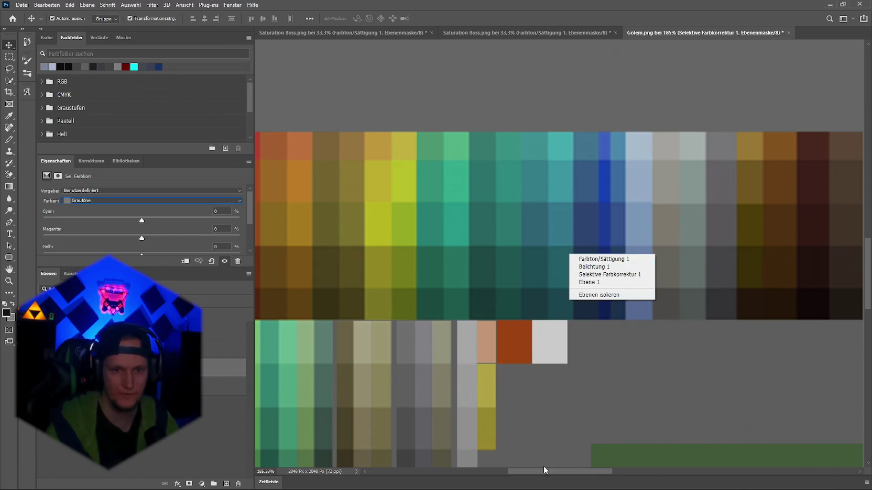
left_click_drag(543, 466, 486, 459)
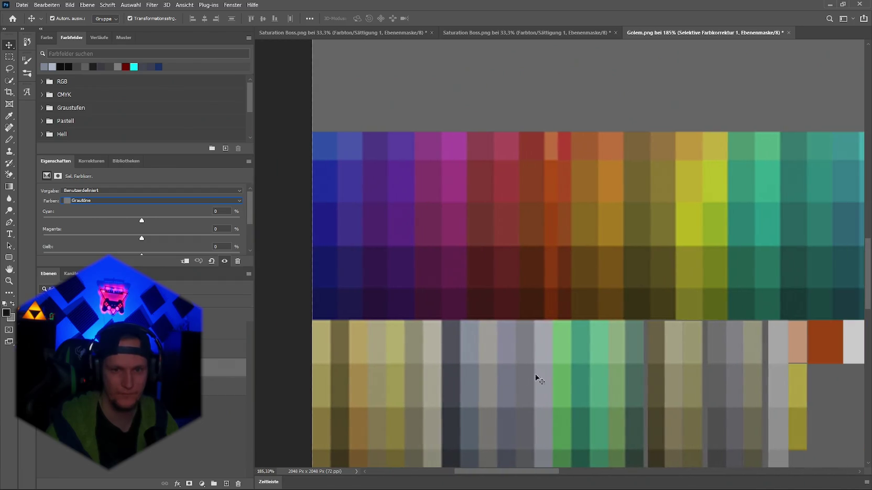
left_click_drag(540, 471, 644, 438)
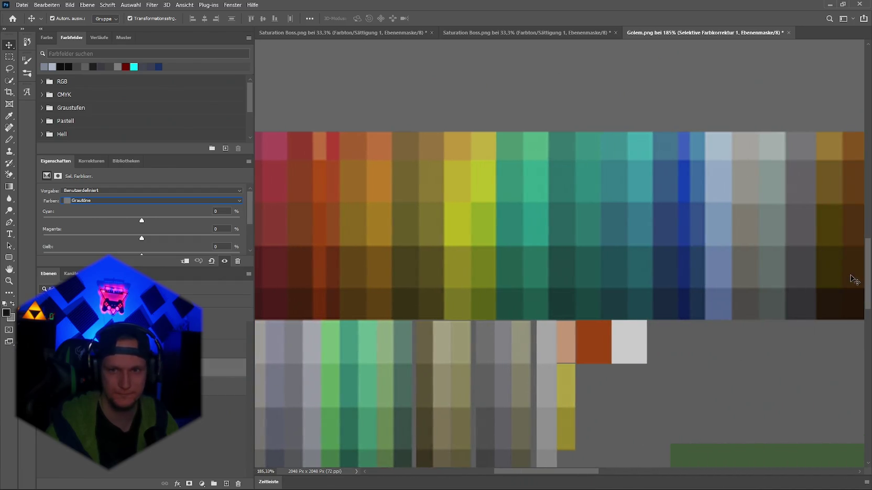
mouse_move(867, 286)
left_mouse_down()
mouse_move(864, 309)
mouse_move(843, 332)
left_mouse_up()
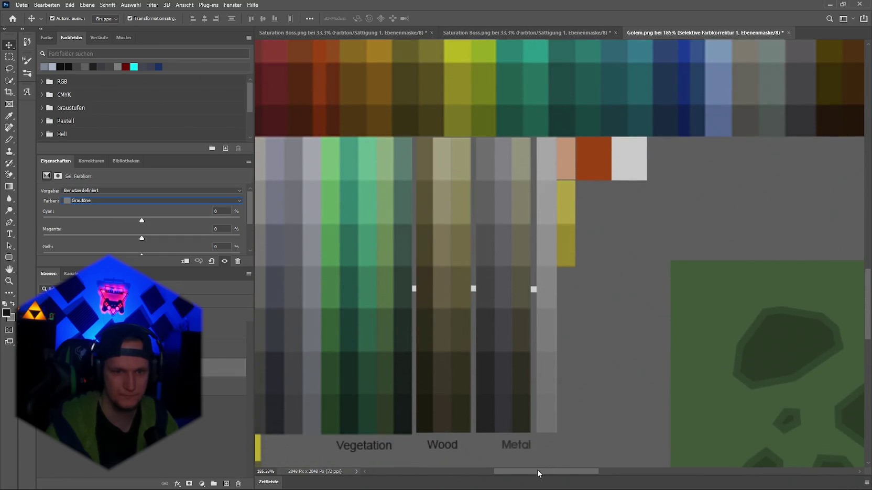
left_click_drag(537, 472, 506, 474)
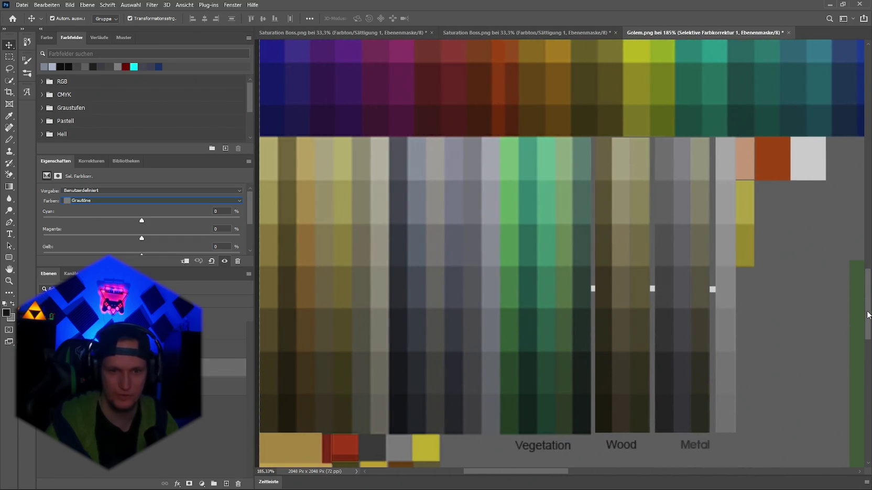
mouse_move(867, 314)
left_mouse_down()
mouse_move(867, 413)
mouse_move(855, 315)
left_mouse_up()
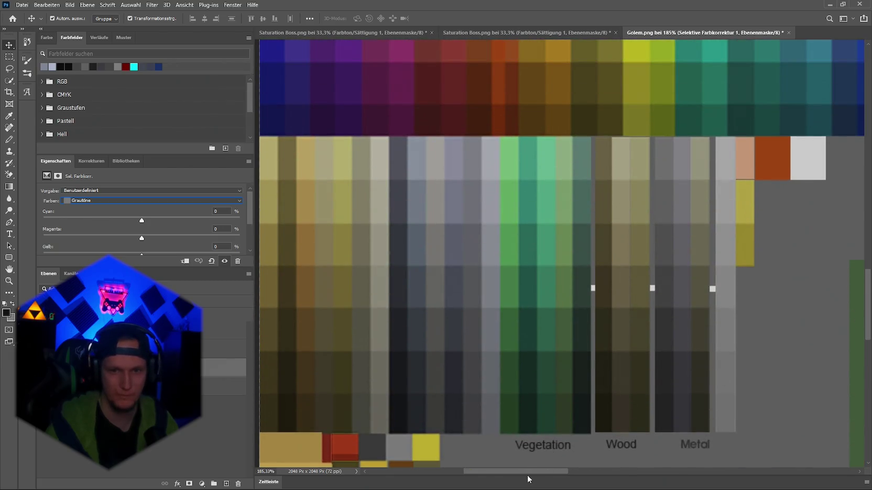
mouse_move(525, 476)
left_mouse_down()
mouse_move(507, 474)
mouse_move(600, 464)
mouse_move(567, 468)
left_mouse_up()
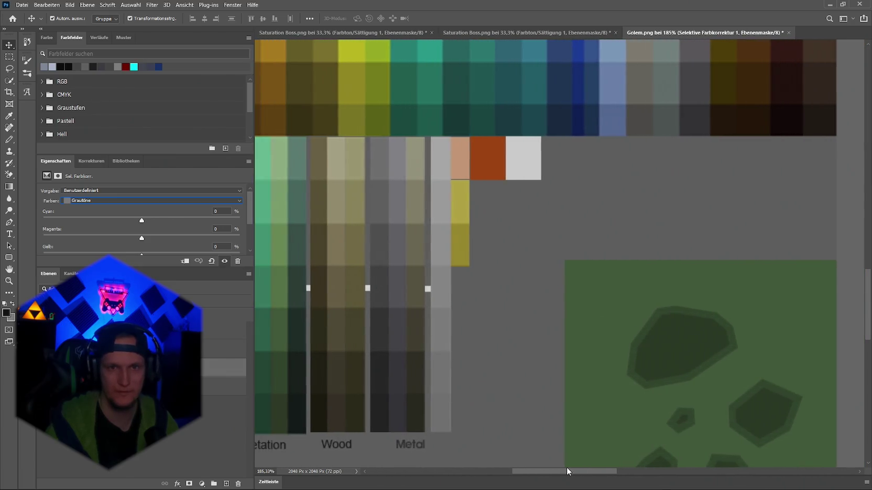
mouse_move(867, 310)
left_mouse_down()
mouse_move(817, 275)
mouse_move(626, 263)
left_mouse_up()
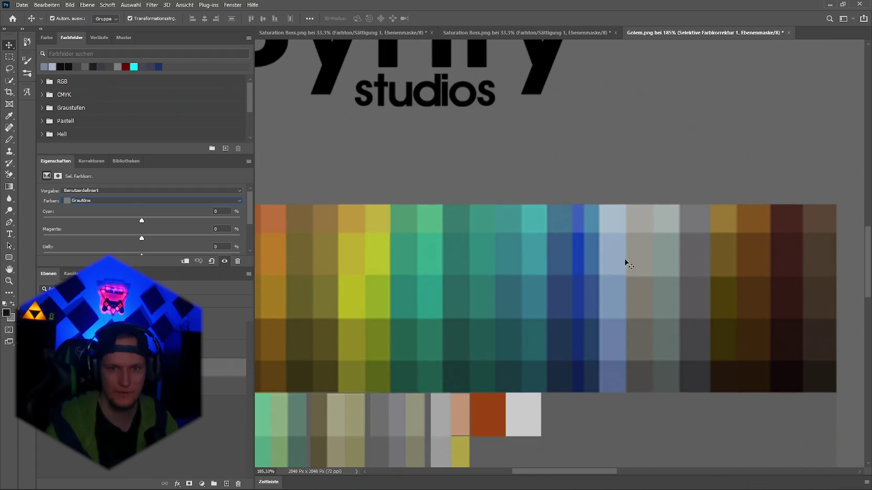
left_click_drag(572, 472, 574, 472)
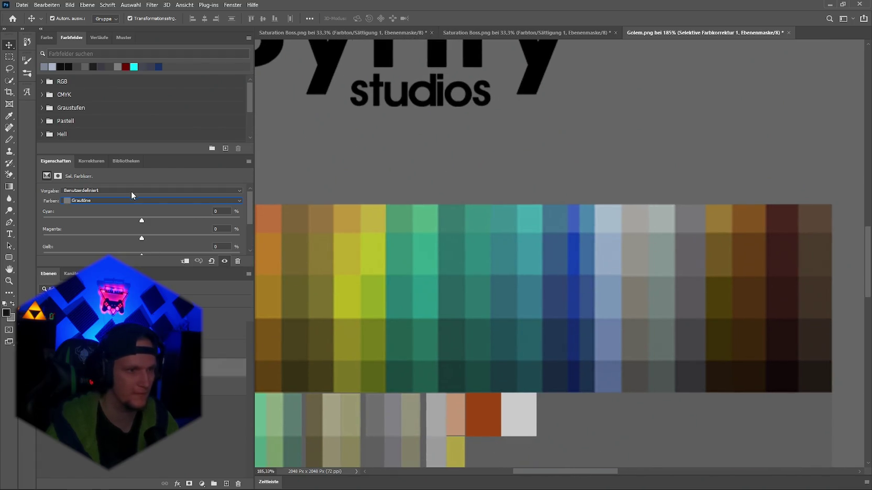
scroll(131, 190, "down", 1)
left_click_drag(141, 213, 138, 214)
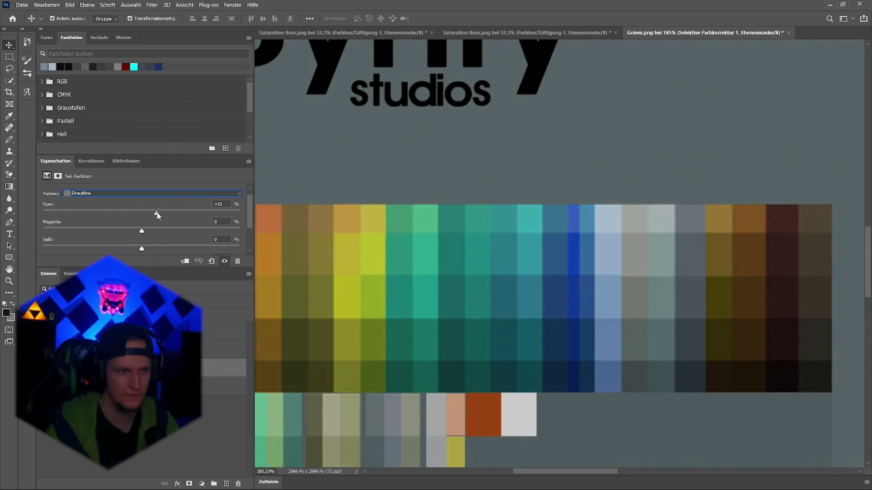
Step: Quick-export the cyan-tinted atlas over Golem.png and orbit the golem in Unity
left_click(23, 6)
mouse_move(59, 148)
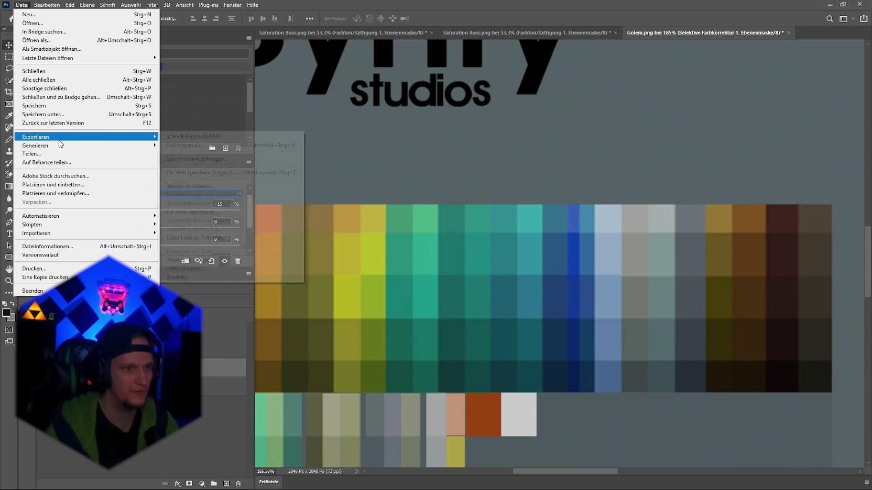
left_click(272, 137)
left_click(440, 297)
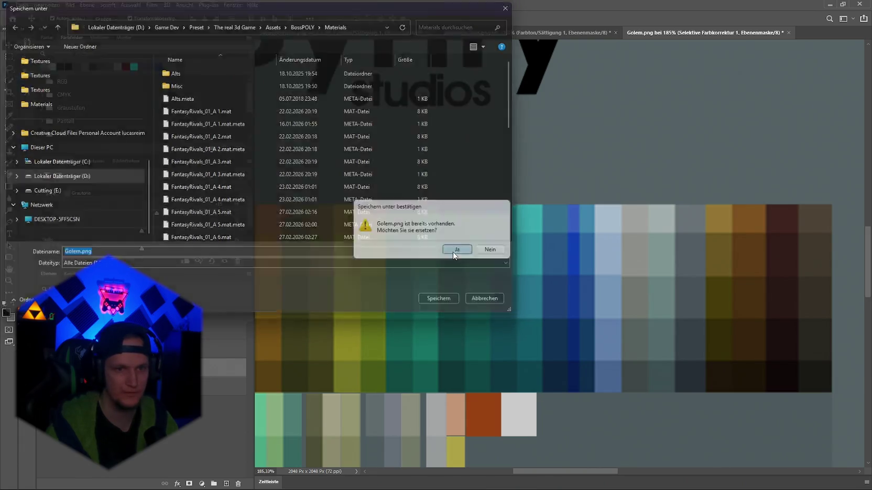
left_click(452, 250)
key("alt+Tab")
mouse_move(493, 244)
left_mouse_down()
mouse_move(522, 240)
mouse_move(302, 220)
mouse_move(492, 218)
mouse_move(590, 247)
mouse_move(500, 210)
mouse_move(524, 230)
left_mouse_up()
Step: Search 'stage_fore', open Stage_Forest, and drag PP_Rock_Moss_Grown_11 into the scene
left_click(686, 351)
type("stage_fore")
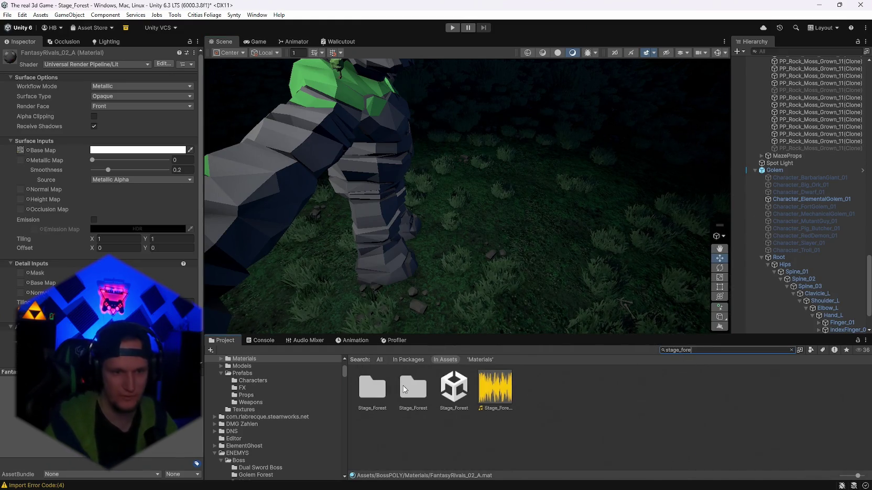
double_click(411, 383)
scroll(608, 407, "down", 3)
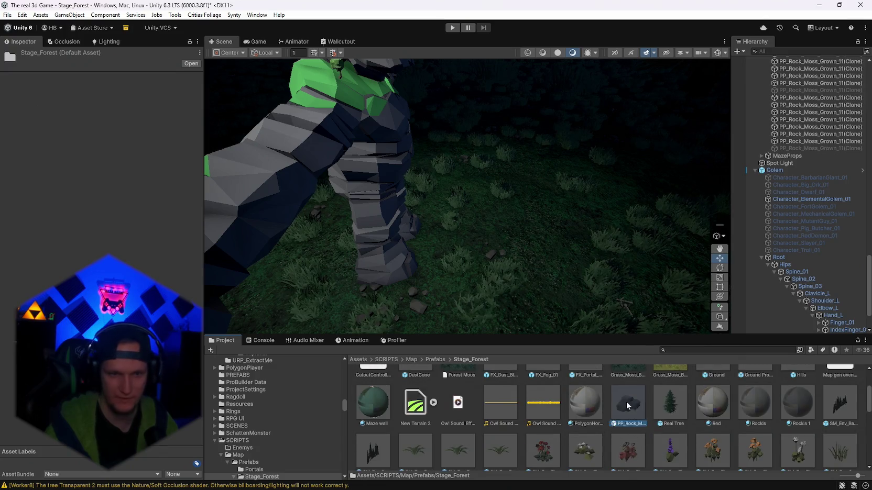
mouse_move(626, 401)
left_mouse_down()
mouse_move(450, 289)
mouse_move(490, 252)
mouse_move(548, 222)
mouse_move(564, 201)
mouse_move(576, 250)
mouse_move(545, 171)
mouse_move(564, 218)
left_mouse_up()
key("alt+Tab")
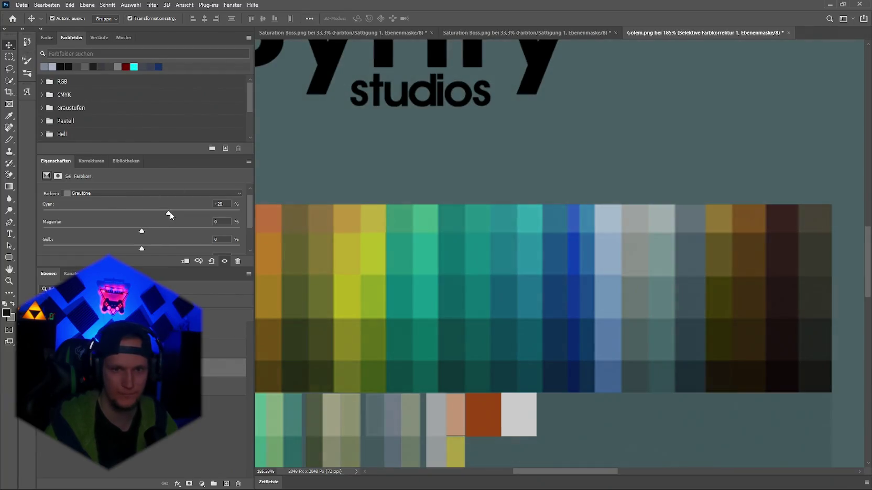
Step: Shift the Neutrals toward magenta, export over Golem.png, and view golem and rock
mouse_move(139, 231)
left_mouse_down()
mouse_move(152, 231)
mouse_move(135, 231)
mouse_move(141, 249)
mouse_move(156, 225)
left_mouse_up()
scroll(152, 244, "down", 3)
left_click(22, 5)
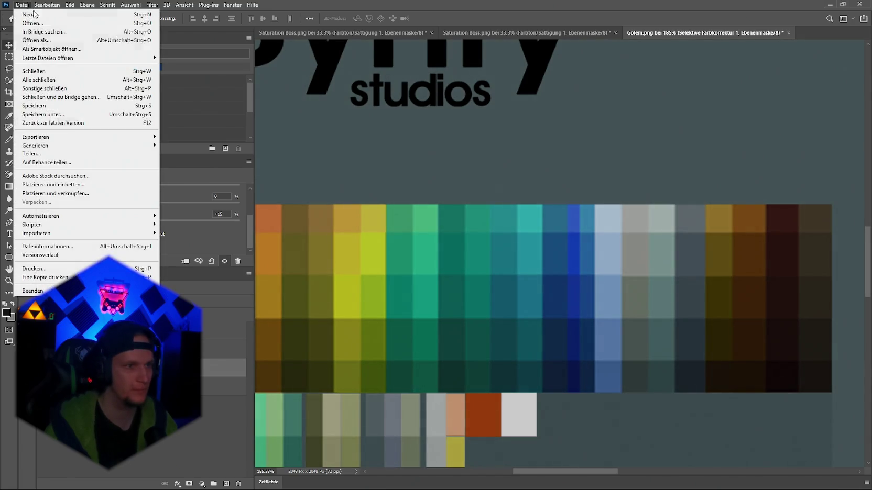
mouse_move(71, 139)
left_click(160, 137)
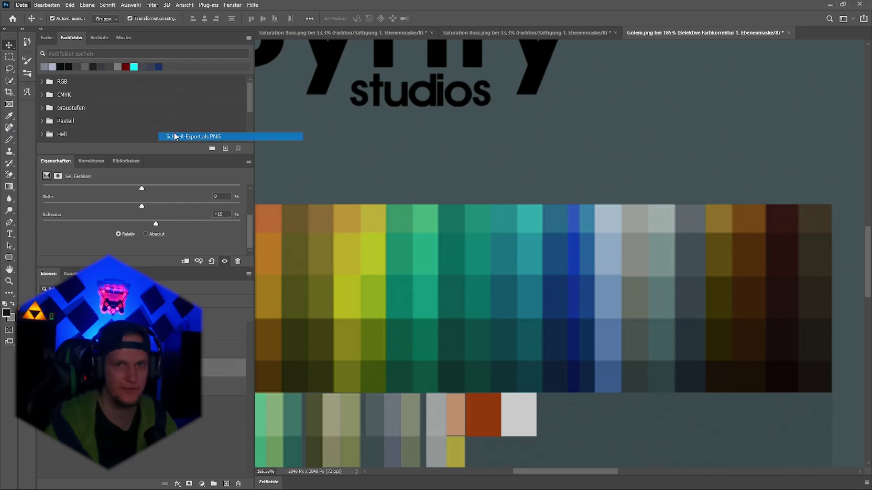
left_click(440, 300)
left_click(464, 250)
key("alt+Tab")
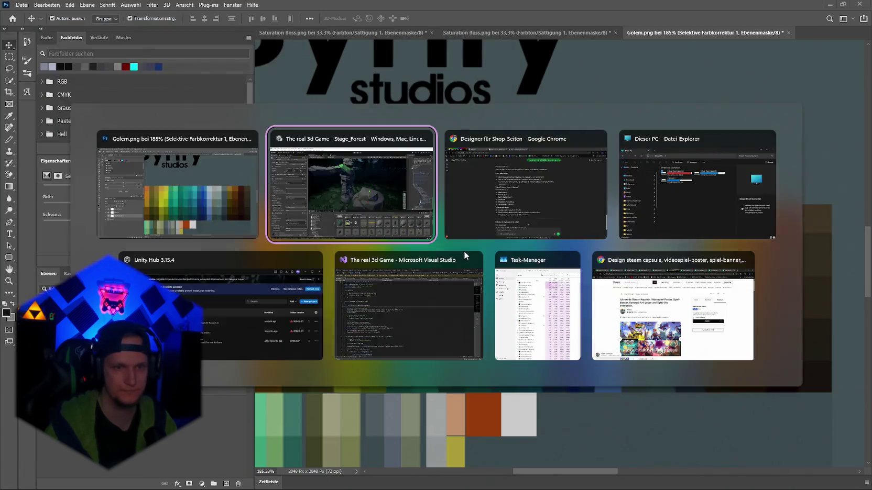
left_click_drag(461, 228, 533, 268)
Step: Export Golem.png again with the grey-tone Cyan cut to +6
key("alt+Tab")
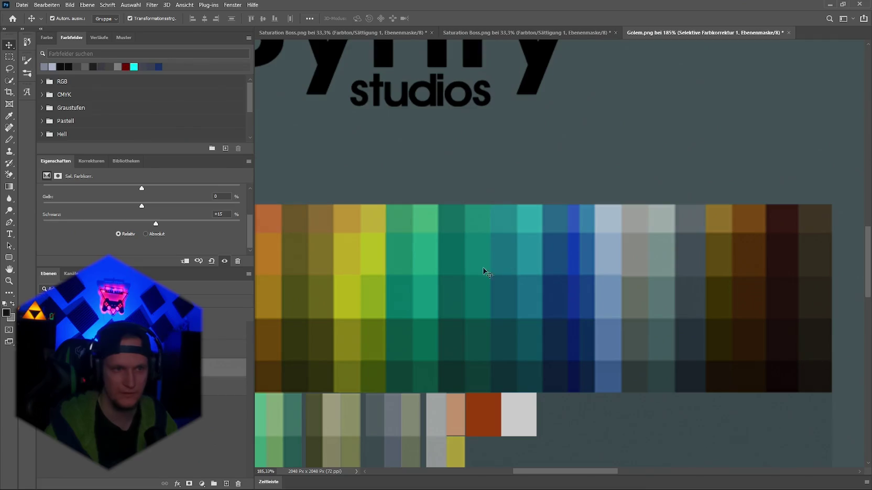
scroll(160, 202, "up", 3)
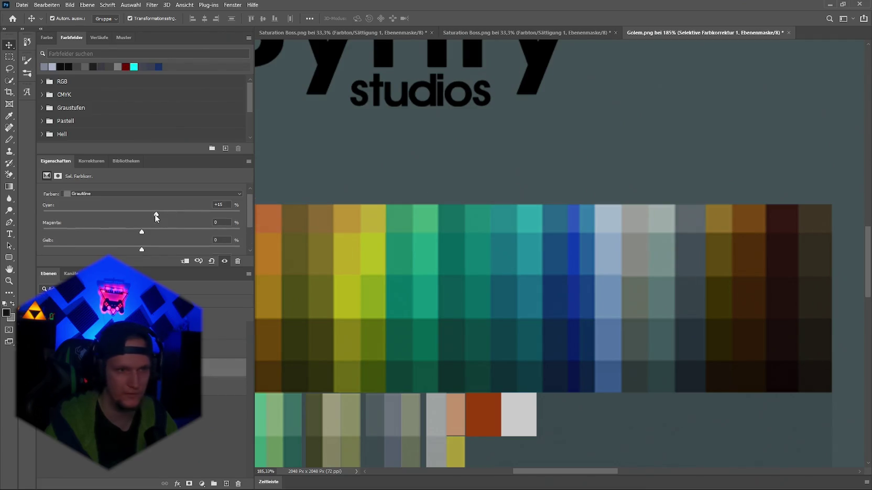
left_click(22, 5)
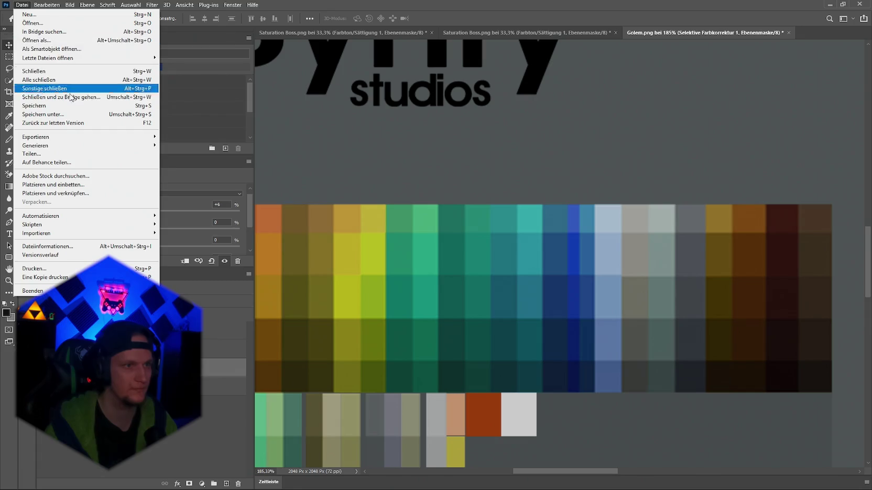
mouse_move(57, 137)
left_click(209, 135)
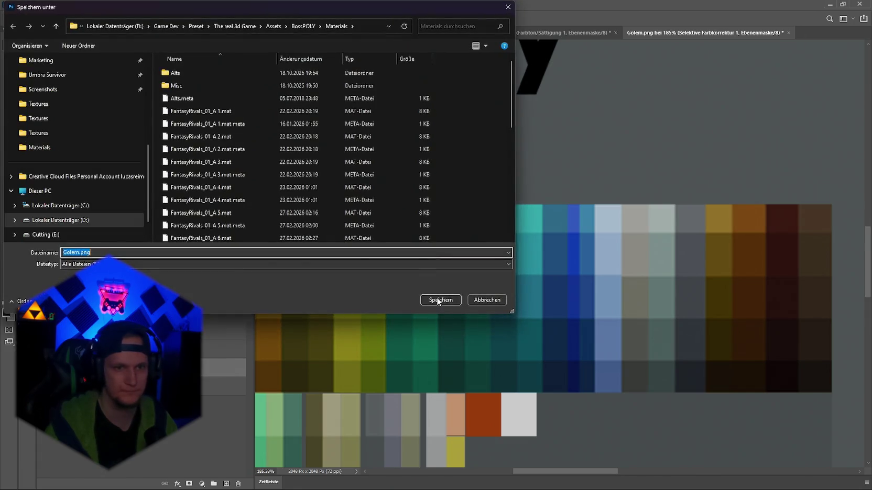
left_click(443, 300)
left_click(454, 250)
key("alt+Tab")
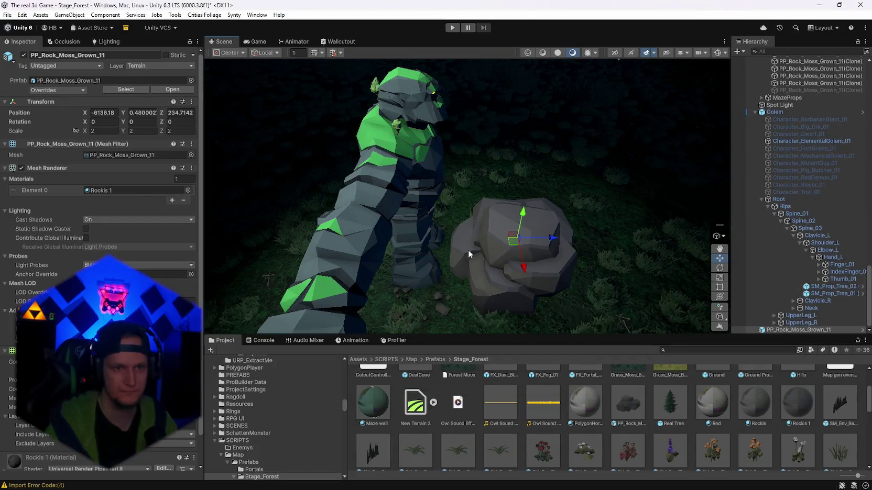
Step: Orbit around the golem and rock to compare greys, then return to Photoshop
mouse_move(485, 237)
left_mouse_down()
mouse_move(461, 238)
mouse_move(476, 234)
mouse_move(466, 194)
mouse_move(447, 194)
mouse_move(483, 199)
left_mouse_up()
key("alt+Tab")
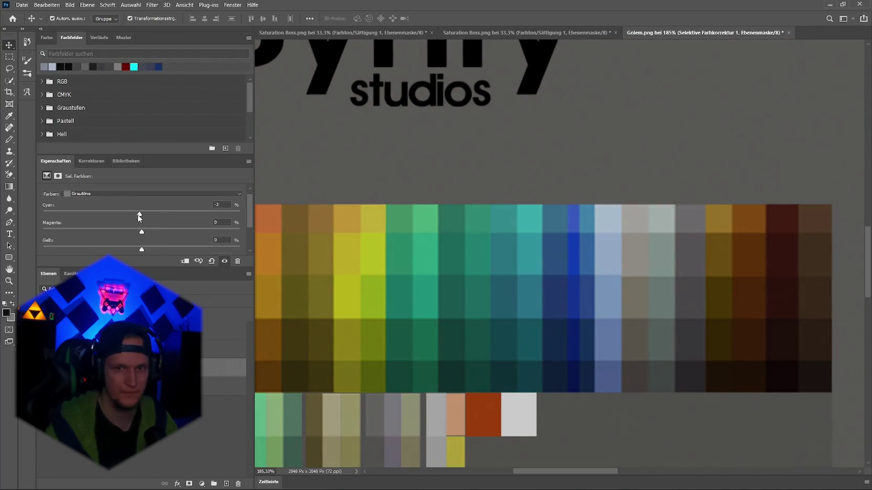
Step: Quick-export the Cyan -2 texture over Golem.png and check the neutral-grey golem beside the rock
left_click(22, 5)
mouse_move(57, 136)
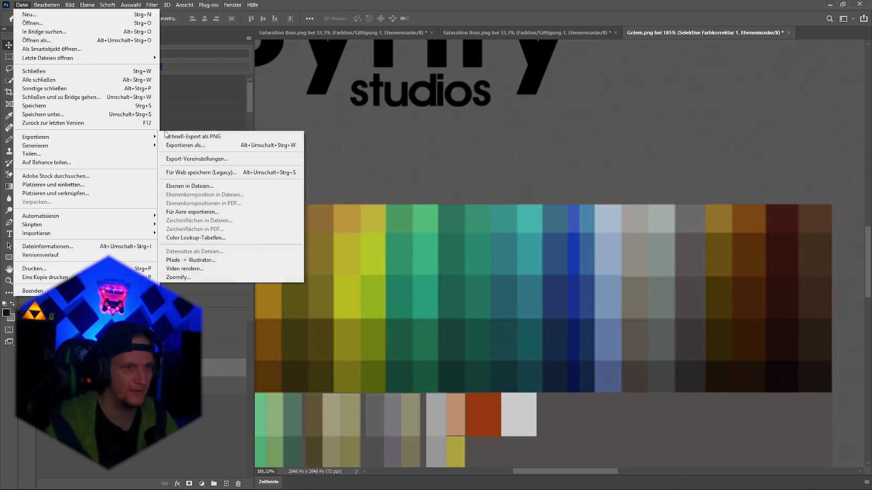
left_click(209, 137)
key("Return")
key("alt+Tab")
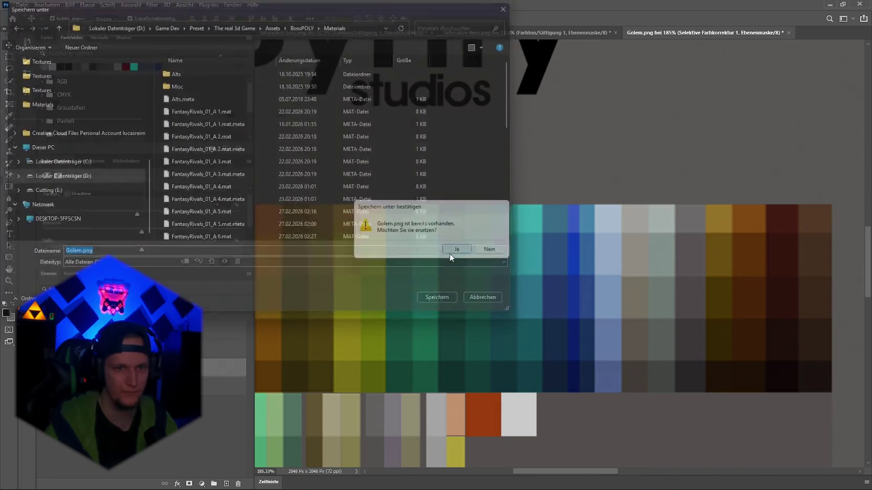
mouse_move(449, 254)
left_mouse_down()
mouse_move(455, 232)
mouse_move(443, 220)
mouse_move(414, 220)
mouse_move(411, 234)
mouse_move(562, 234)
mouse_move(459, 243)
mouse_move(395, 224)
mouse_move(189, 234)
mouse_move(584, 290)
mouse_move(519, 262)
left_mouse_up()
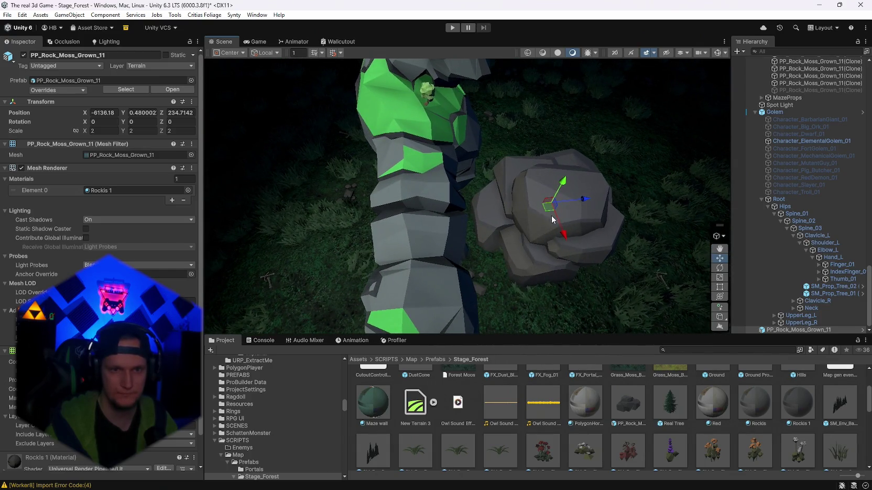
key("alt+Tab")
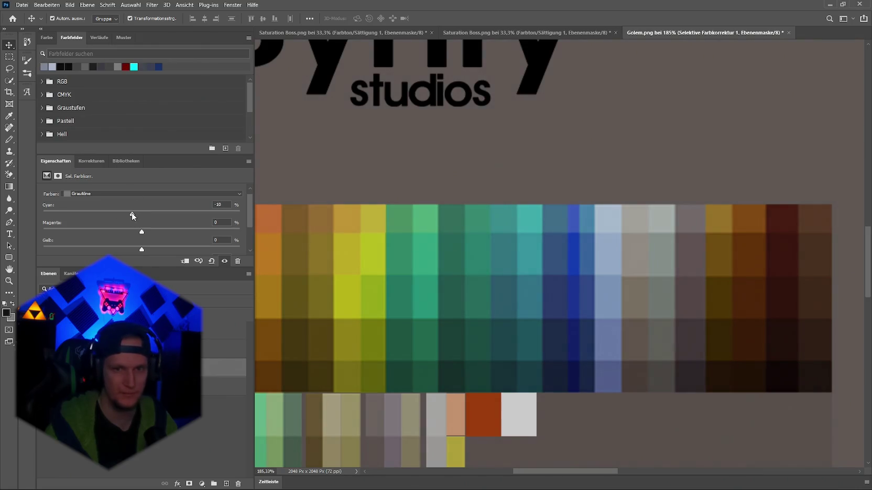
Step: Quick Export the warmed texture as PNG, overwriting the existing Golem.png
left_click(22, 4)
mouse_move(120, 136)
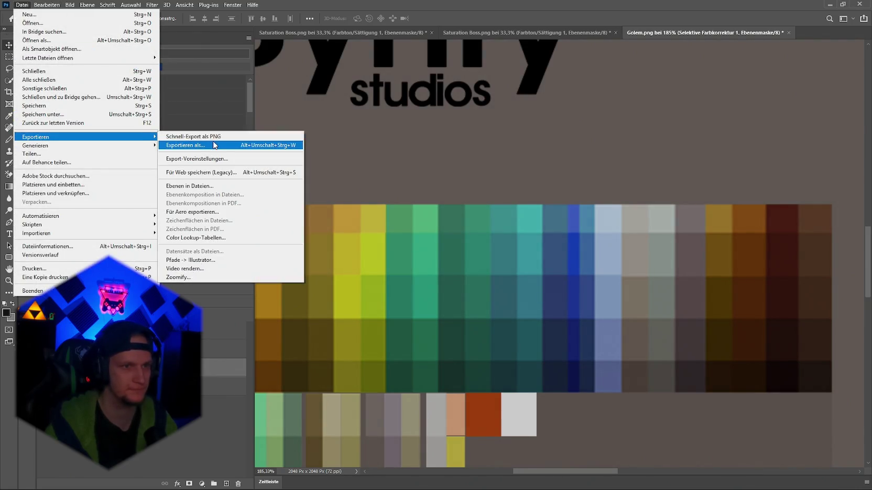
left_click(220, 137)
left_click(443, 303)
left_click(460, 250)
Step: Back in Unity, orbit the scene view to compare the golem's grey with the forest rock
key("alt+Tab")
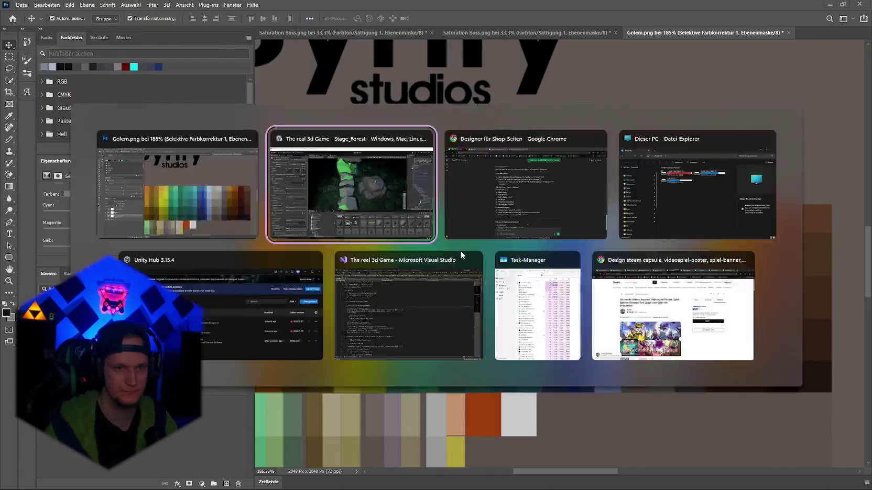
mouse_move(477, 262)
left_mouse_down()
mouse_move(496, 252)
mouse_move(343, 255)
mouse_move(479, 240)
mouse_move(629, 200)
mouse_move(234, 224)
mouse_move(408, 243)
mouse_move(516, 242)
mouse_move(488, 238)
mouse_move(507, 234)
left_mouse_up()
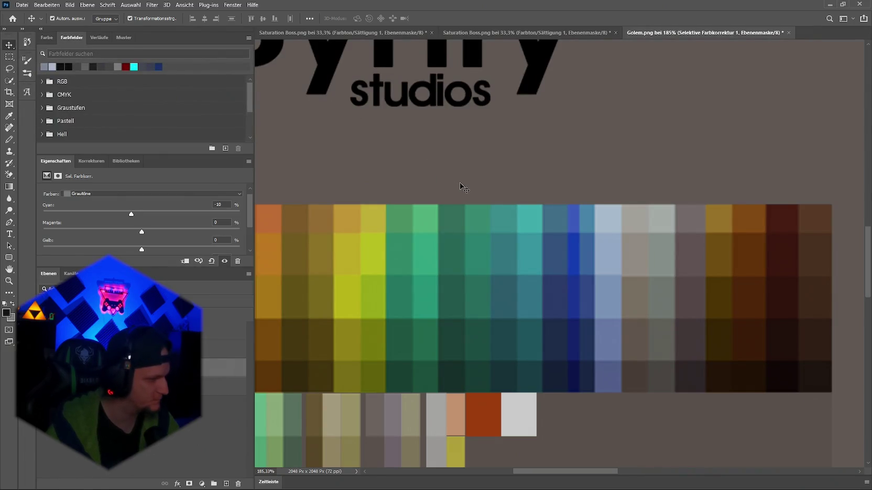
key("alt+Tab")
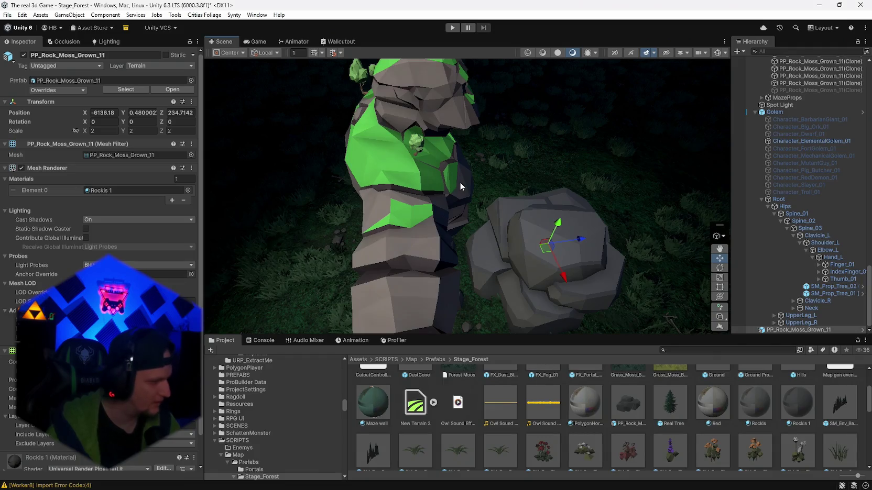
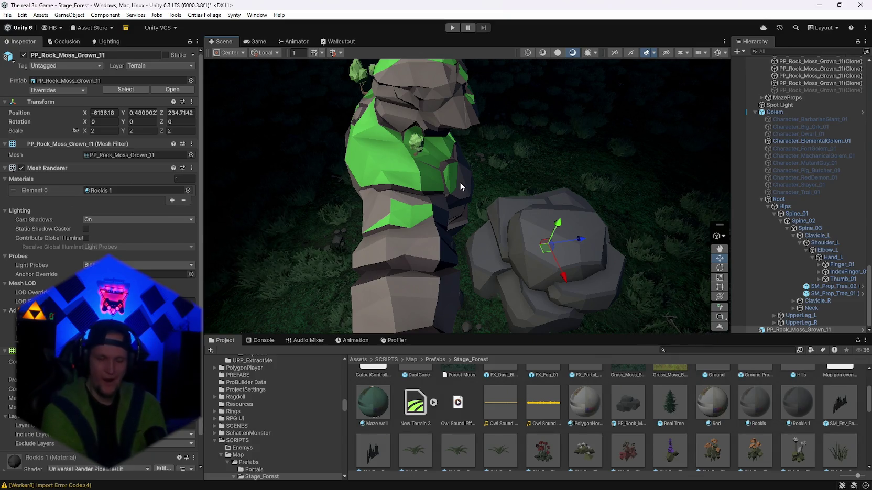
Step: Orbit around the golem's green patches in Unity, then return to the Golem texture in Photoshop
left_click_drag(466, 168, 503, 201)
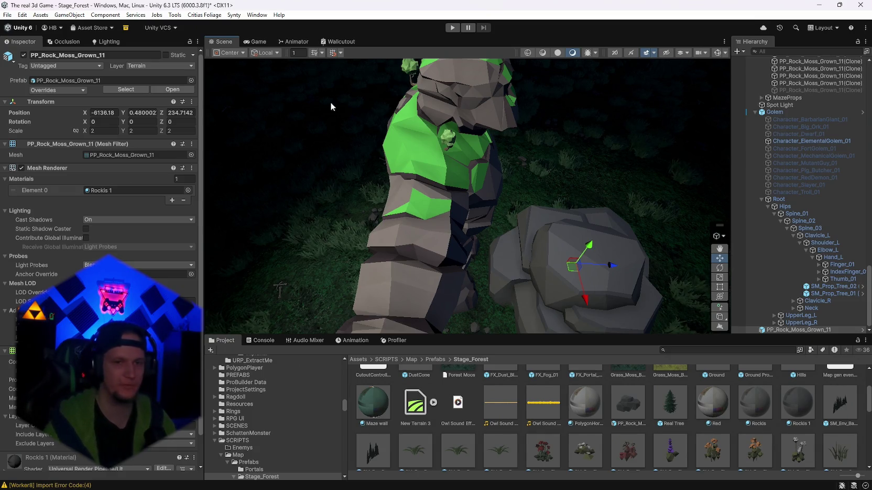
key("alt+Tab")
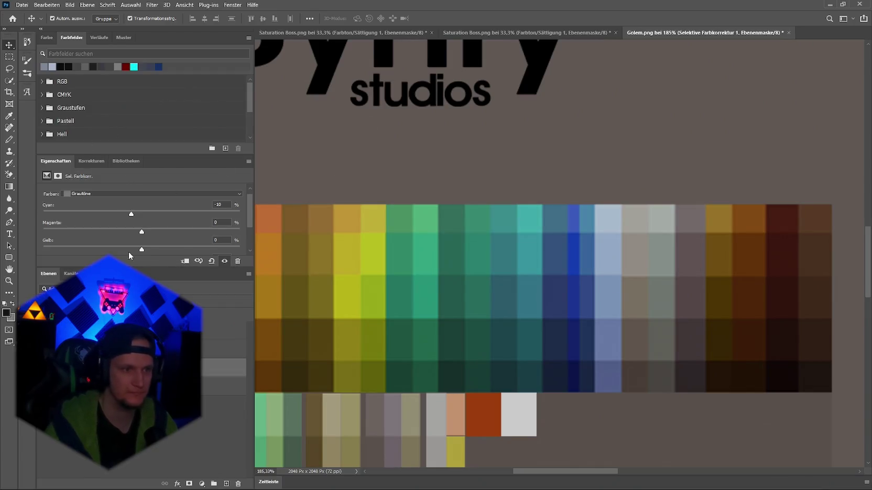
Step: Target the Greens colour range in the Selective Color adjustment
left_click(84, 193)
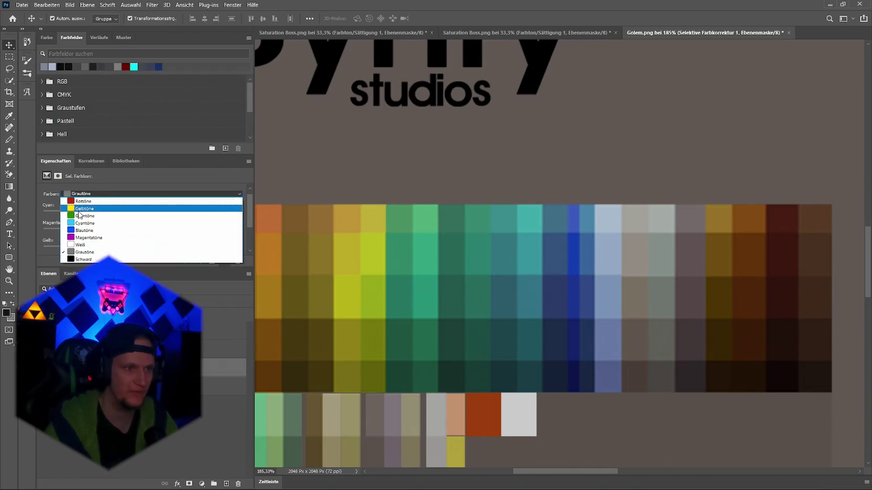
left_click(81, 216)
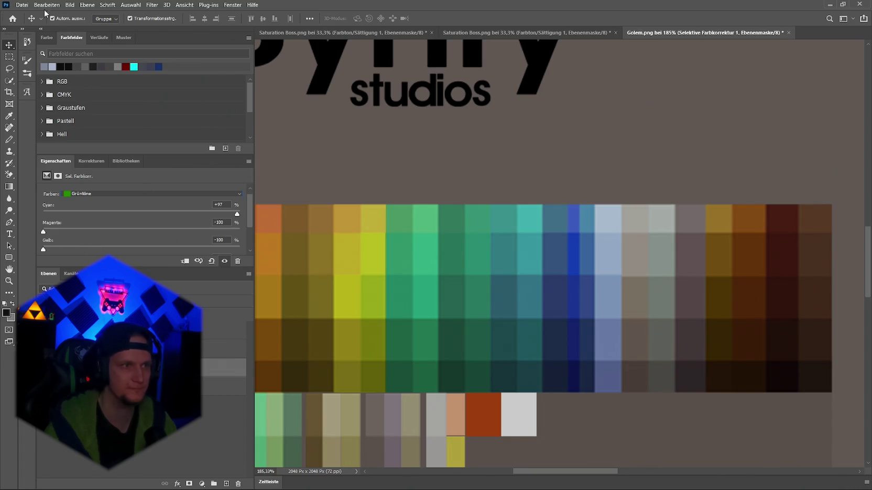
left_click(22, 5)
left_click(83, 74)
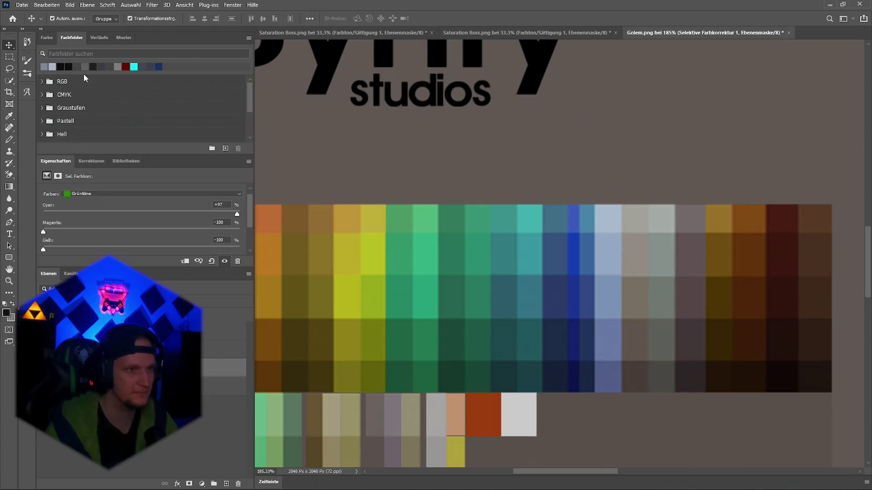
Step: Add a Color Balance adjustment layer, nudge its magenta–green midtones, then reset it to zero
left_click(94, 161)
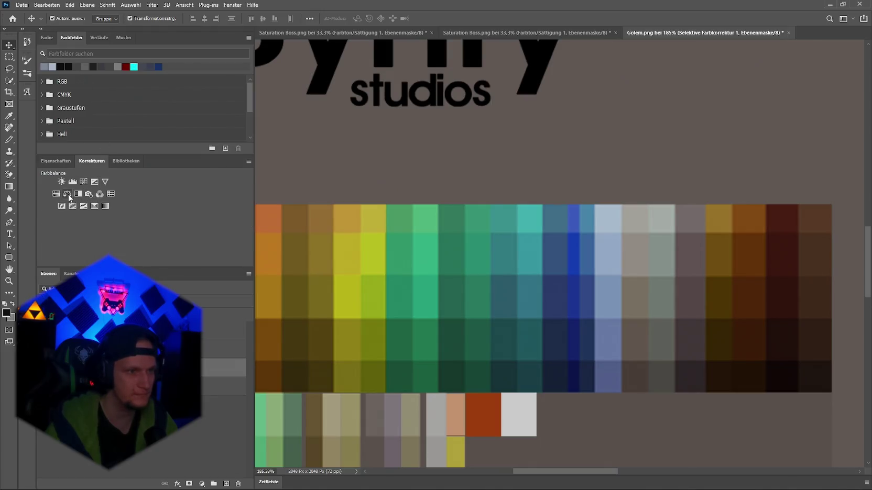
left_click(68, 195)
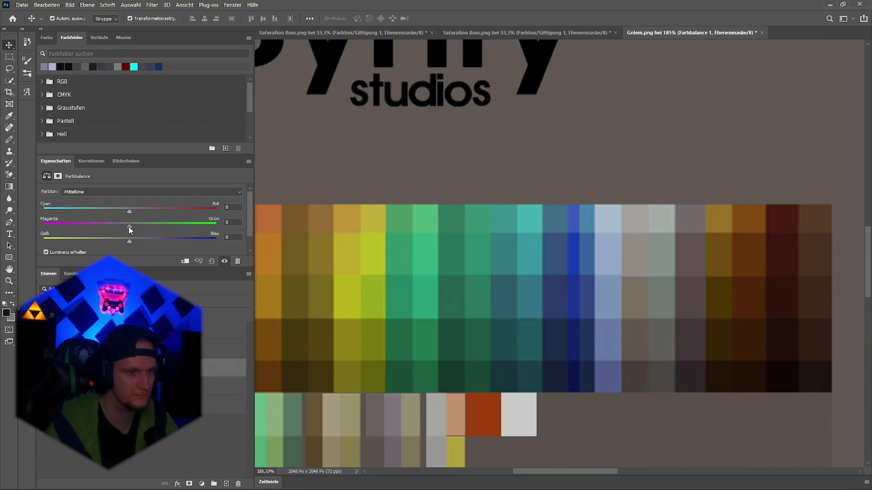
left_click_drag(129, 226, 150, 226)
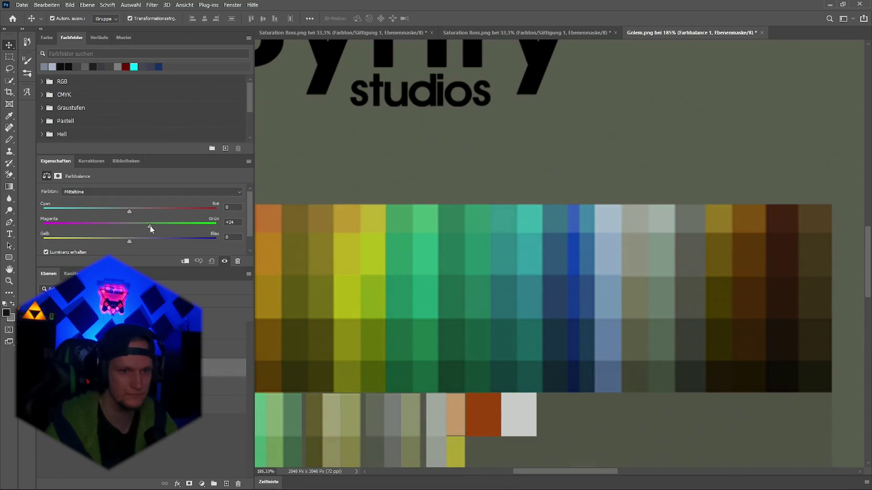
left_click(212, 261)
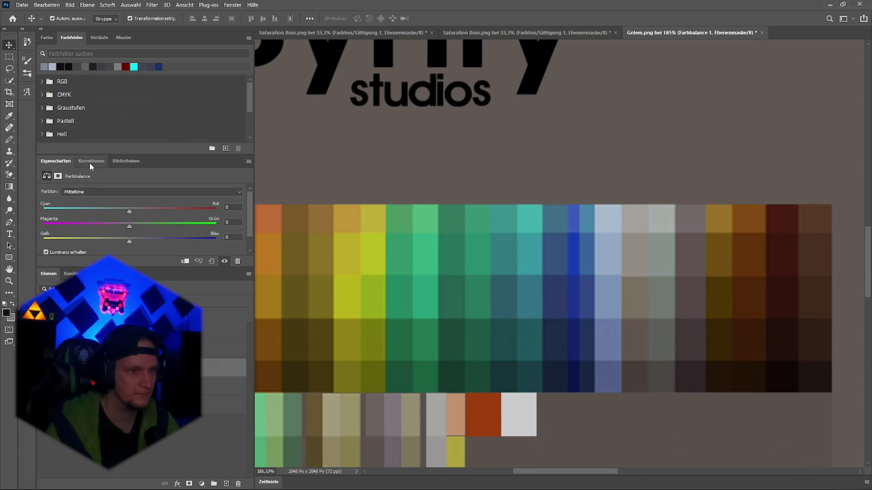
Step: Reduce Black in the Selective Color greens to -85
left_click(220, 386)
scroll(105, 233, "down", 2)
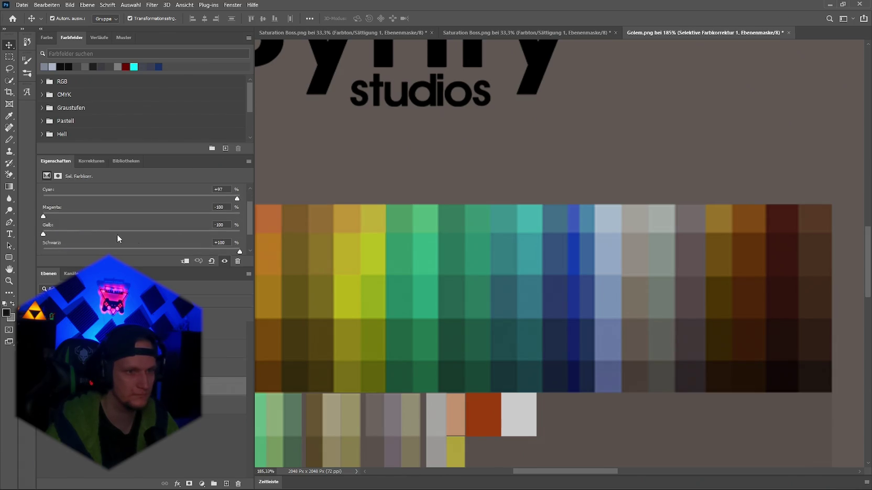
mouse_move(200, 238)
left_mouse_down()
mouse_move(73, 237)
mouse_move(238, 240)
mouse_move(58, 238)
left_mouse_up()
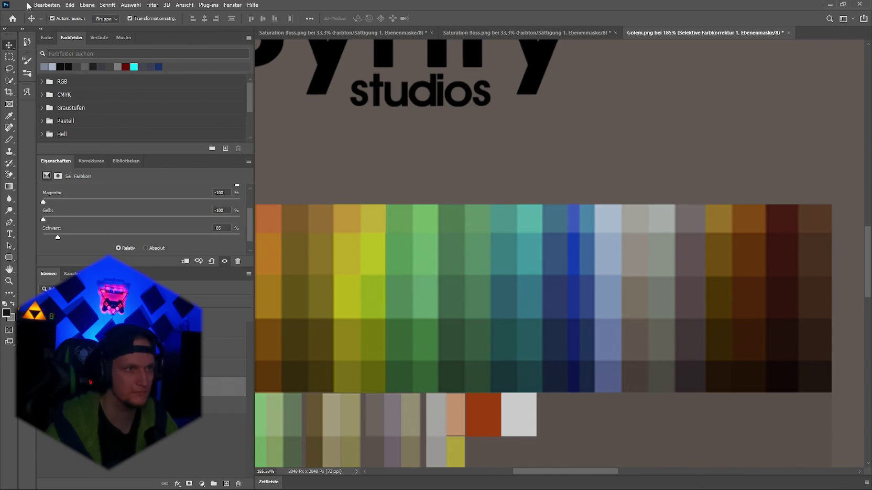
Step: Quick-export the texture as PNG, overwriting Golem.png
left_click(22, 5)
left_click(169, 136)
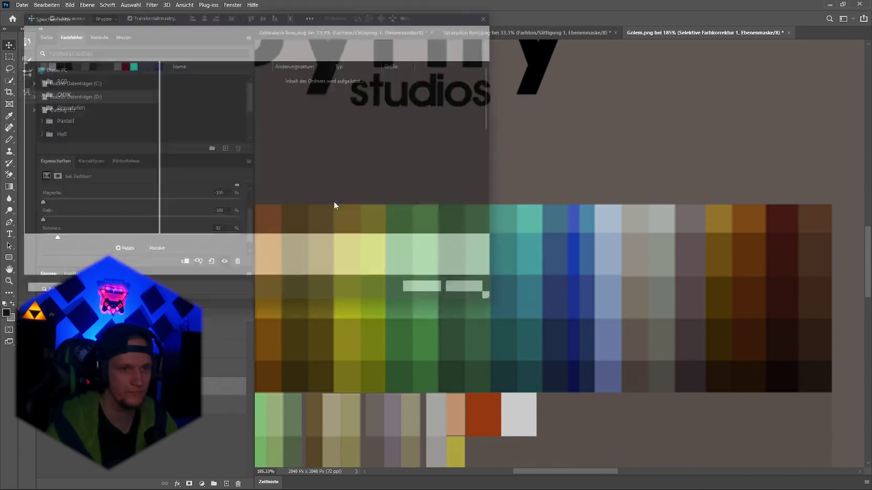
left_click(440, 300)
left_click(452, 246)
Step: Inspect the recoloured golem in Unity, then lower Cyan in the Selective Color greens
key("alt+Tab")
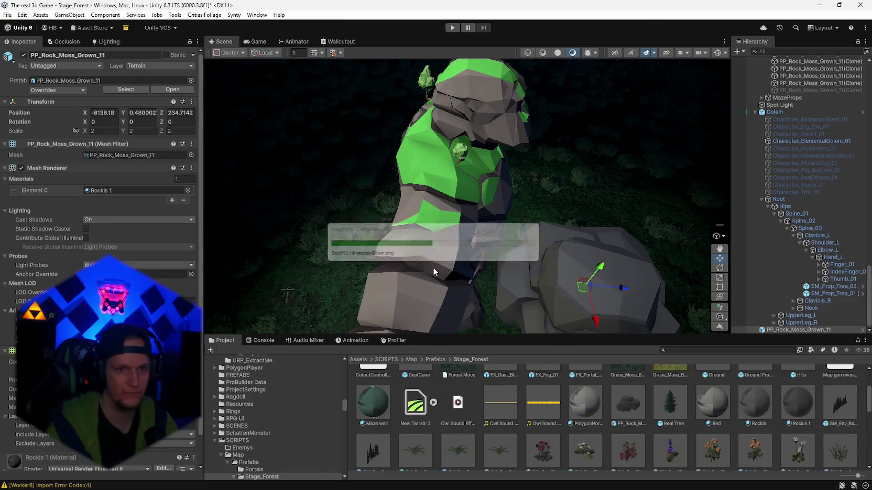
left_click_drag(472, 256, 485, 250)
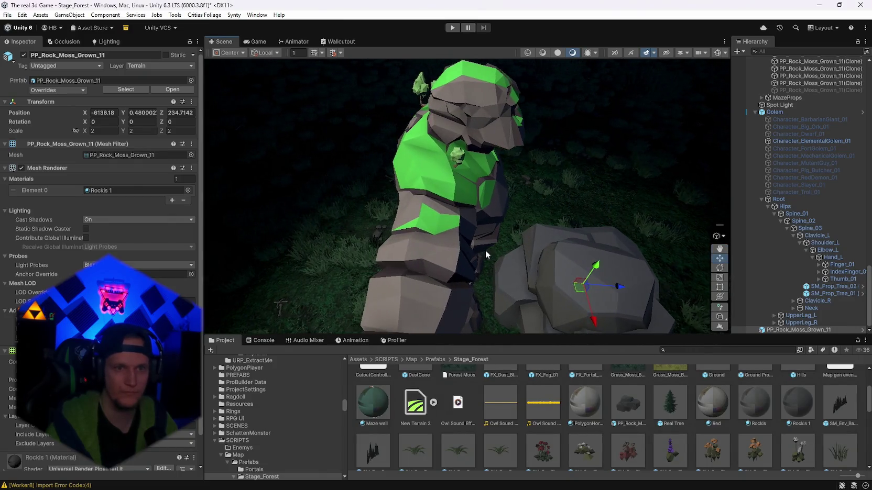
key("alt+Tab")
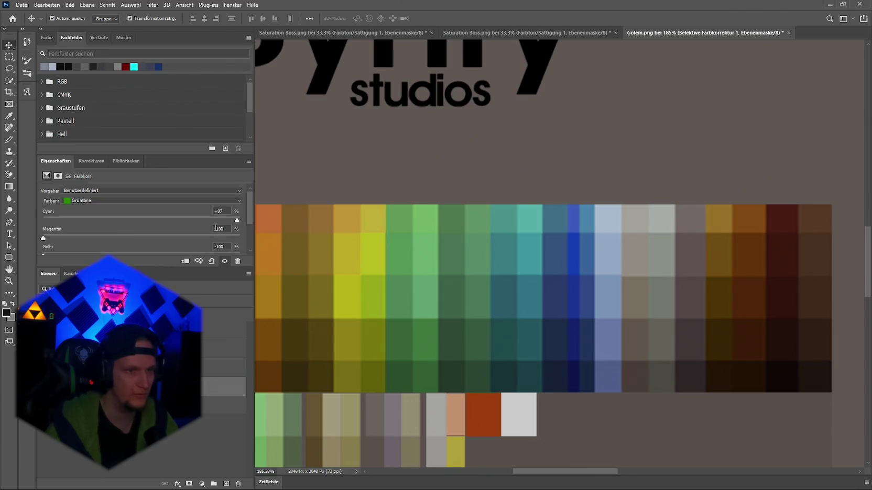
left_click_drag(239, 220, 211, 222)
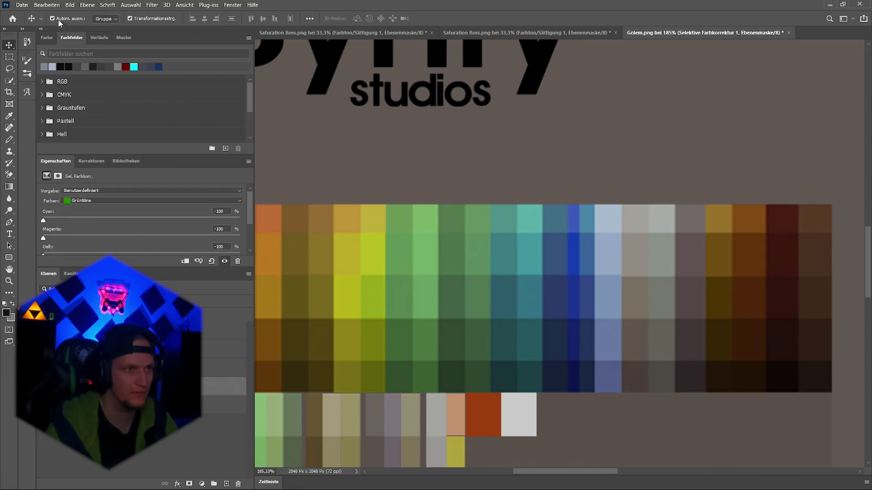
Step: Quick-export the texture over Golem.png and orbit around the golem in Unity to see it
left_click(22, 5)
mouse_move(131, 136)
left_click(197, 137)
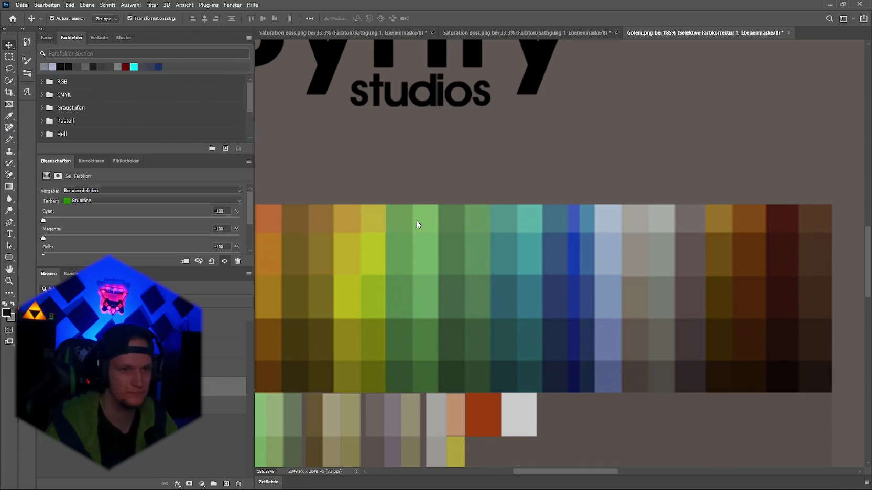
left_click(438, 301)
left_click(489, 250)
key("alt+Tab")
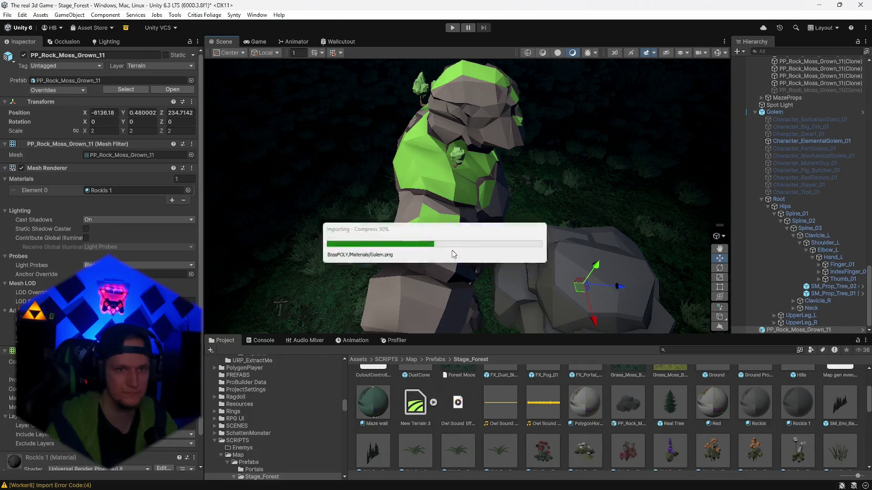
mouse_move(507, 247)
left_mouse_down()
mouse_move(337, 243)
mouse_move(481, 240)
left_mouse_up()
Step: Set the greens' Magenta and Yellow to -100 and adjust Cyan and Black in Selective Color
key("alt+Tab")
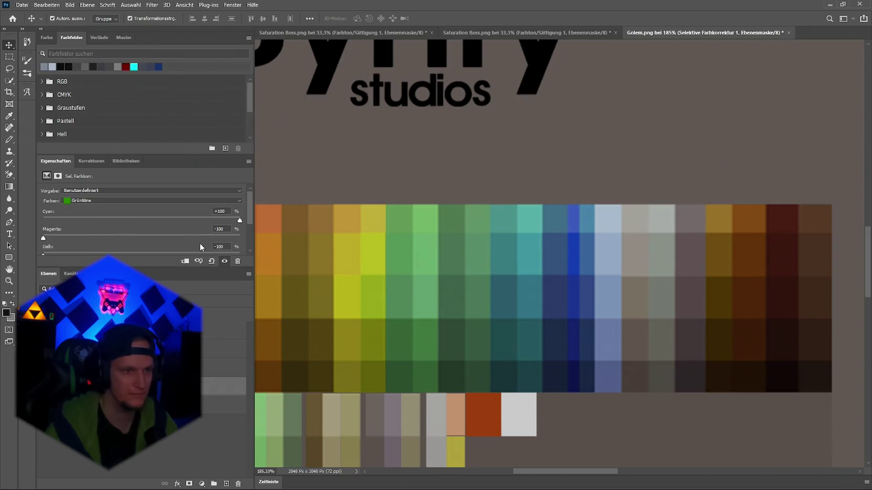
left_click_drag(44, 237, 201, 234)
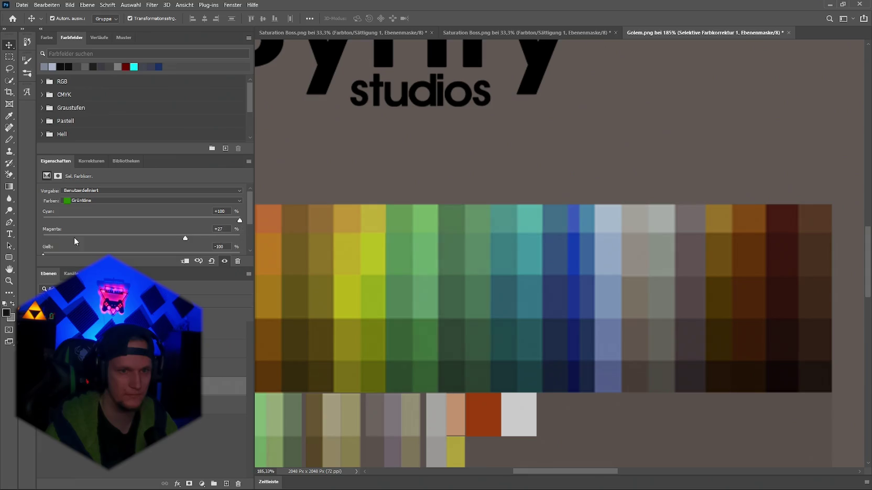
left_click_drag(74, 241, 43, 239)
mouse_move(239, 220)
left_mouse_down()
mouse_move(140, 225)
mouse_move(241, 220)
left_mouse_up()
left_click_drag(44, 249, 216, 242)
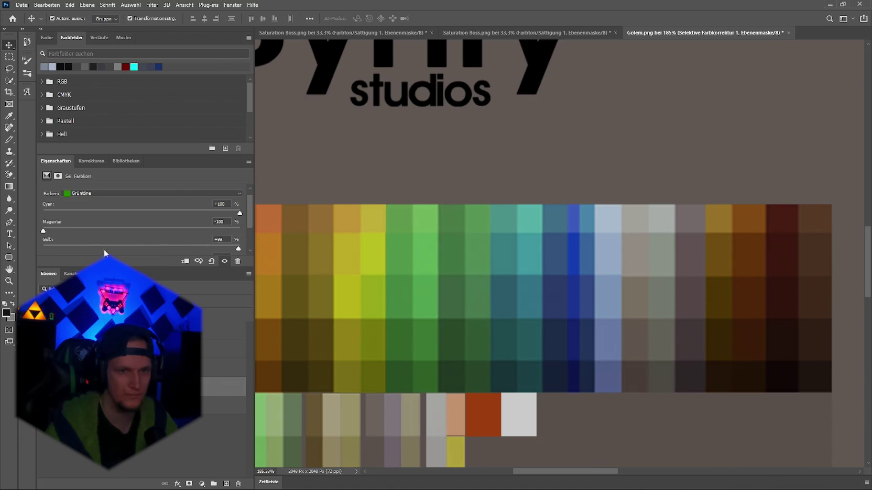
left_click_drag(58, 248, 43, 248)
scroll(158, 228, "down", 2)
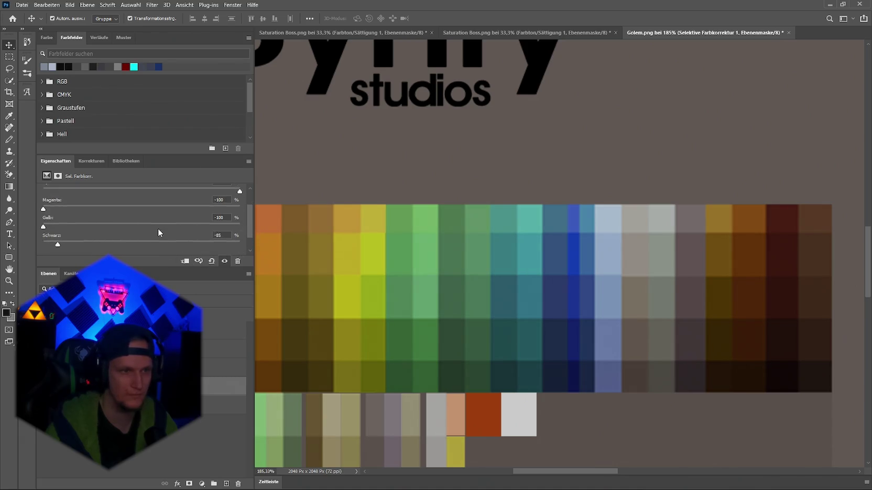
left_click_drag(112, 229, 262, 220)
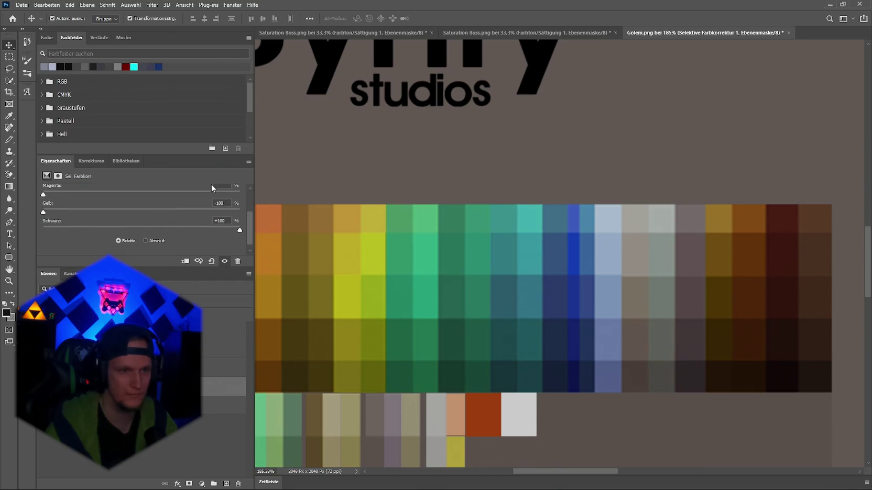
Step: Re-export the texture over Golem.png and view the golem from the front in Unity
left_click(22, 5)
mouse_move(62, 136)
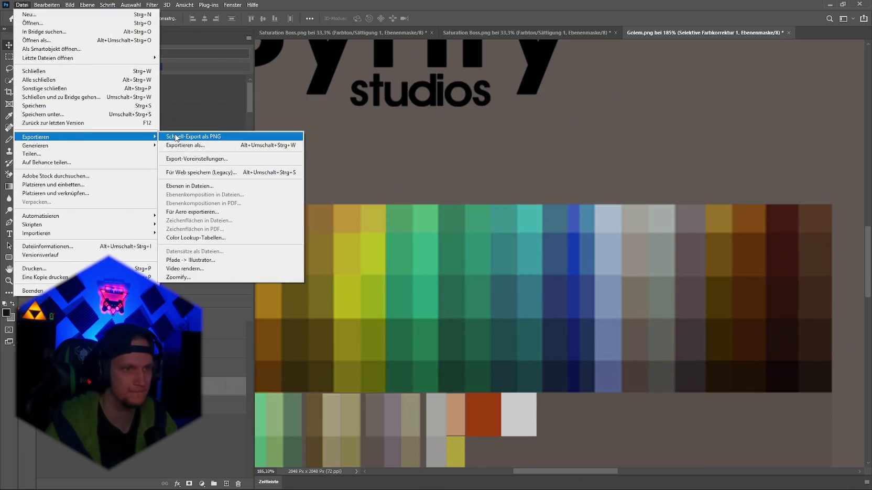
left_click(176, 138)
left_click(434, 298)
left_click(457, 250)
key("alt+Tab")
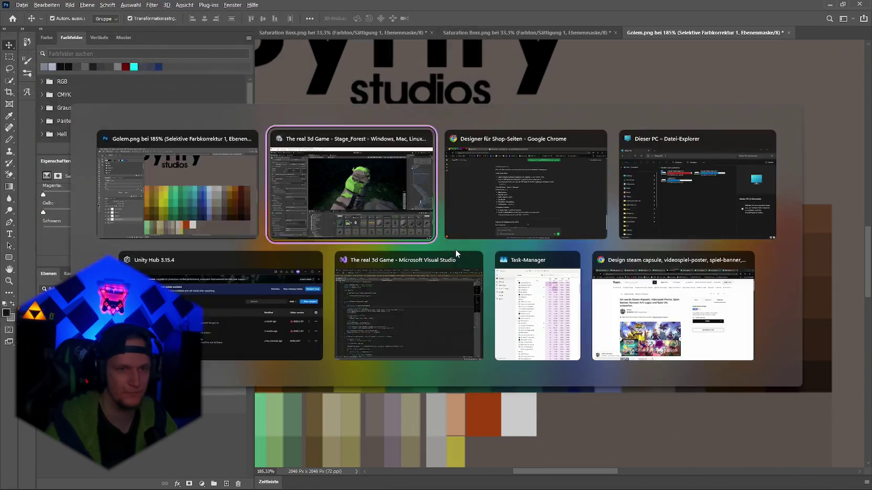
left_click_drag(482, 242, 225, 239)
Step: Try Absolute then back to Relative mode, keeping Greens as the Selective Color target
key("alt+Tab")
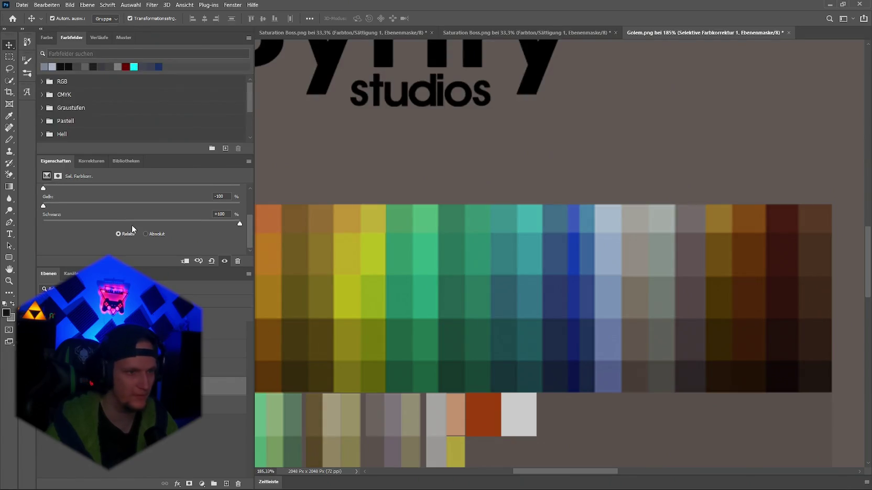
left_click(146, 234)
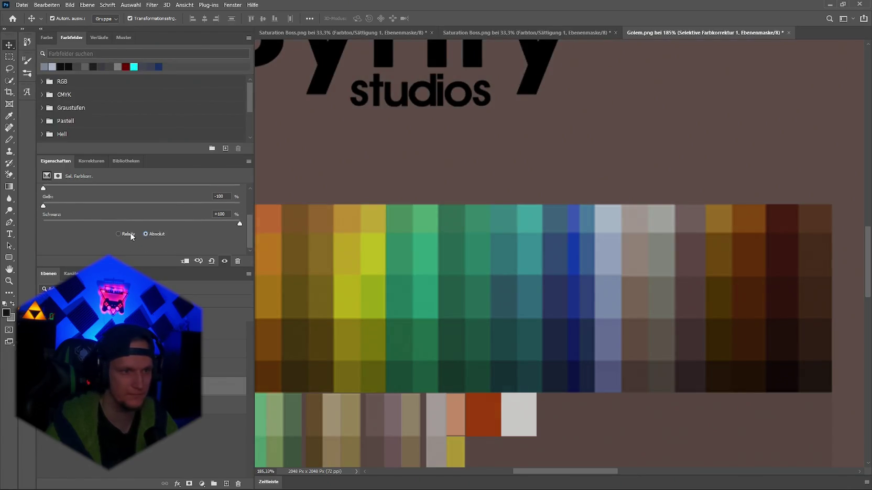
left_click(130, 234)
scroll(134, 232, "up", 3)
left_click(77, 201)
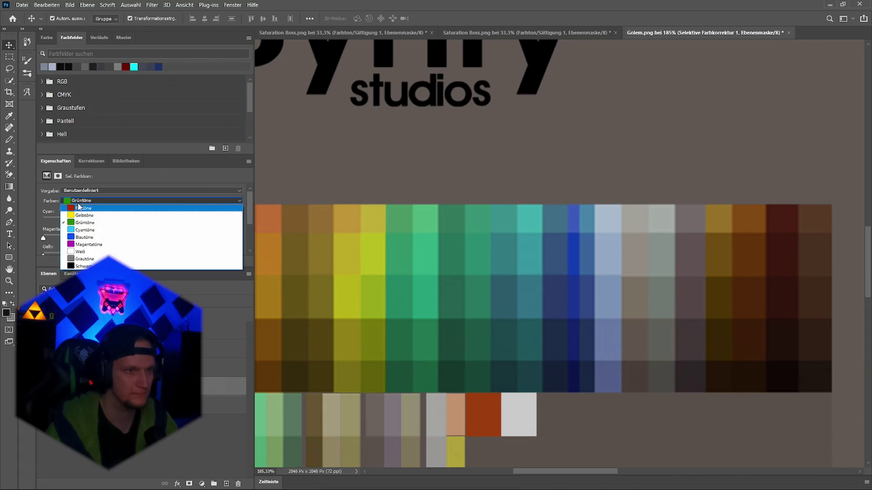
left_click(79, 200)
left_click(73, 190)
left_click(70, 187)
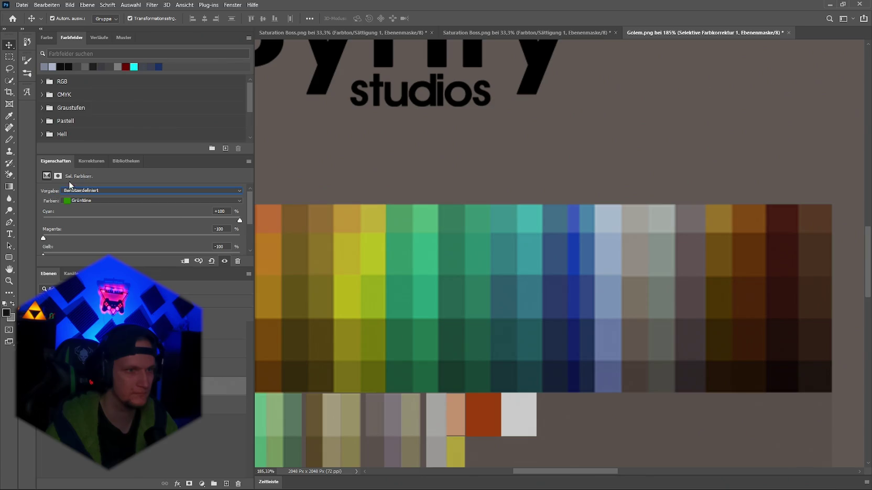
Step: Add a Color Balance adjustment layer shifting the midtones toward magenta (-13)
left_click(89, 161)
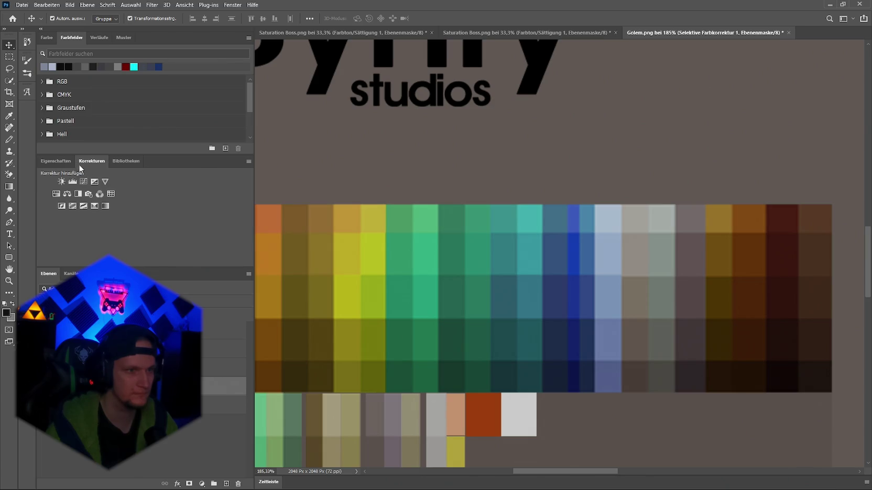
left_click(66, 195)
mouse_move(128, 227)
left_mouse_down()
mouse_move(150, 232)
mouse_move(125, 229)
left_mouse_up()
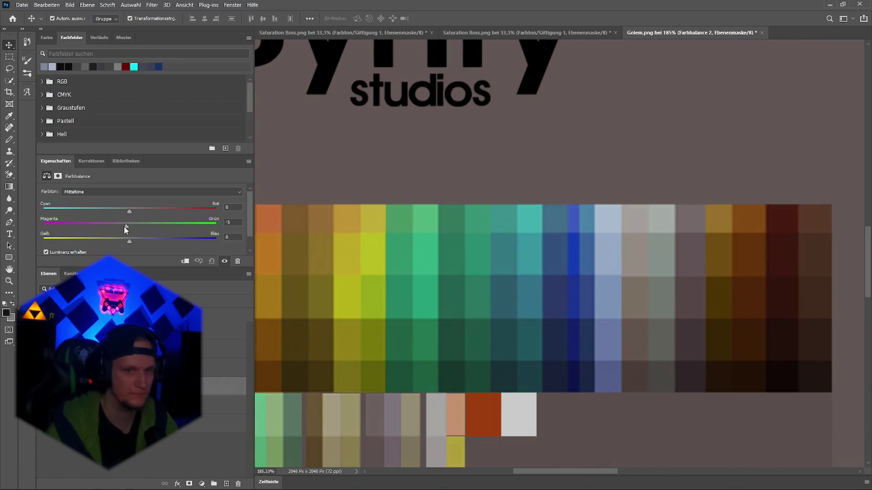
Step: Quick-export the texture as PNG over Golem.png and switch to Unity
left_click(22, 5)
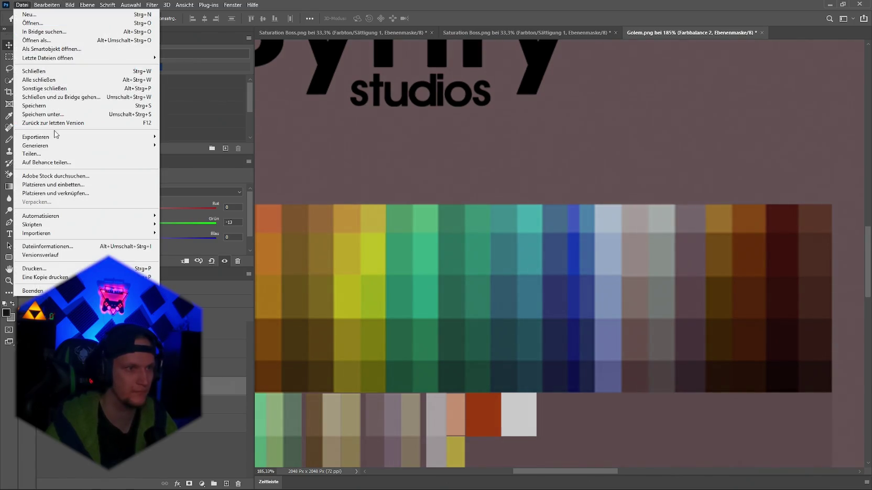
mouse_move(55, 136)
left_click(194, 134)
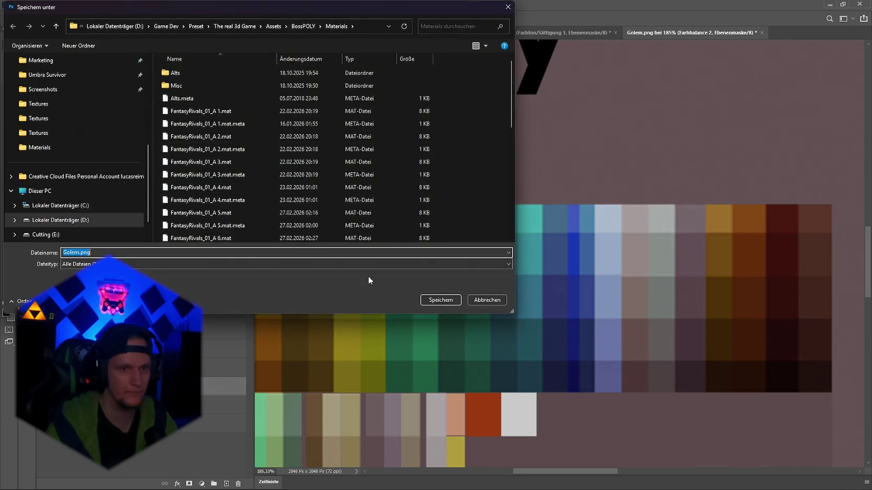
left_click(440, 299)
left_click(455, 248)
key("alt+Tab")
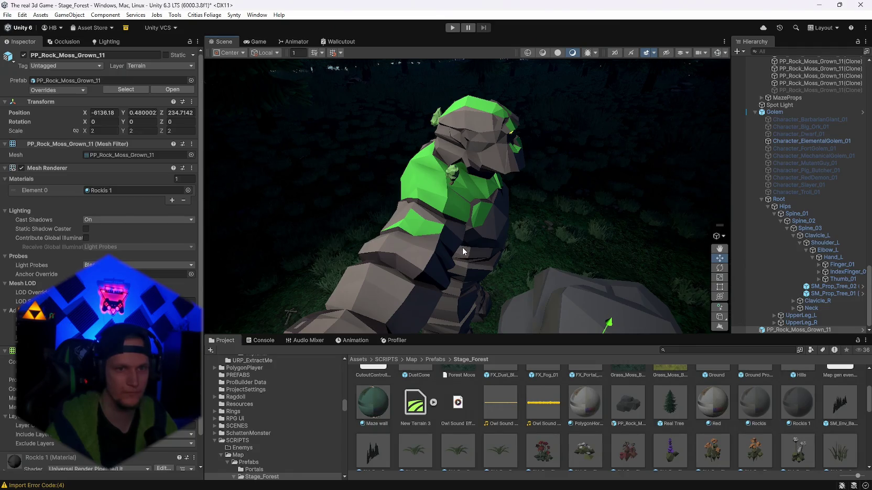
Step: Orbit the Scene view to view the golem's bright green patches on its grey body
mouse_move(467, 251)
left_mouse_down()
mouse_move(487, 262)
mouse_move(350, 253)
mouse_move(385, 243)
mouse_move(535, 298)
mouse_move(628, 251)
mouse_move(602, 246)
left_mouse_up()
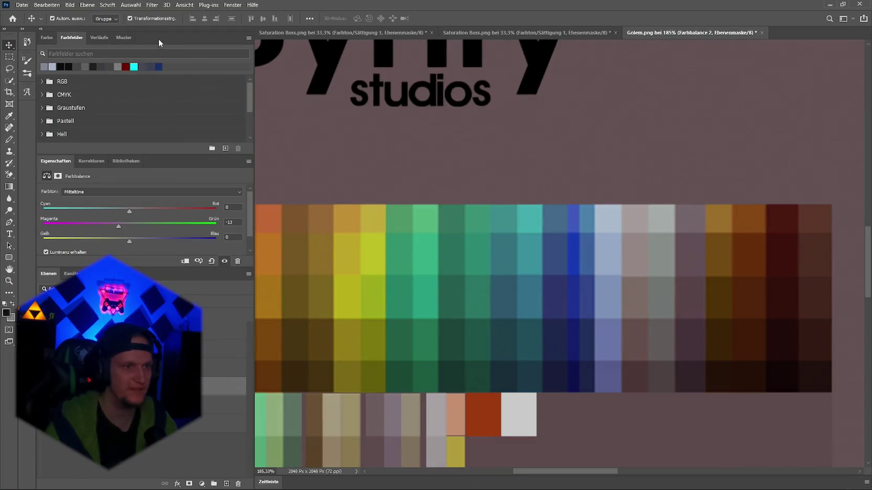
Step: Select the Farbton/Sättigung 1 layer and lower Saturation slightly to 0
left_click(223, 368)
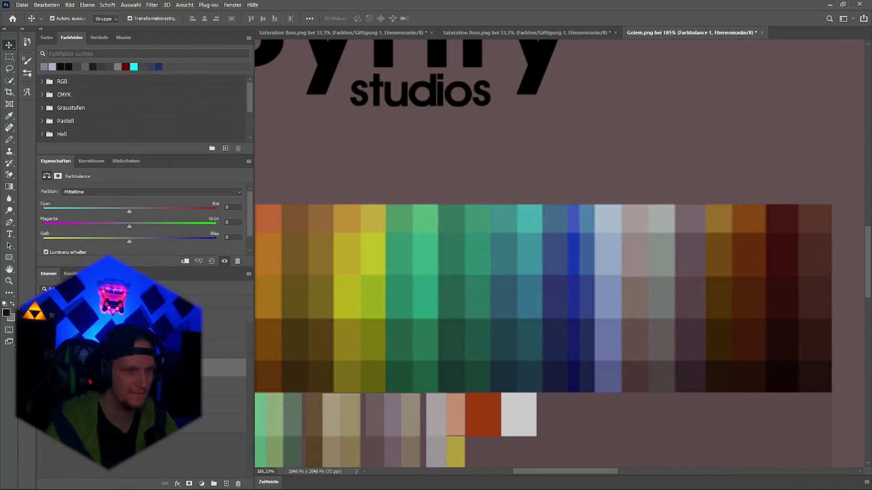
left_click(223, 349)
left_click(157, 330)
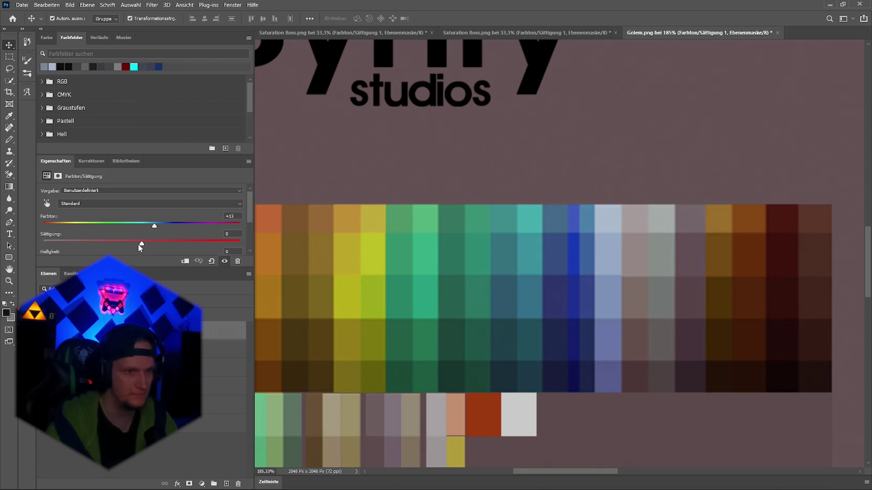
left_click_drag(140, 242, 126, 244)
Step: Quick-export the texture over Golem.png and view the whole golem in Unity
left_click(19, 4)
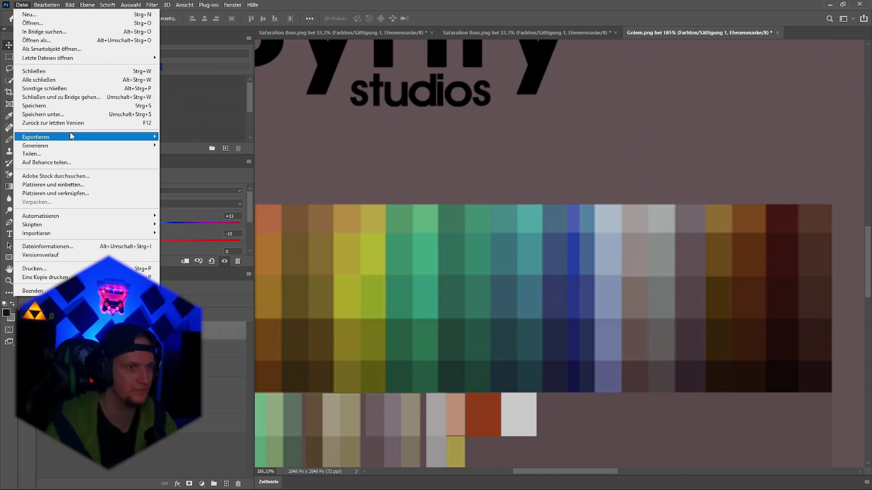
mouse_move(112, 136)
left_click(173, 136)
left_click(441, 300)
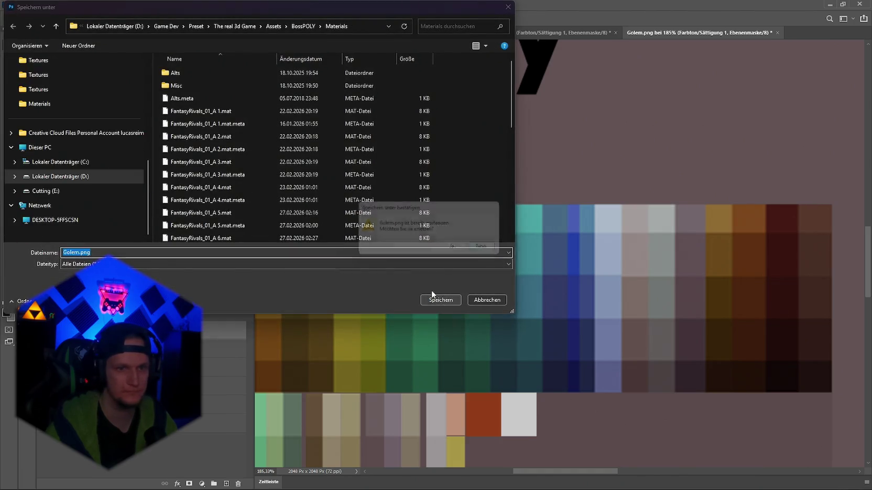
left_click(509, 250)
key("alt+Tab")
mouse_move(469, 243)
left_mouse_down()
mouse_move(378, 250)
mouse_move(402, 236)
left_mouse_up()
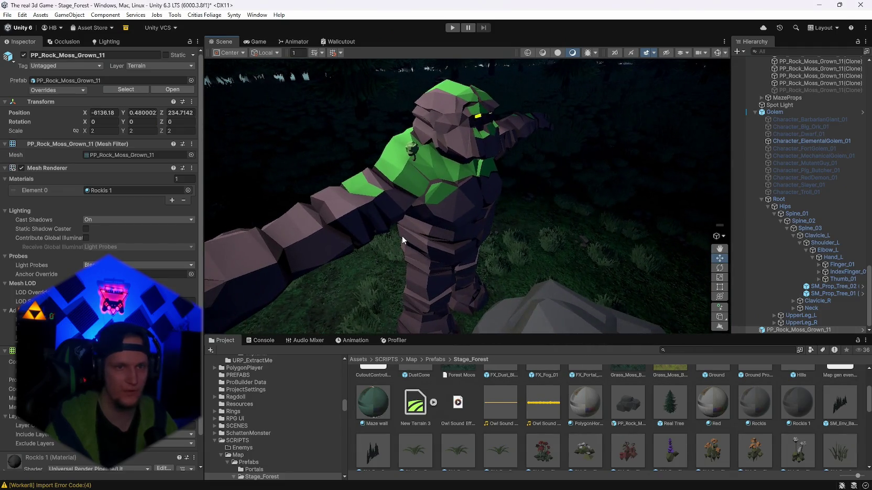
Step: Back in Photoshop, dismiss the transform error message
key("alt+Tab")
key("ctrl+t")
left_click(415, 183)
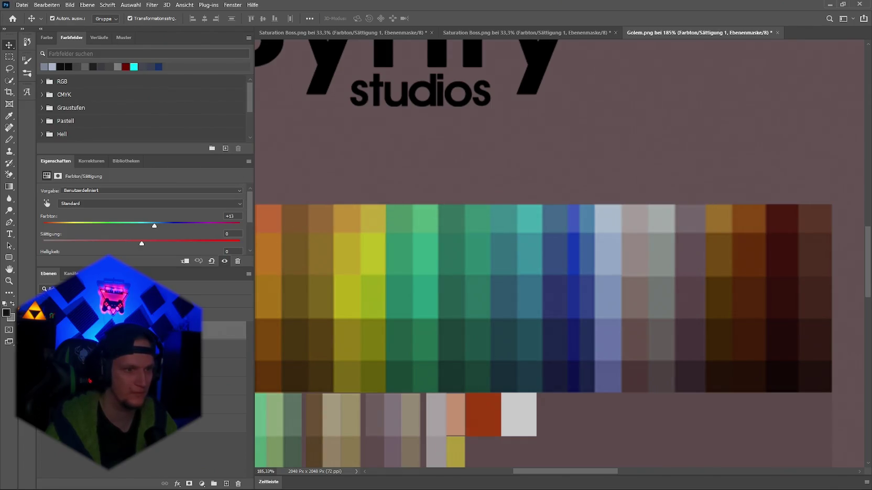
Step: Set the Belichtung 1 exposure adjustment's gamma to 0.93, leaving the offset unchanged
left_click(142, 350)
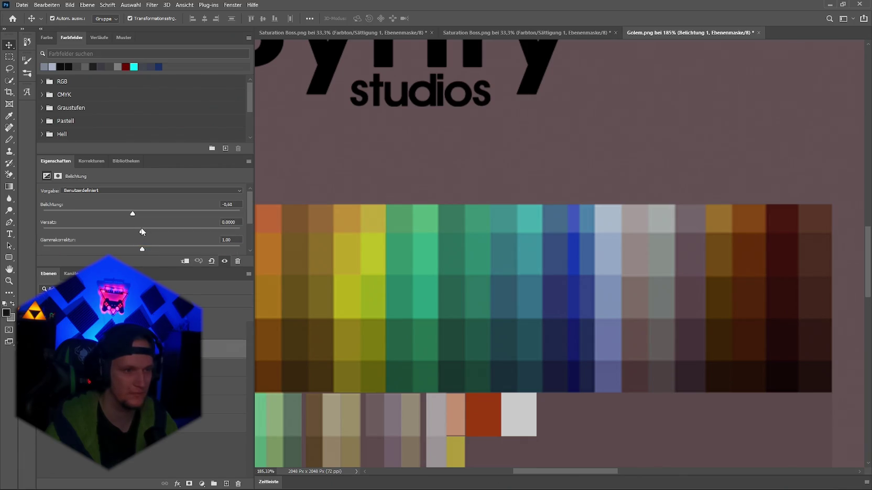
mouse_move(144, 232)
left_mouse_down()
mouse_move(133, 231)
mouse_move(140, 232)
left_mouse_up()
left_click_drag(140, 249, 147, 250)
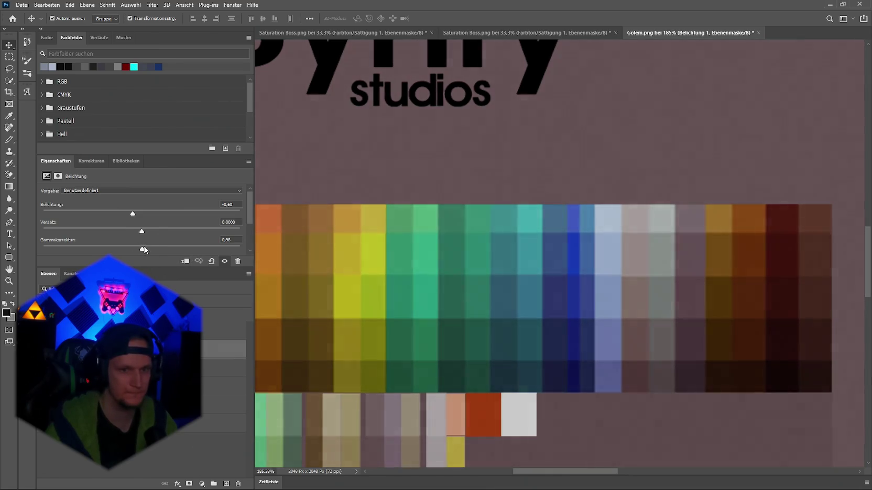
Step: Quick-export the texture as PNG over Golem.png and switch to Unity
left_click(22, 4)
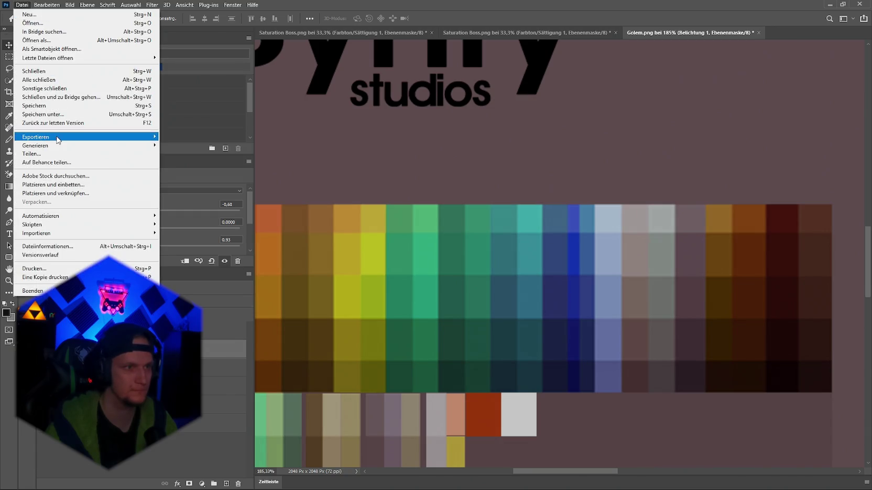
mouse_move(79, 137)
left_click(187, 136)
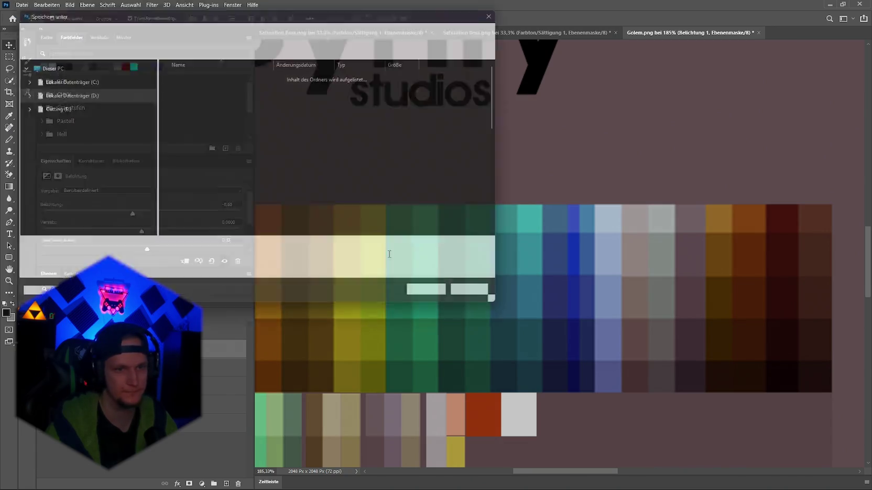
left_click(445, 297)
left_click(453, 255)
key("alt+Tab")
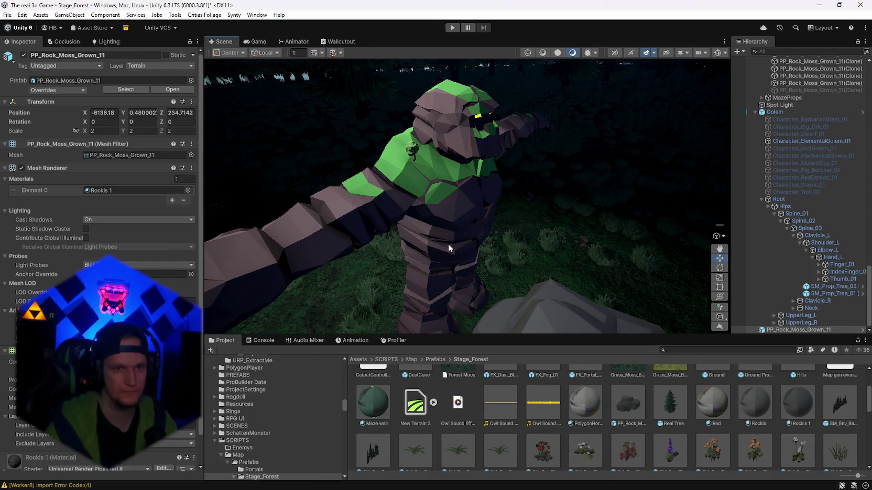
Step: Ease the Farbbalance 2 layer's magenta shift back toward neutral
mouse_move(447, 244)
left_mouse_down()
mouse_move(355, 241)
mouse_move(515, 248)
mouse_move(511, 256)
left_mouse_up()
key("alt+Tab")
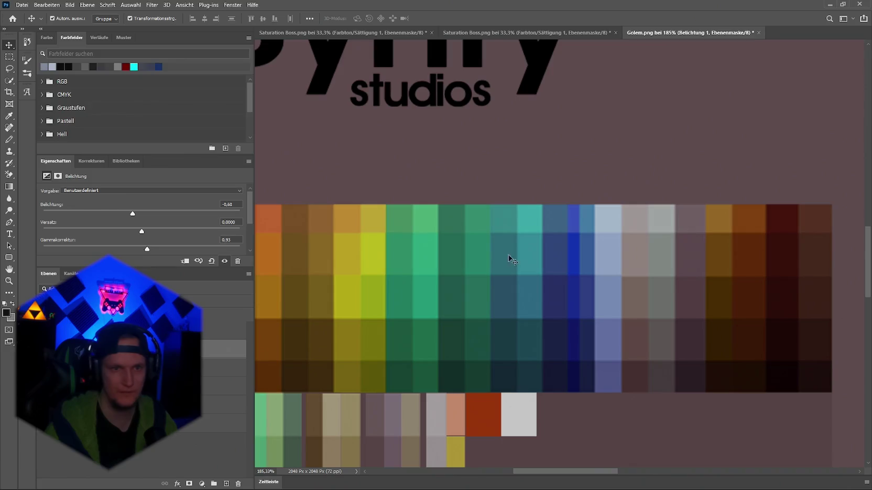
left_click(223, 330)
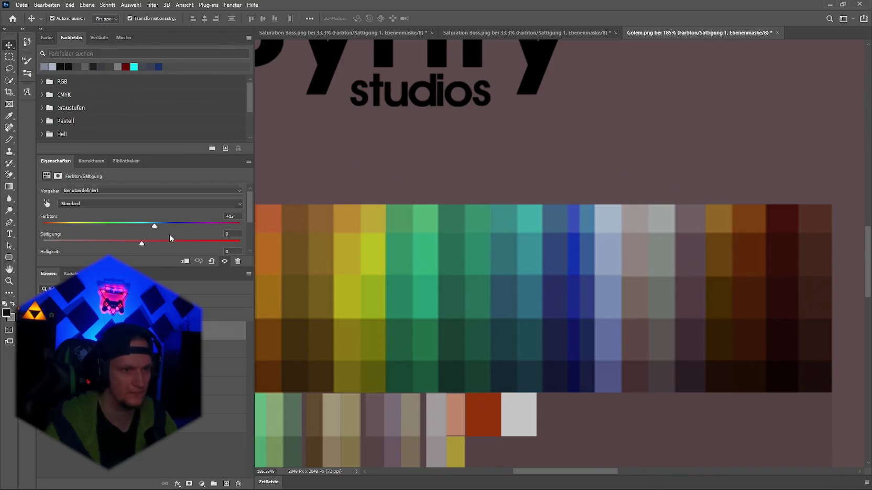
left_click(223, 367)
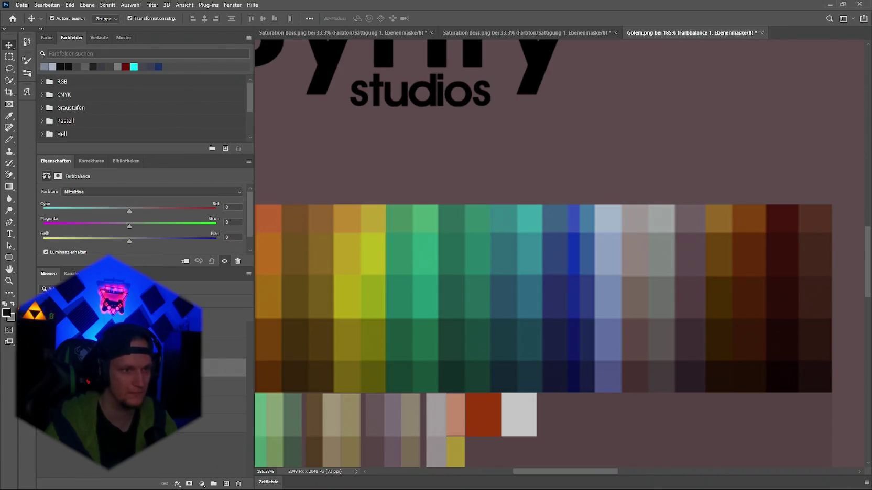
left_click(58, 367)
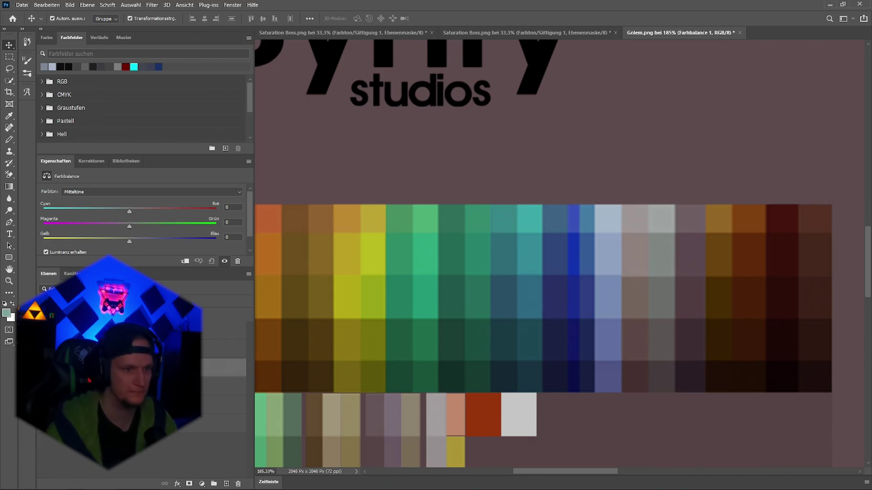
left_click(223, 386)
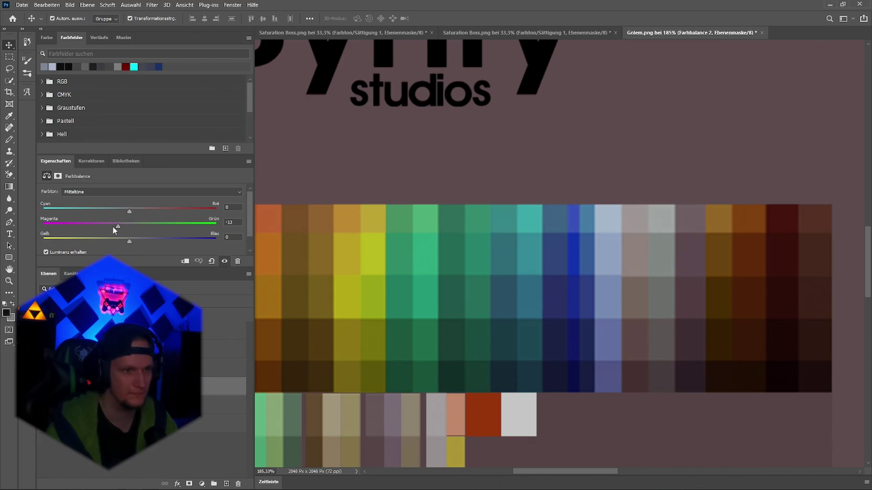
left_click_drag(126, 227, 128, 225)
Step: Quick-export the texture as PNG over Golem.png
left_click(21, 5)
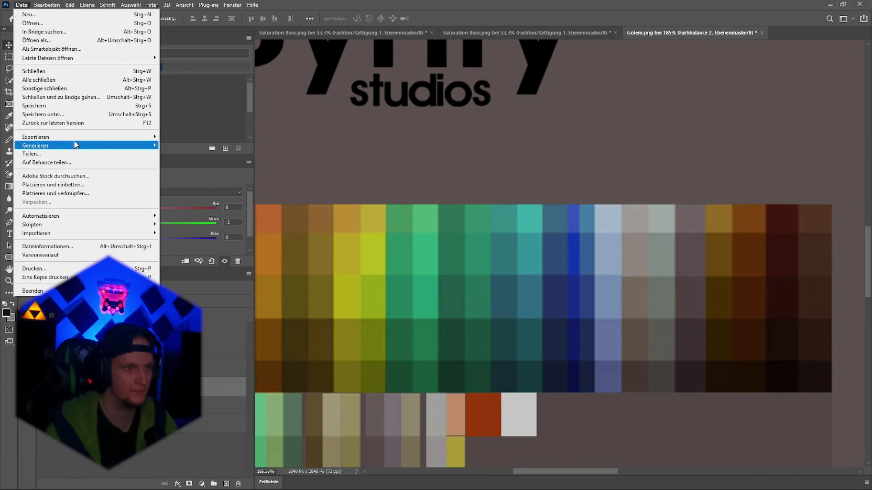
mouse_move(109, 137)
left_click(193, 136)
left_click(436, 297)
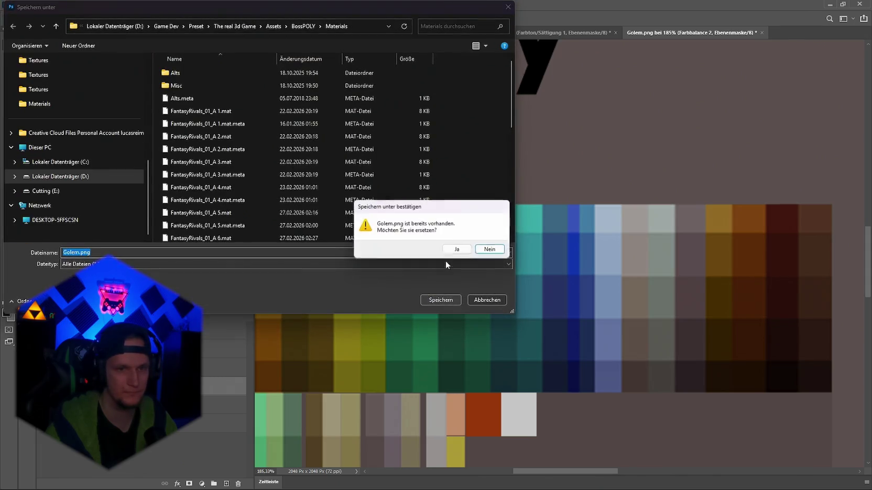
left_click(461, 249)
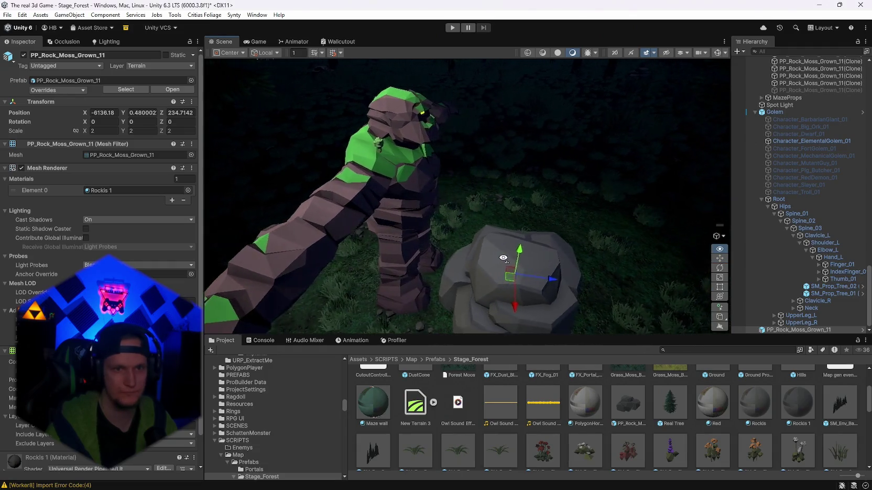
Step: Revert to the stronger magenta shift, delete a Color Balance layer, and cancel an export dialog
key("Down")
key("Down")
key("Down")
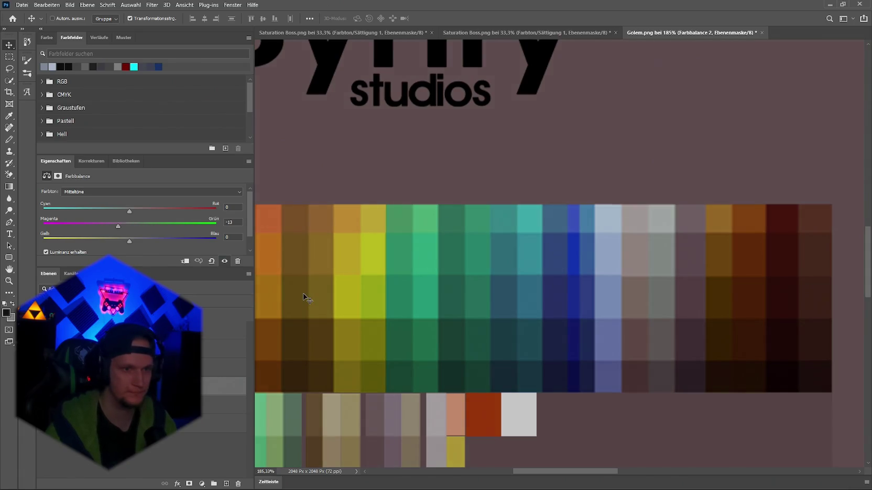
key("Delete")
left_click(6, 4)
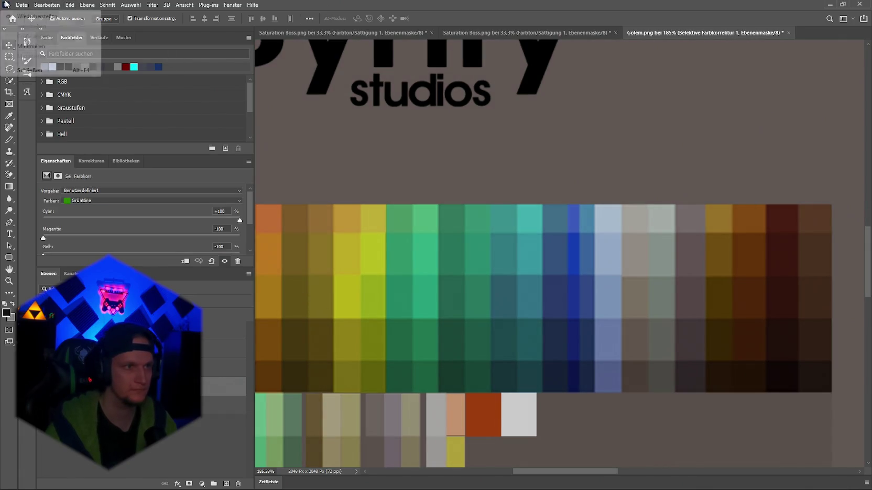
mouse_move(21, 5)
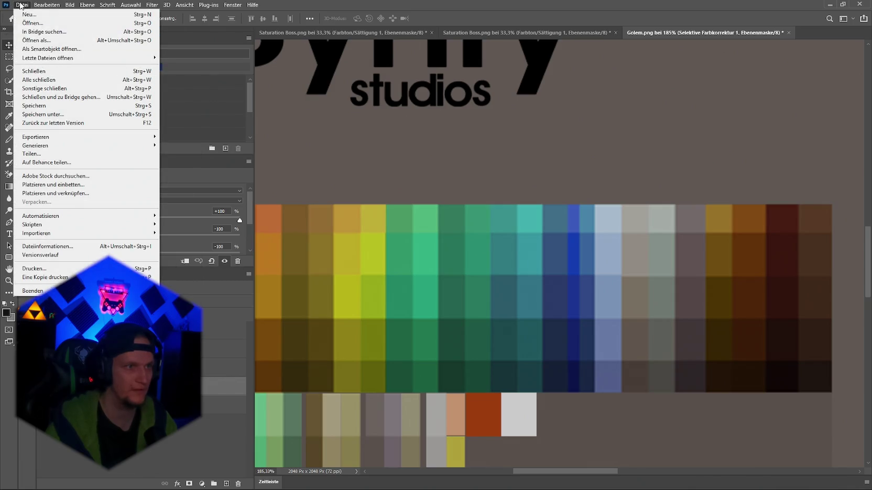
mouse_move(125, 137)
left_click(199, 145)
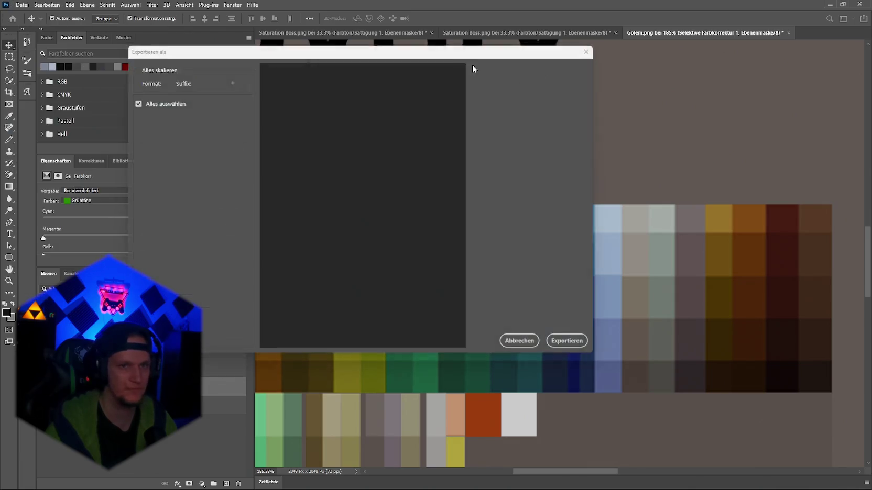
left_click(586, 51)
Step: Save the texture over Golem.png in BossPOLY/Materials and return to Unity
left_click(22, 5)
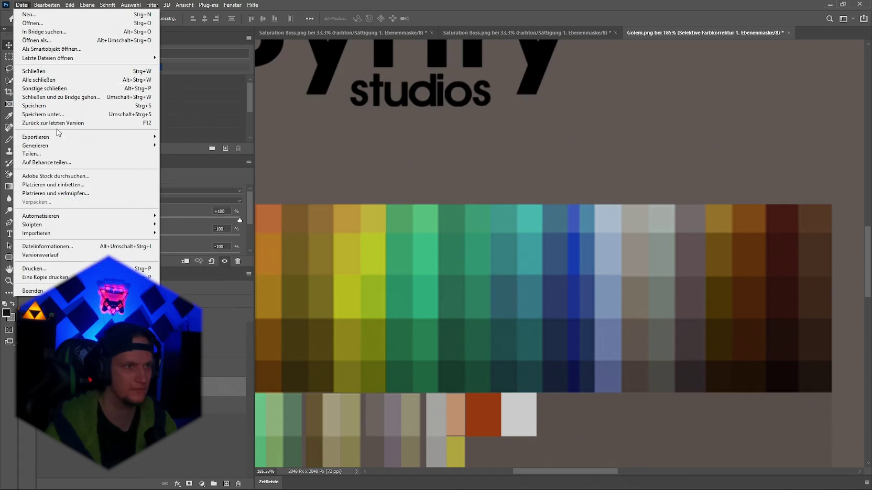
mouse_move(58, 137)
left_click(199, 137)
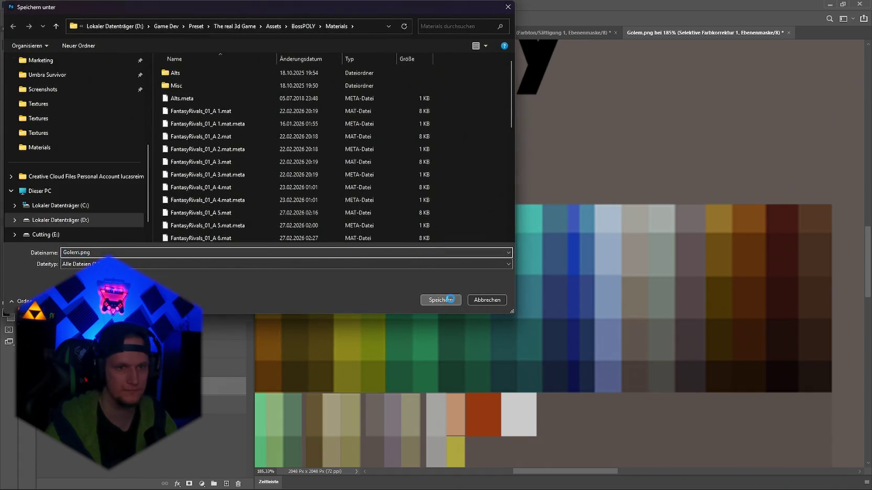
left_click(449, 299)
left_click(451, 250)
key("alt+Tab")
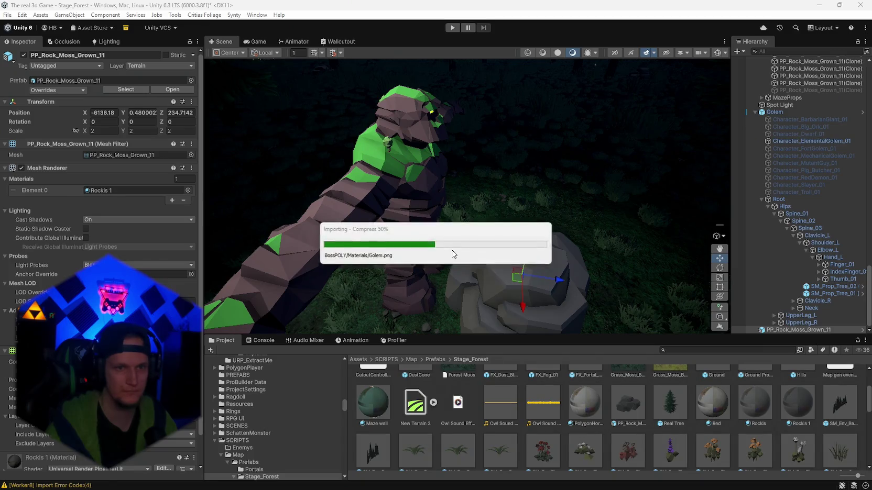
Step: Orbit and move in close to look down on the green-patched golem
mouse_move(461, 253)
left_mouse_down()
mouse_move(247, 235)
mouse_move(277, 243)
left_mouse_up()
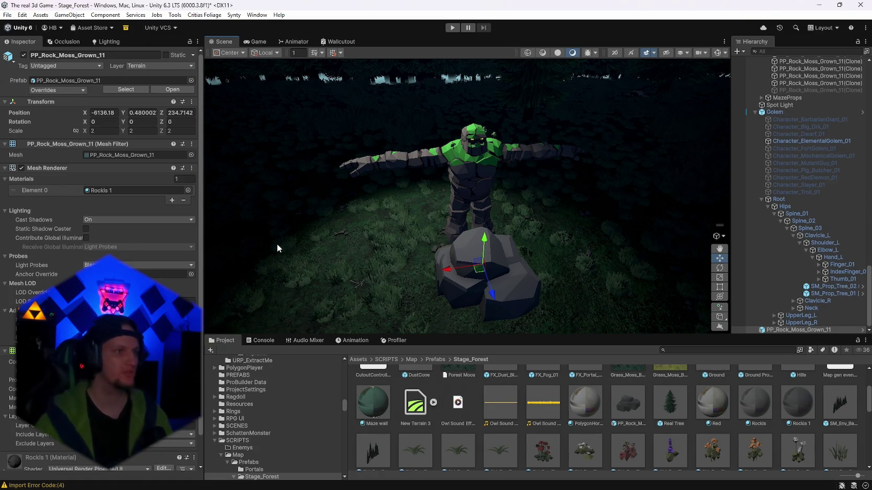
mouse_move(299, 201)
left_mouse_down()
mouse_move(585, 226)
mouse_move(543, 222)
mouse_move(461, 236)
left_mouse_up()
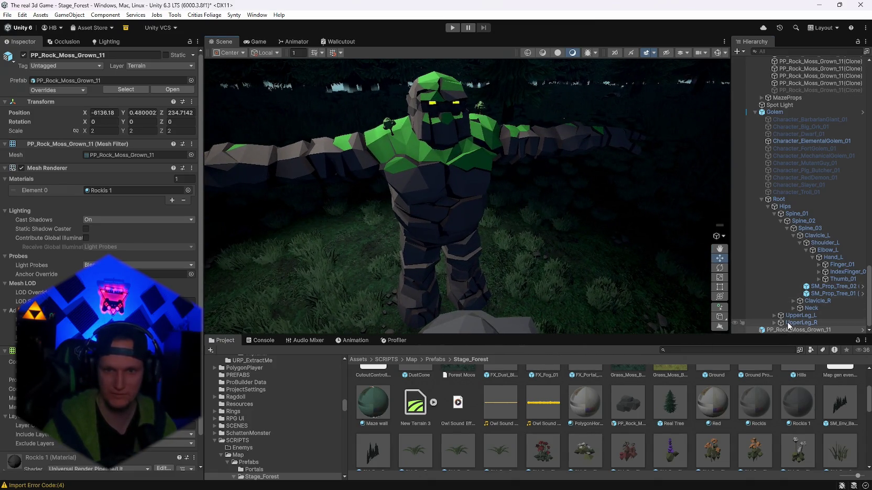
mouse_move(740, 310)
left_mouse_down()
mouse_move(703, 265)
mouse_move(692, 358)
left_mouse_up()
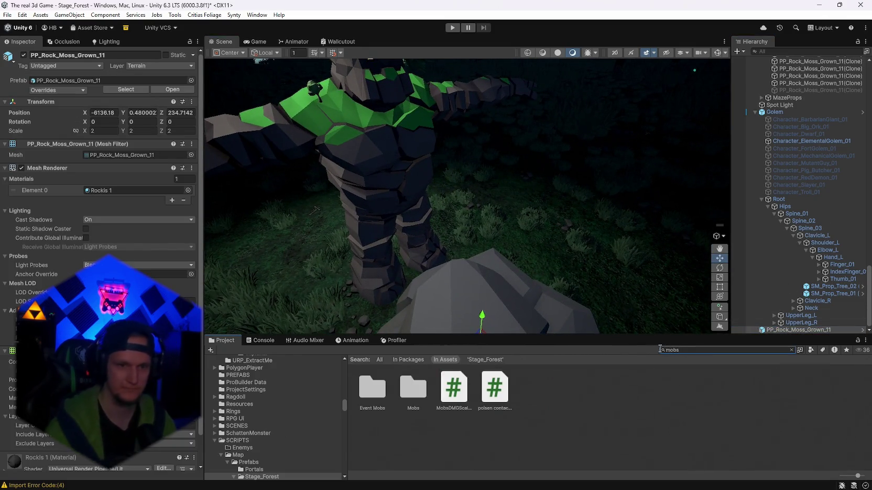
Step: Browse from the Mobs search results into the Boss/Golem Forest folder
double_click(413, 390)
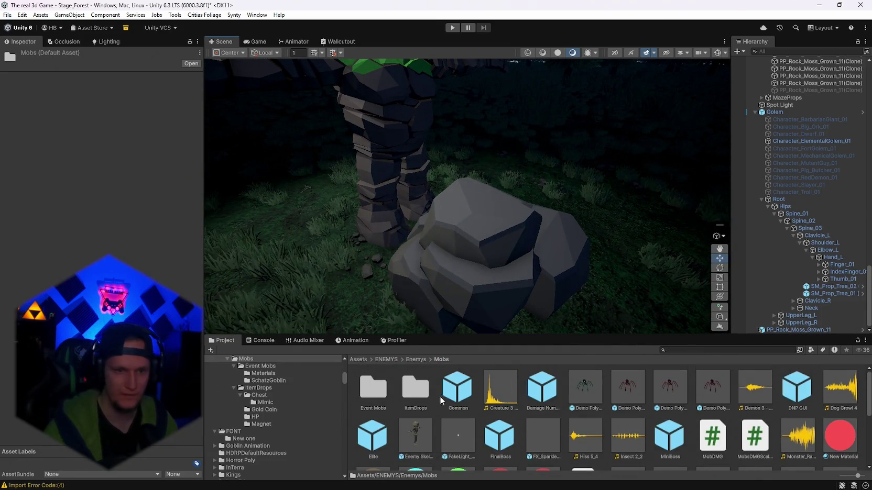
scroll(466, 264, "down", 3)
double_click(373, 387)
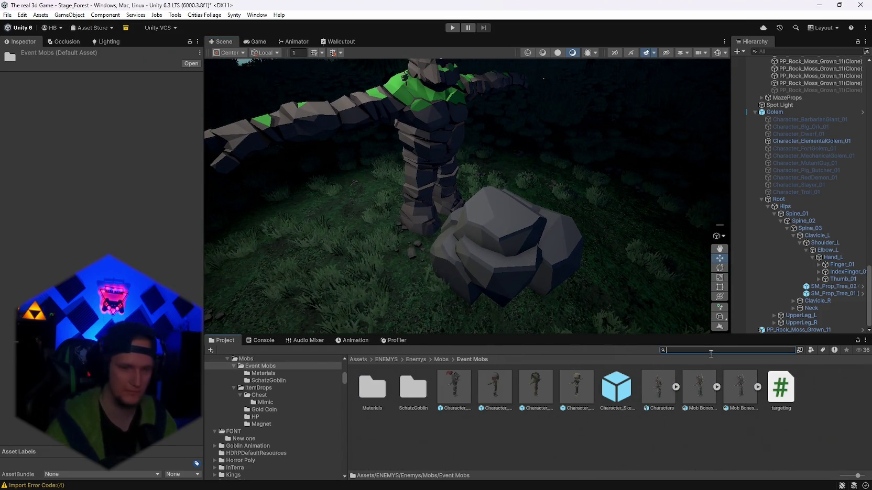
type("mobs")
double_click(412, 388)
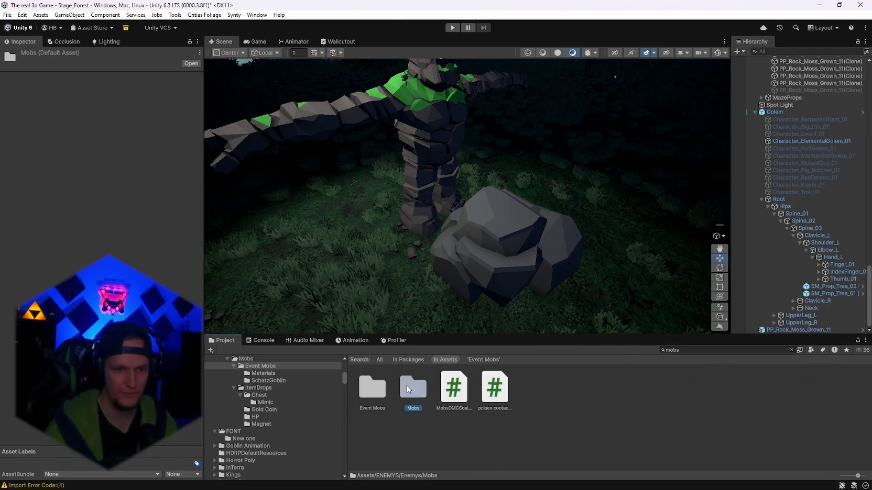
scroll(299, 414, "up", 5)
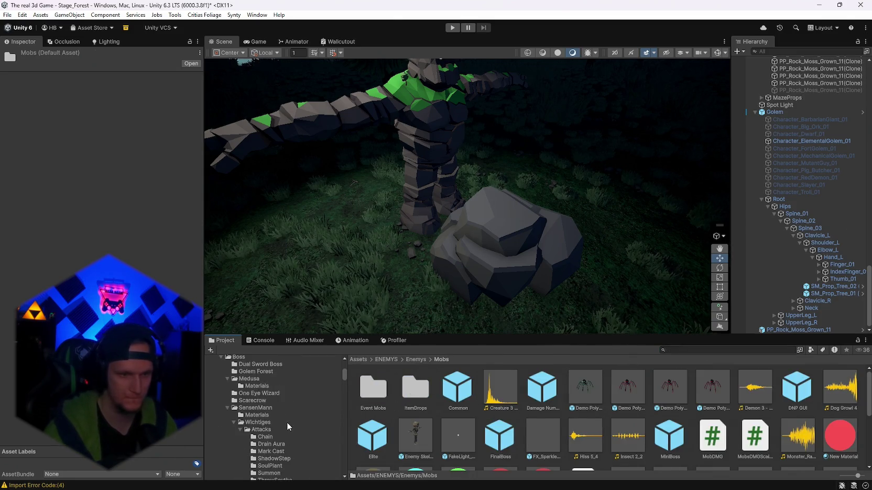
left_click(262, 398)
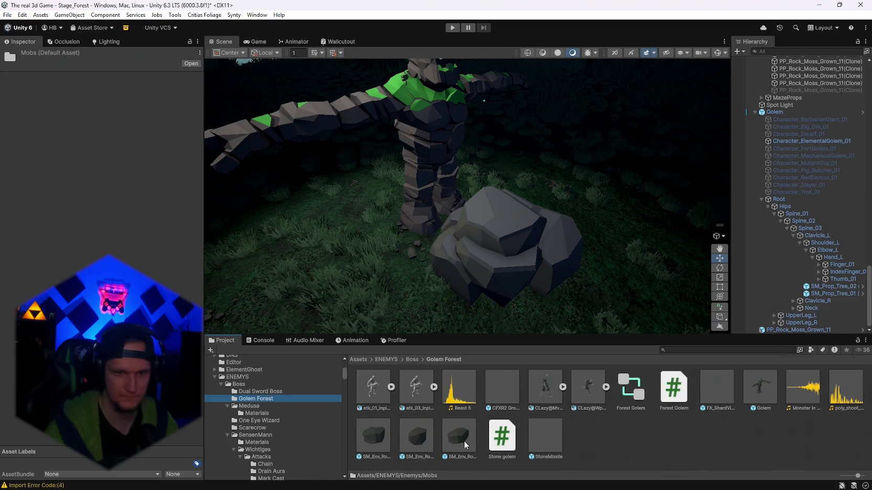
Step: Cancel a rock placement and inspect SM_Env_Rock_03's 10000-mass Rigidbody and Golem Stone script
mouse_move(414, 347)
left_mouse_down()
mouse_move(420, 307)
mouse_move(411, 315)
mouse_move(506, 447)
left_mouse_up()
mouse_move(429, 336)
left_mouse_down()
mouse_move(389, 292)
mouse_move(411, 288)
mouse_move(401, 300)
mouse_move(404, 294)
left_mouse_up()
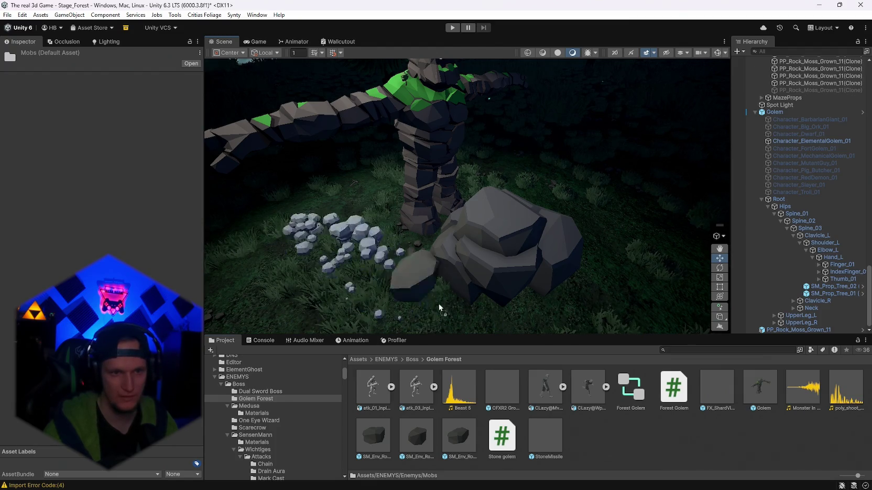
key("Escape")
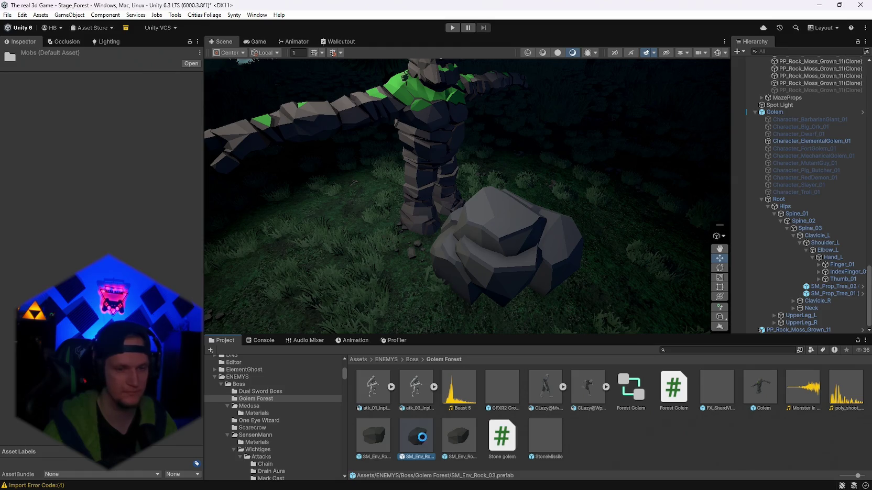
left_click(422, 437)
scroll(59, 233, "down", 10)
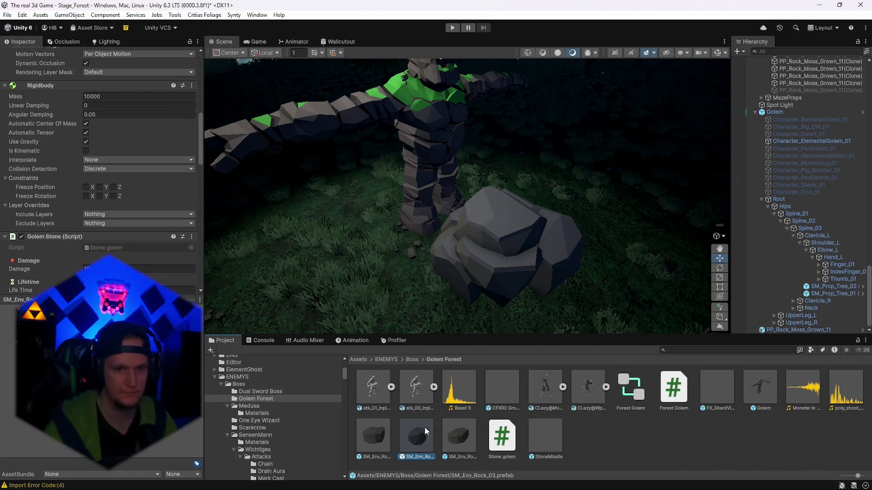
Step: In the SM_Env_Rock_03 prefab, darken the SolidTrail start colour to 3A3A3A
key("Return")
left_click(779, 78)
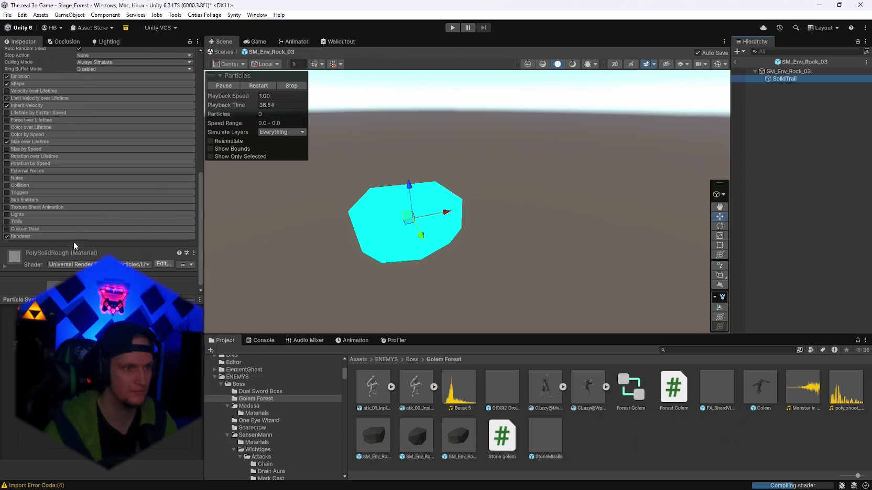
scroll(73, 242, "up", 5)
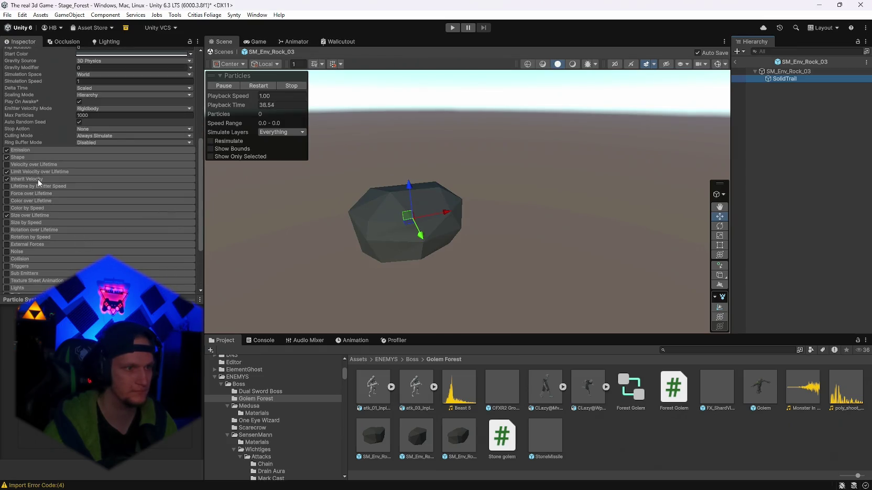
scroll(109, 164, "up", 4)
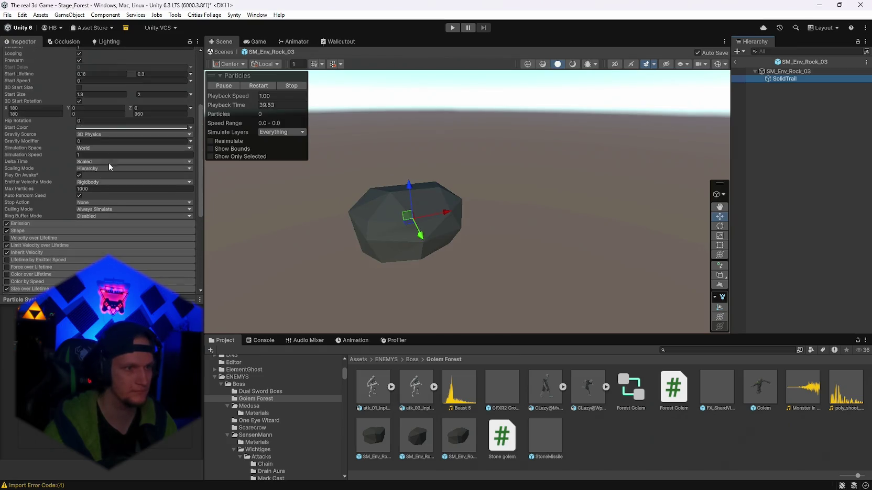
left_click(149, 127)
left_click_drag(181, 209, 178, 213)
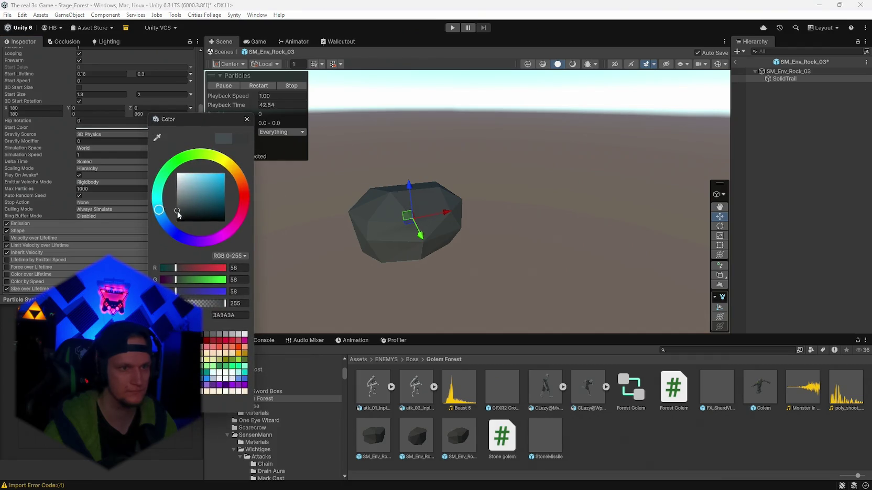
left_click(247, 119)
Step: Move the trail emitter and rock to preview the trail, then undo the rock move
mouse_move(403, 219)
left_mouse_down()
mouse_move(400, 206)
mouse_move(439, 132)
mouse_move(431, 152)
left_mouse_up()
left_click(404, 221)
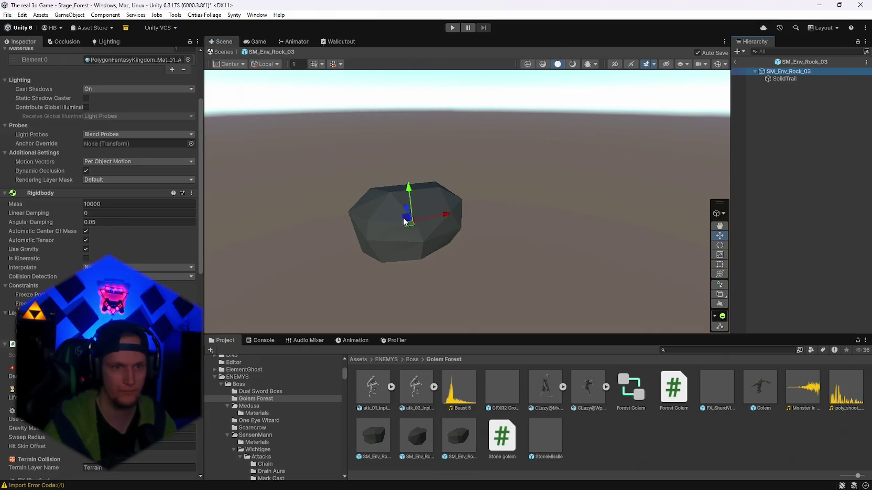
mouse_move(405, 218)
left_mouse_down()
mouse_move(392, 132)
mouse_move(508, 109)
mouse_move(514, 181)
mouse_move(281, 178)
mouse_move(438, 112)
left_mouse_up()
key("ctrl+z")
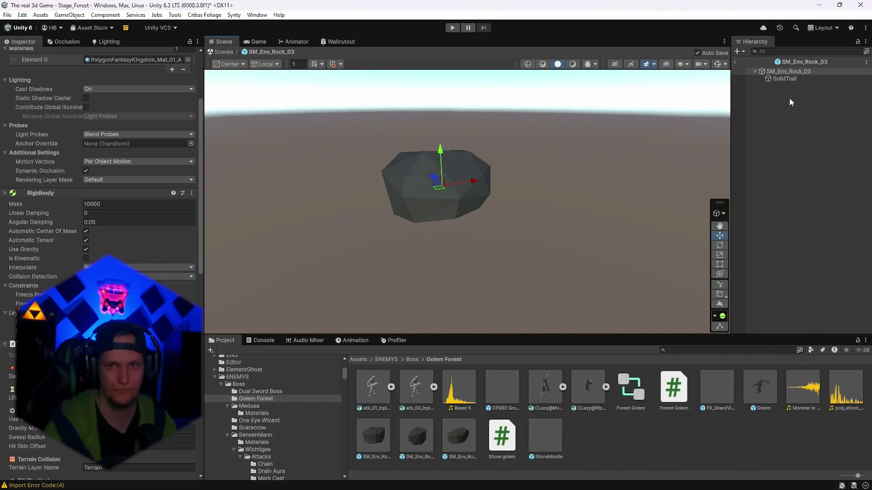
Step: Recheck the SolidTrail start colour, test the trail by moving the rock, then undo
left_click(788, 71)
left_click(786, 79)
scroll(81, 192, "up", 3)
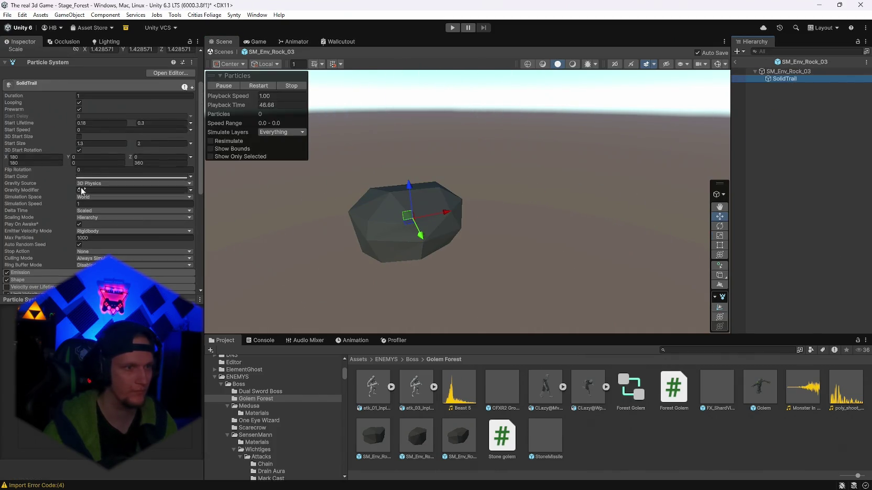
left_click(86, 177)
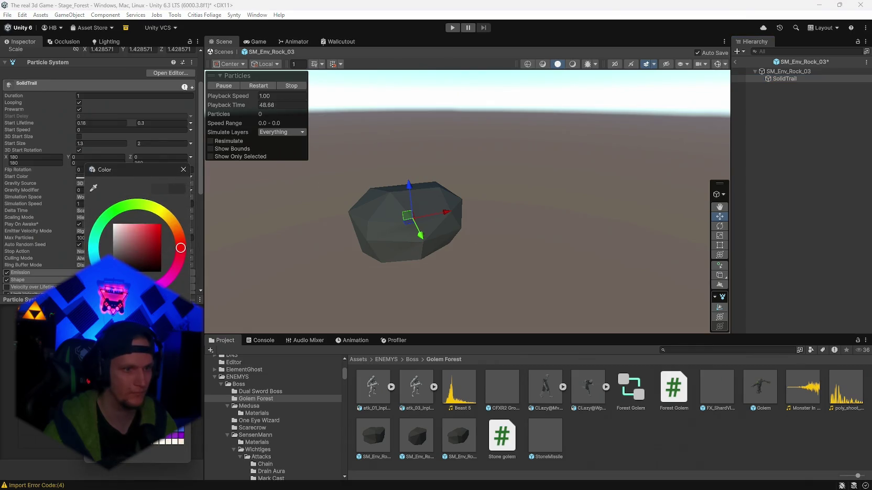
left_click(180, 170)
left_click(426, 213)
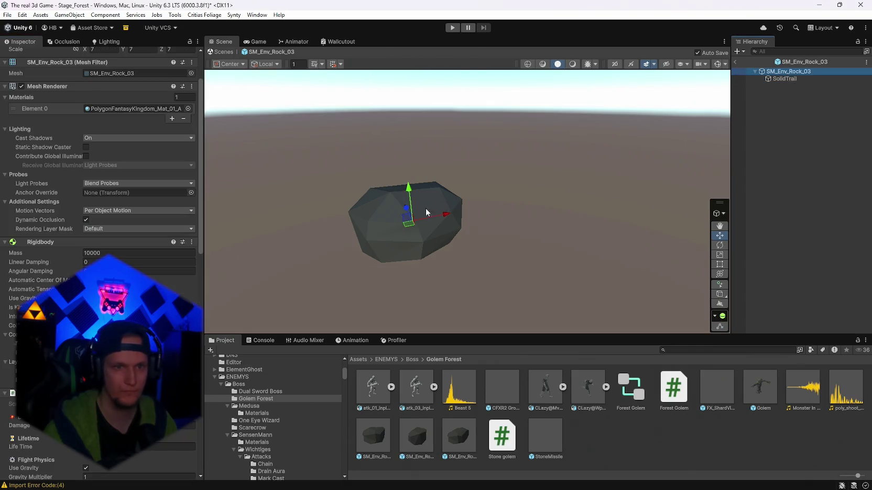
mouse_move(406, 220)
left_mouse_down()
mouse_move(511, 118)
mouse_move(508, 155)
left_mouse_up()
key("ctrl+z")
Step: Select all three SM_Env_Rock prefabs and review their SolidTrail start colour
left_click(784, 79)
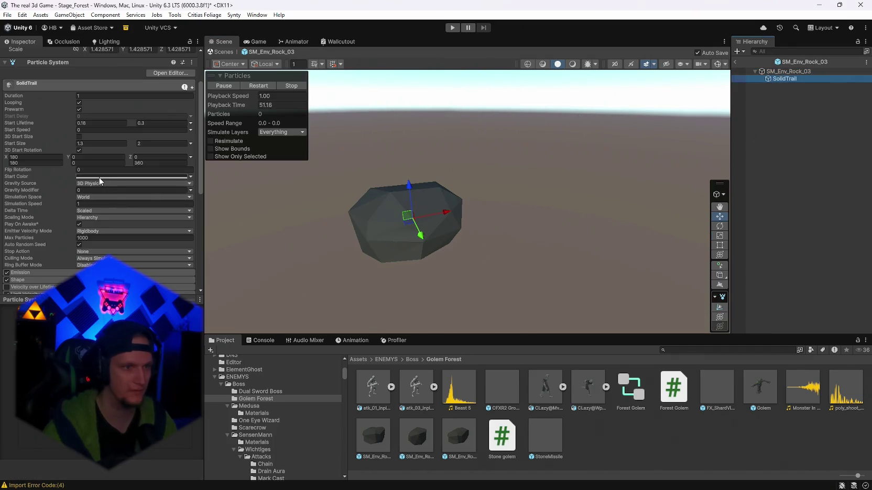
left_click(99, 177)
left_click(199, 169)
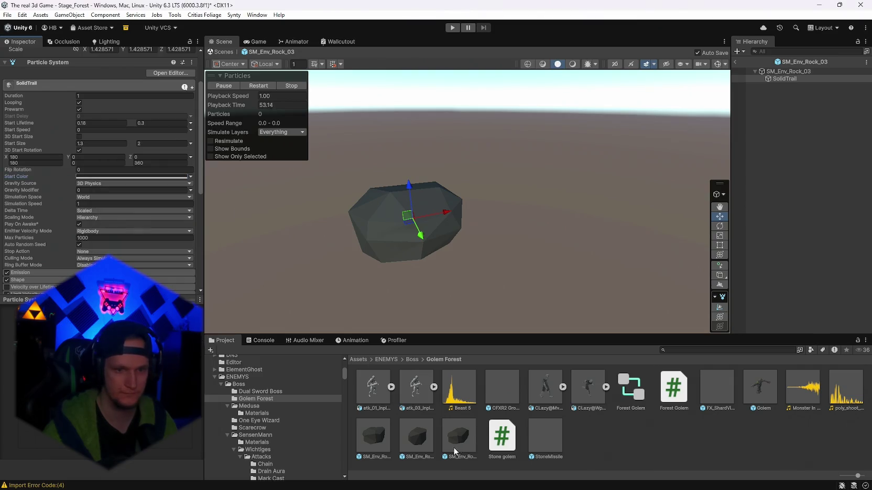
left_click(452, 440)
left_click(373, 436, "shift")
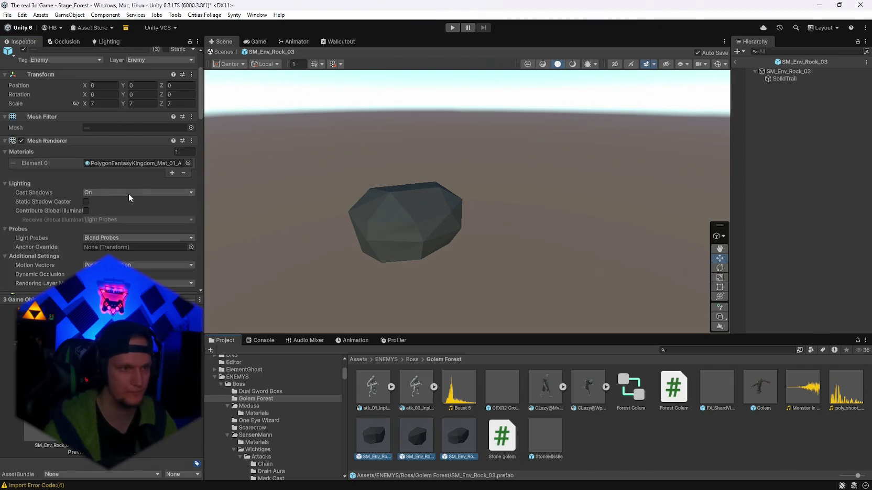
left_click(776, 80)
left_click(88, 177)
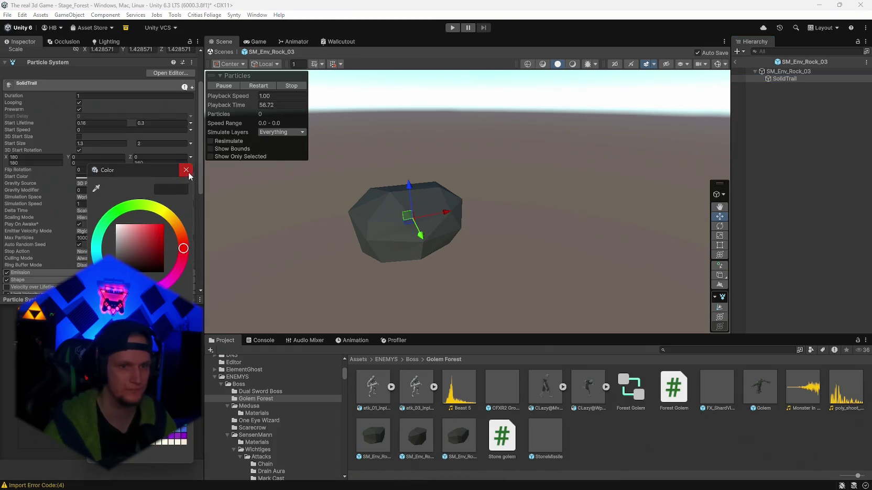
left_click(186, 170)
Step: Open another rock prefab and give its SolidTrail a dark grey start colour
left_click(417, 436)
left_click(785, 79)
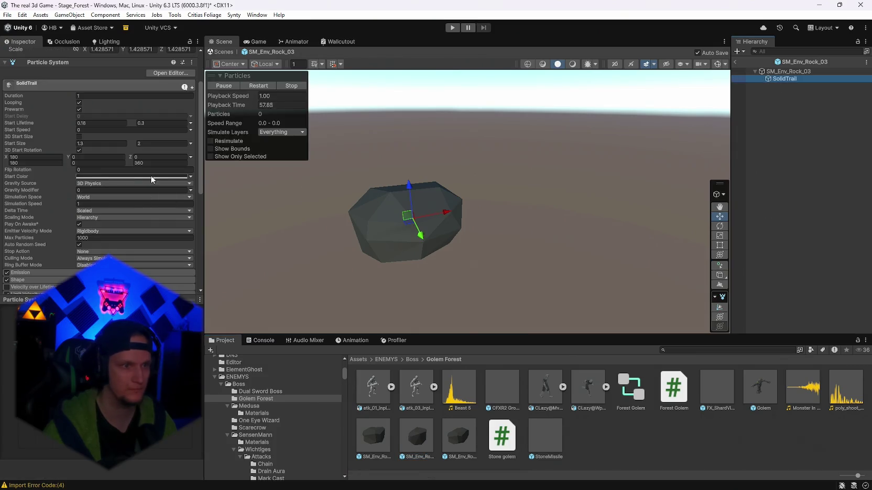
double_click(373, 436)
left_click(778, 80)
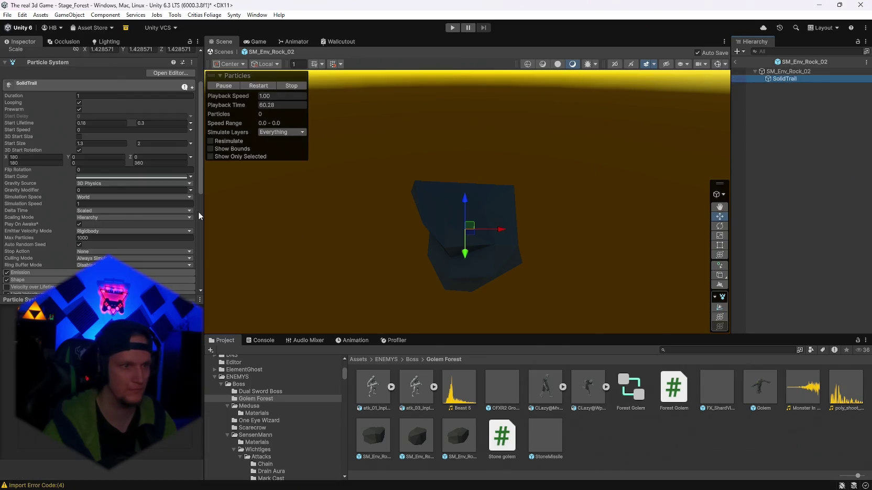
left_click(96, 177)
left_click(123, 264)
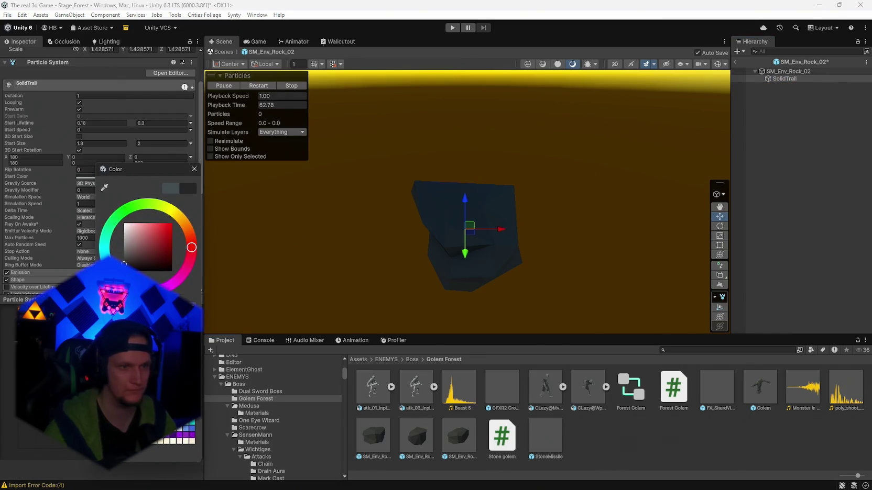
Step: Open SM_Env_Rock_03 and SM_Env_Rock_04 and set the SolidTrail start colour to white
left_click(416, 435)
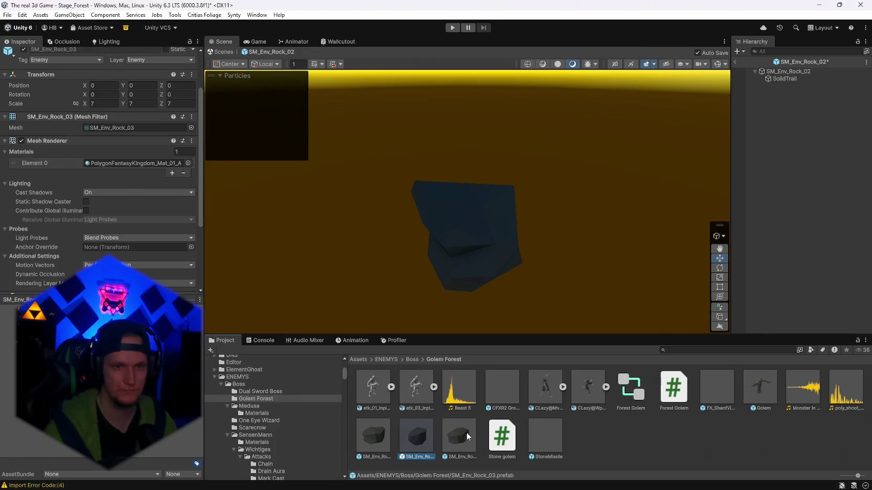
double_click(463, 437)
left_click(790, 78)
double_click(449, 444)
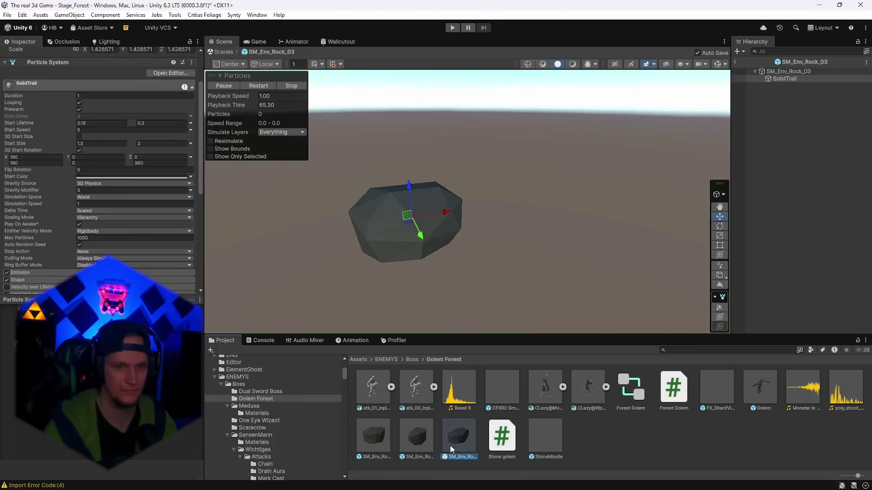
left_click(782, 79)
left_click(120, 177)
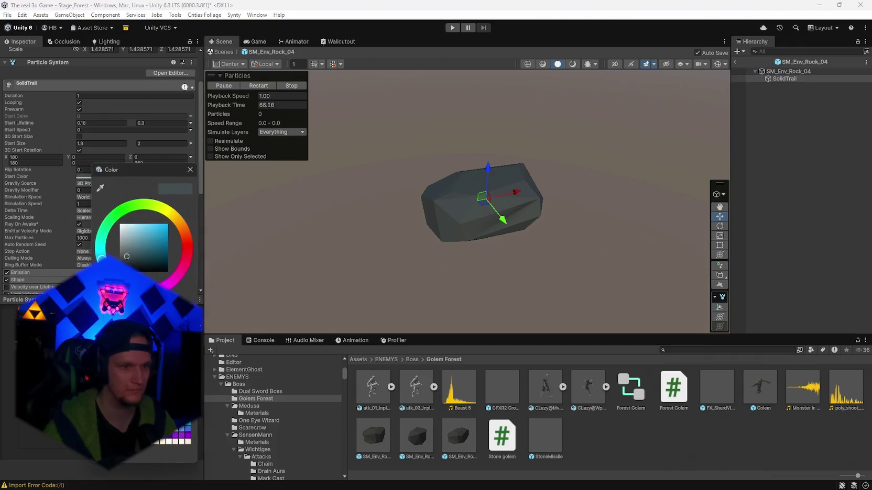
left_click(184, 442)
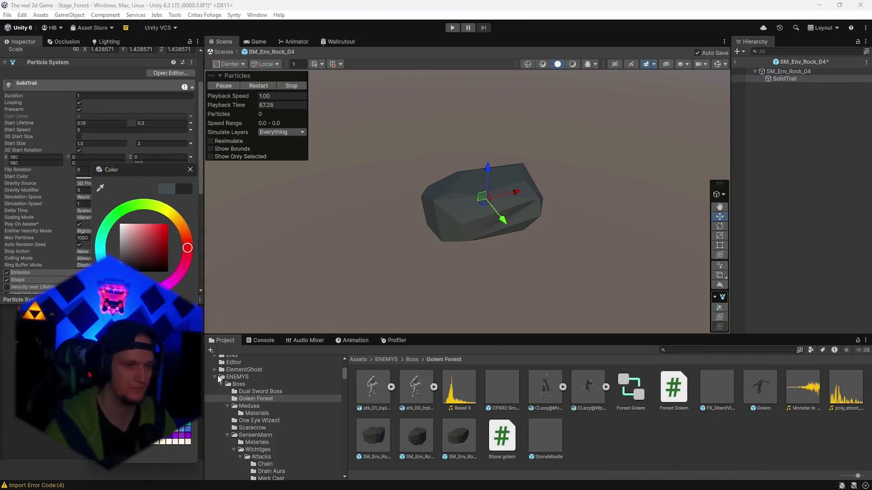
left_click(191, 170)
Step: Exit prefab mode and frame the rock and golem in the forest scene
left_click(735, 64)
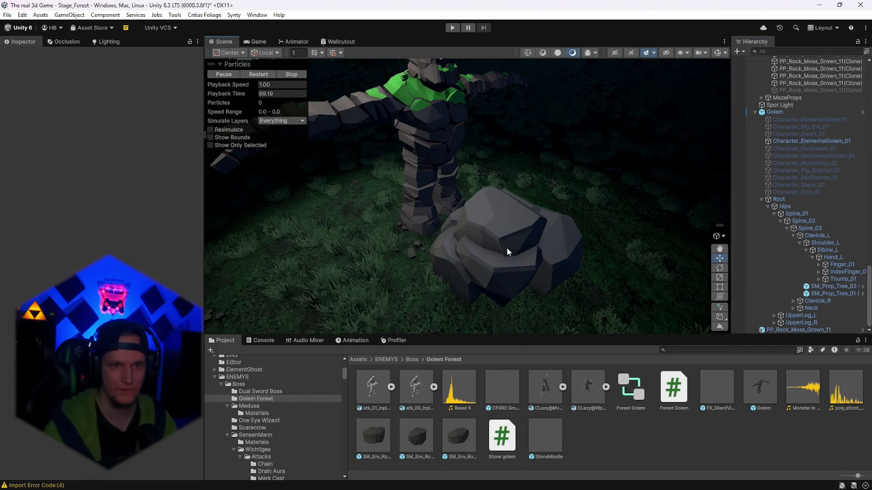
mouse_move(507, 248)
left_mouse_down()
mouse_move(526, 243)
mouse_move(484, 258)
mouse_move(570, 261)
mouse_move(552, 263)
mouse_move(567, 226)
mouse_move(542, 216)
mouse_move(603, 235)
mouse_move(598, 244)
mouse_move(479, 213)
mouse_move(513, 217)
mouse_move(503, 210)
mouse_move(527, 209)
mouse_move(576, 220)
mouse_move(583, 236)
mouse_move(493, 220)
left_mouse_up()
key("alt+Tab")
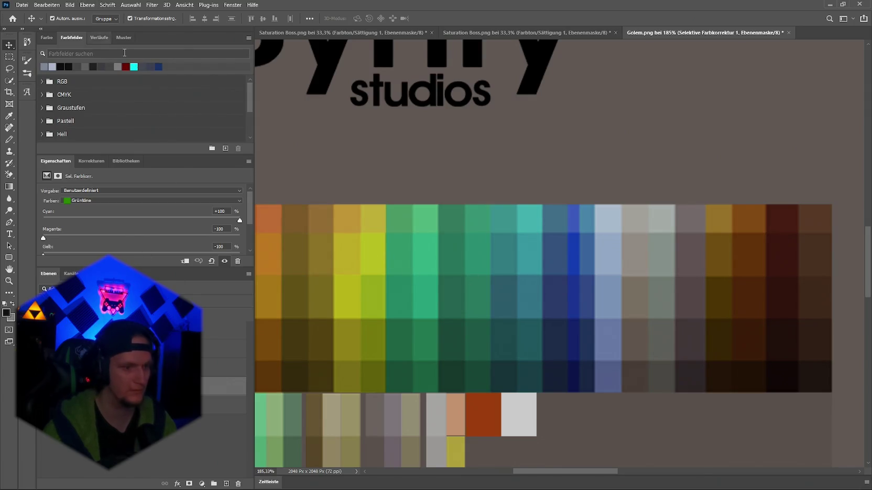
Step: Set the Farbbalance 2 Magenta–Green slider to 0
key("alt+bracketleft")
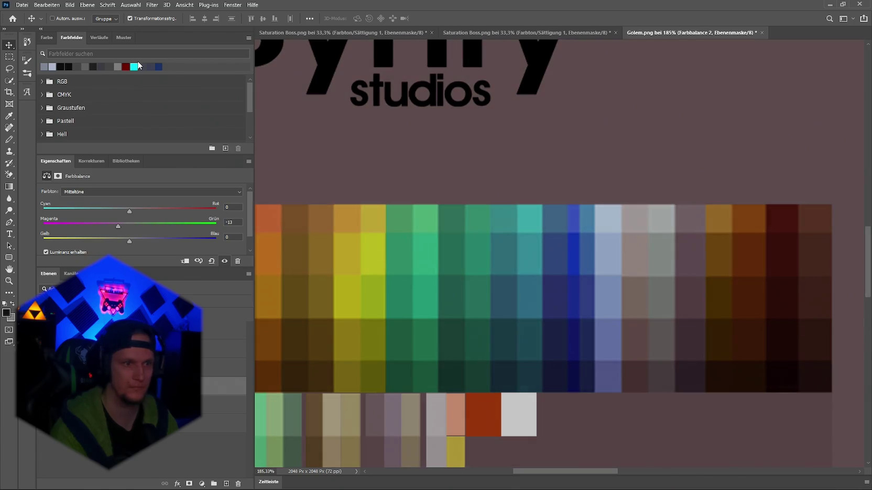
key("ctrl")
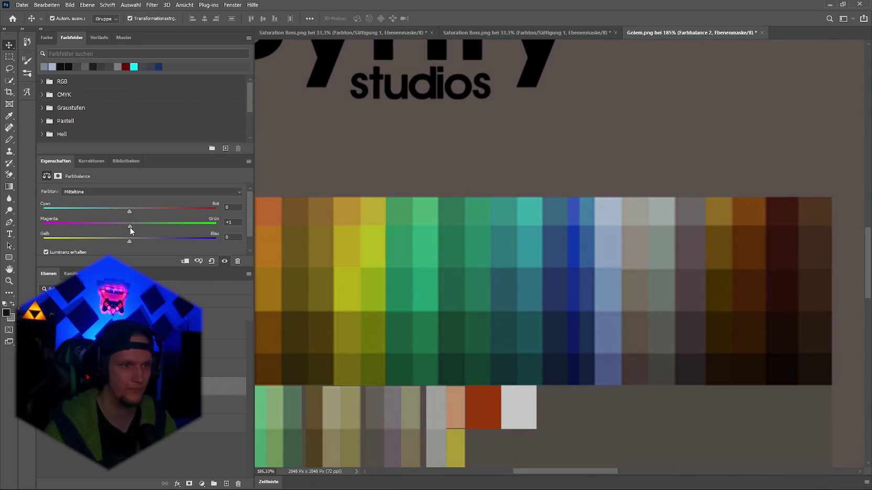
left_click(129, 227)
Step: Quick-export the texture as PNG, replacing the existing Golem.png
left_click(22, 5)
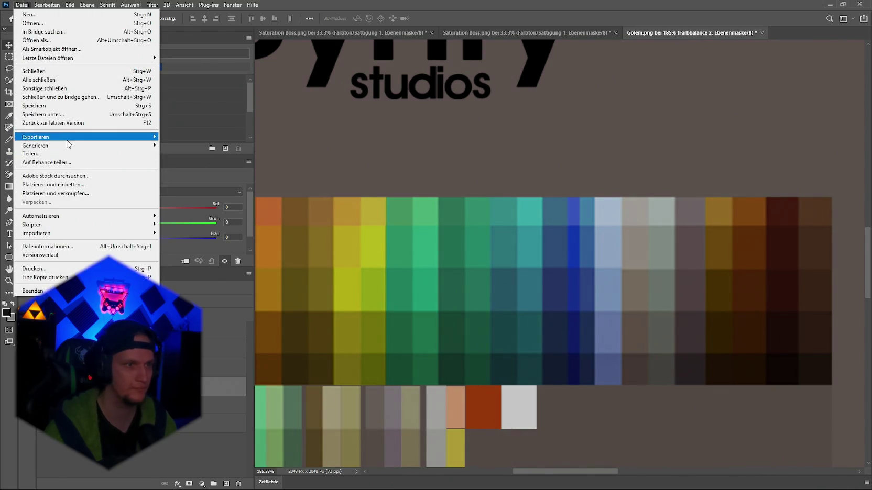
mouse_move(68, 143)
left_click(184, 137)
key("Return")
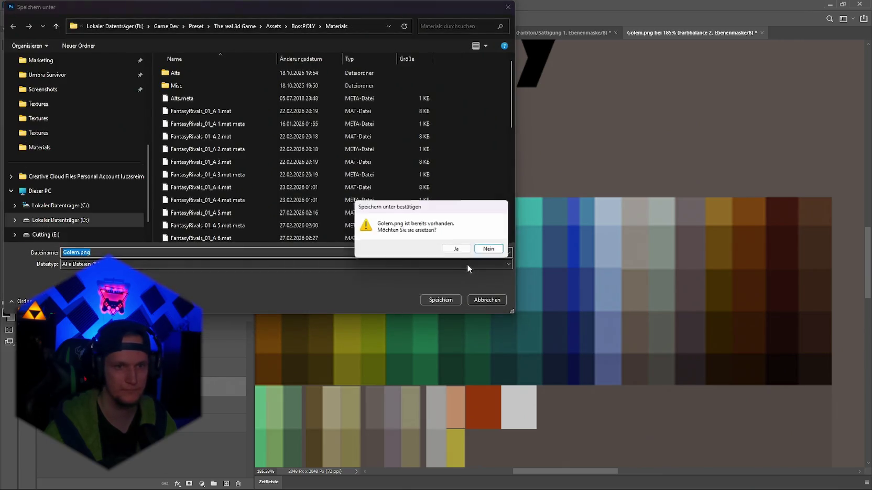
key("alt+j")
Step: Orbit around the golem in Unity to inspect the updated texture
key("alt+Tab")
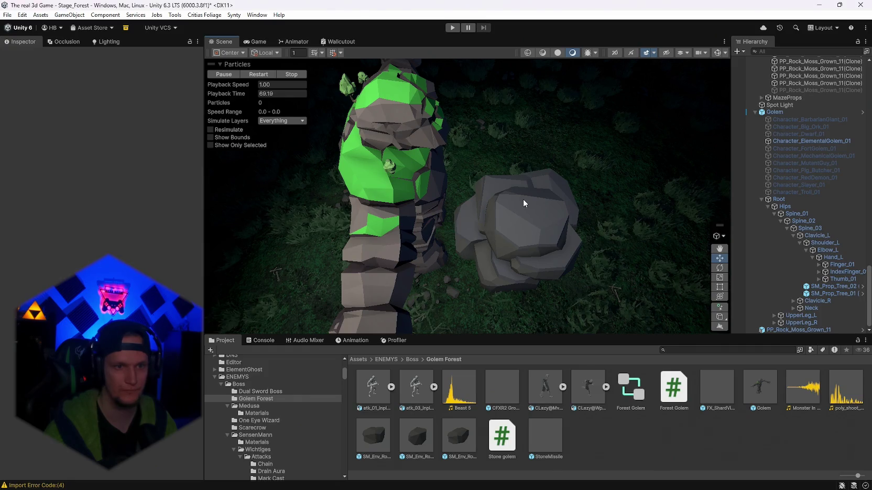
left_click_drag(523, 203, 526, 213)
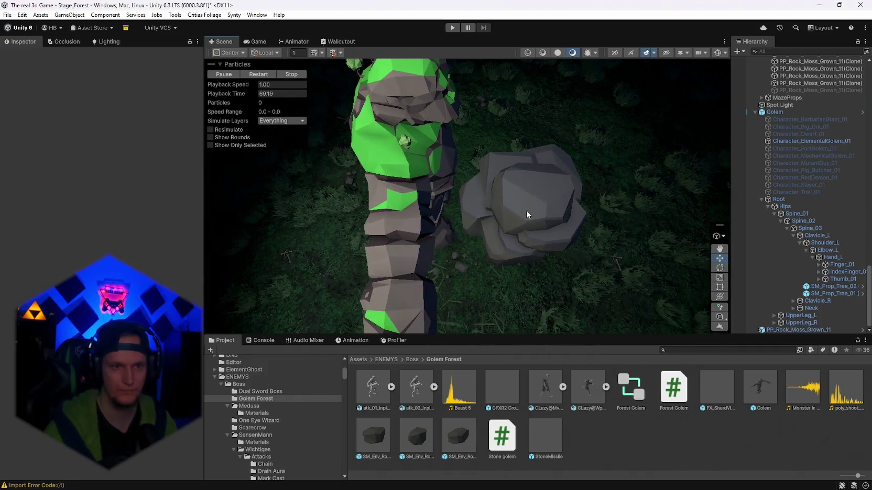
key("alt+Tab")
Step: Review the Selektive Farbkorrektur, Farbbalance, Belichtung and Farbton/Sättigung adjustment layers
left_click(131, 405)
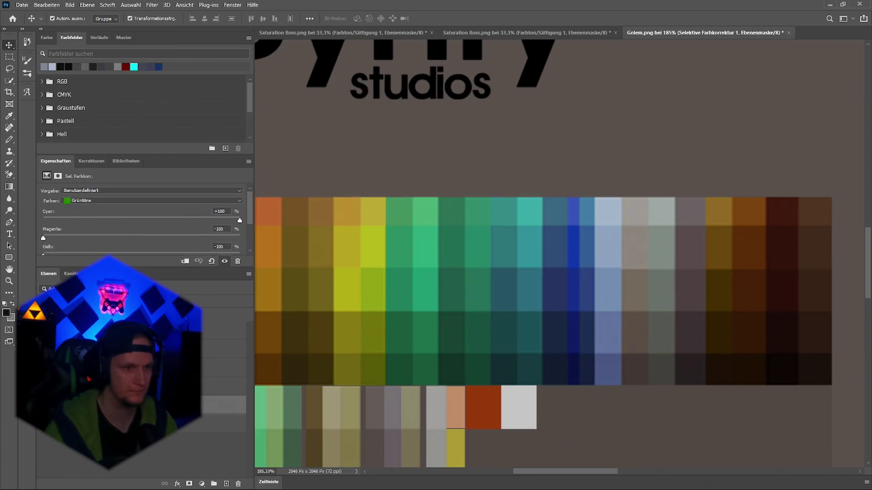
left_click(131, 368)
left_click(131, 349)
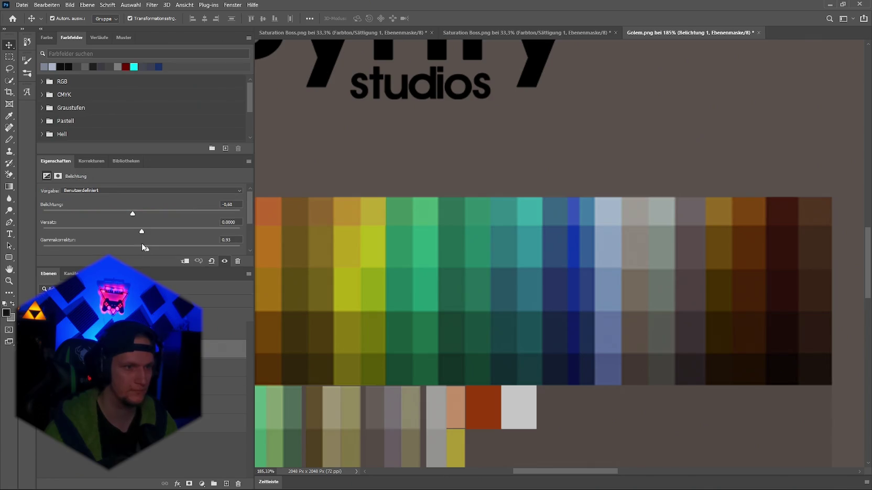
left_click(131, 330)
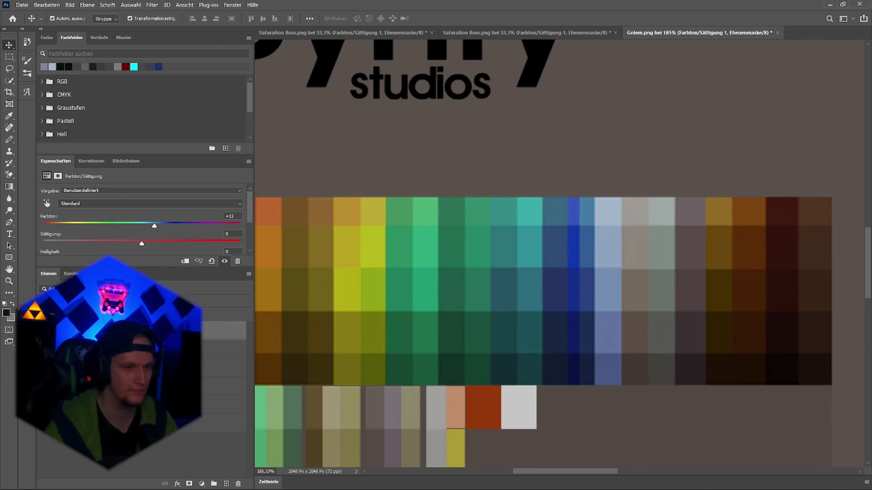
left_click(131, 349)
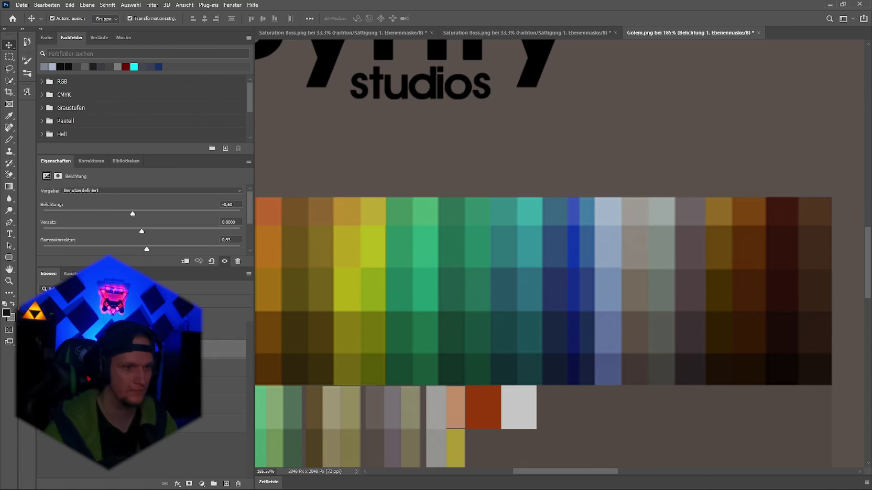
left_click(131, 404)
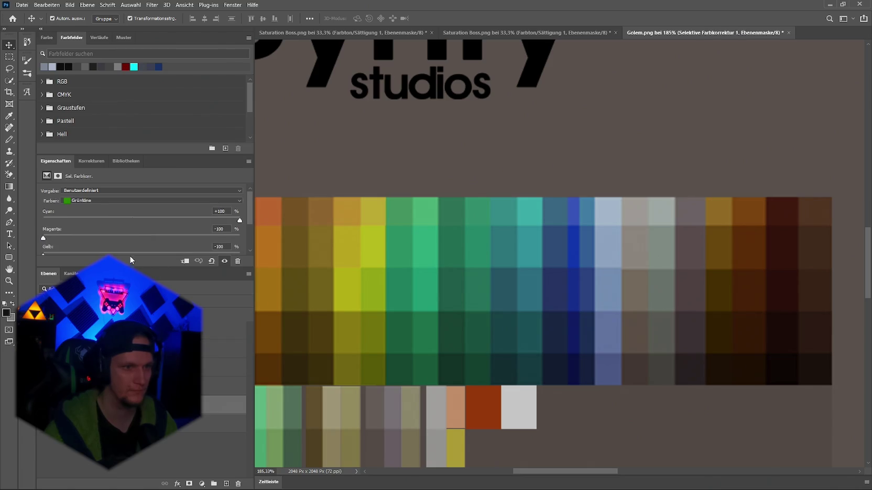
left_click(92, 162)
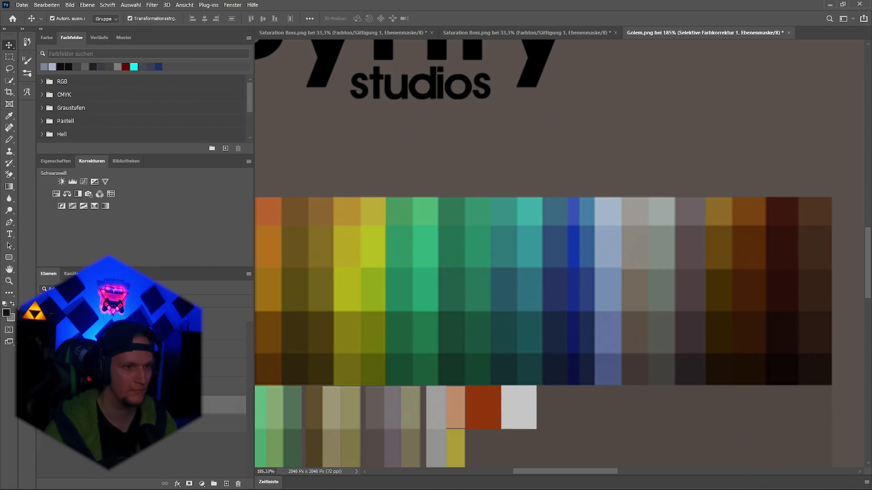
left_click(56, 162)
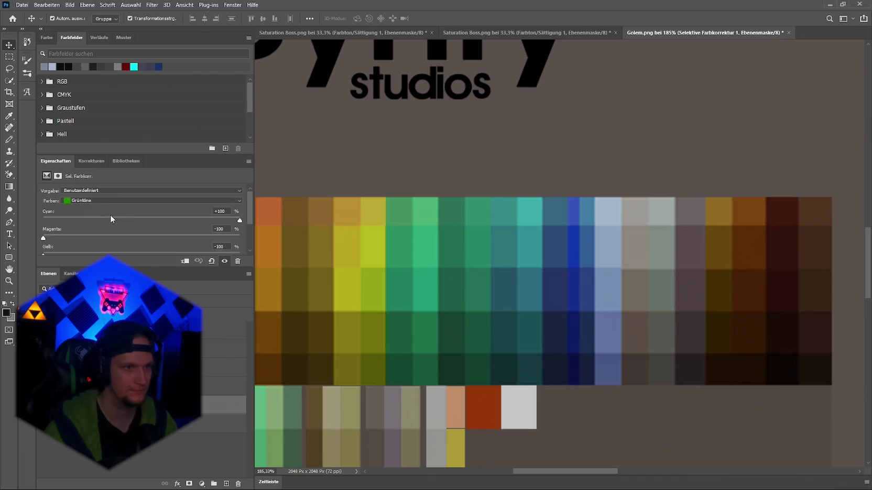
Step: Target the Grautöne range in Selective Color and lower its Cyan value
left_click(113, 200)
left_click(122, 261)
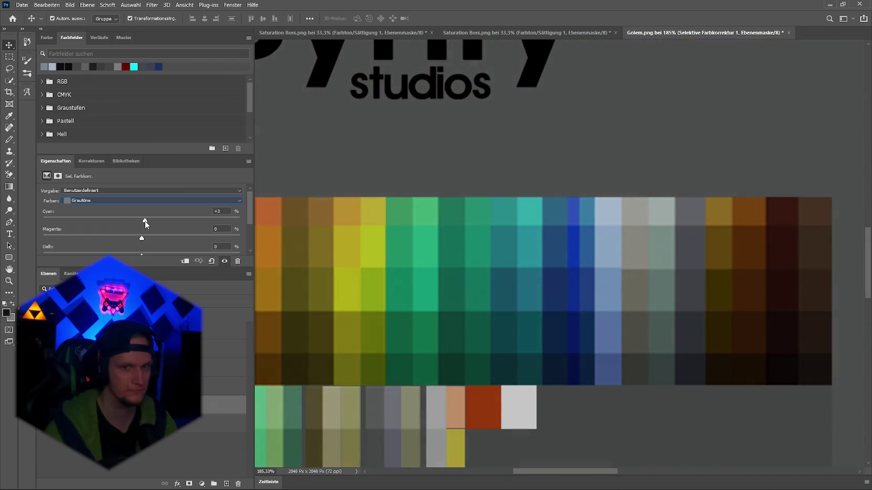
left_click(140, 222)
Step: Export the texture as PNG over Golem.png and inspect the golem in Unity
left_click(22, 5)
mouse_move(68, 137)
left_click(220, 136)
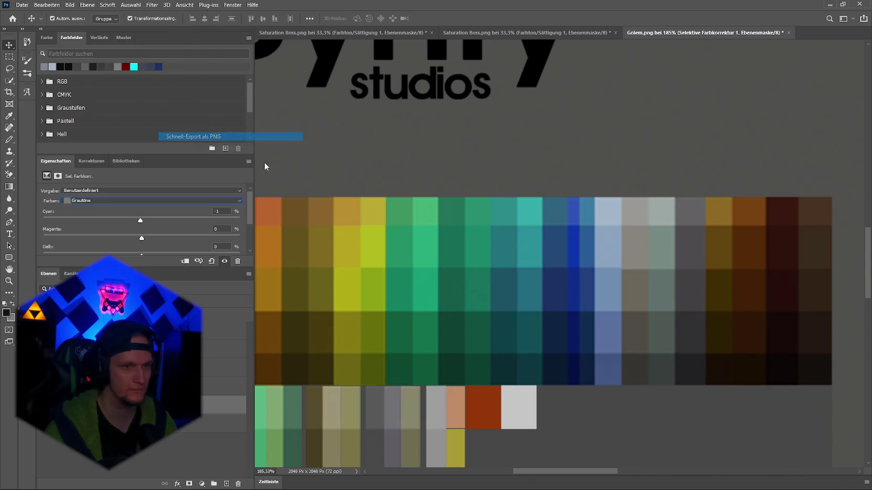
left_click(432, 295)
left_click(443, 249)
key("alt+Tab")
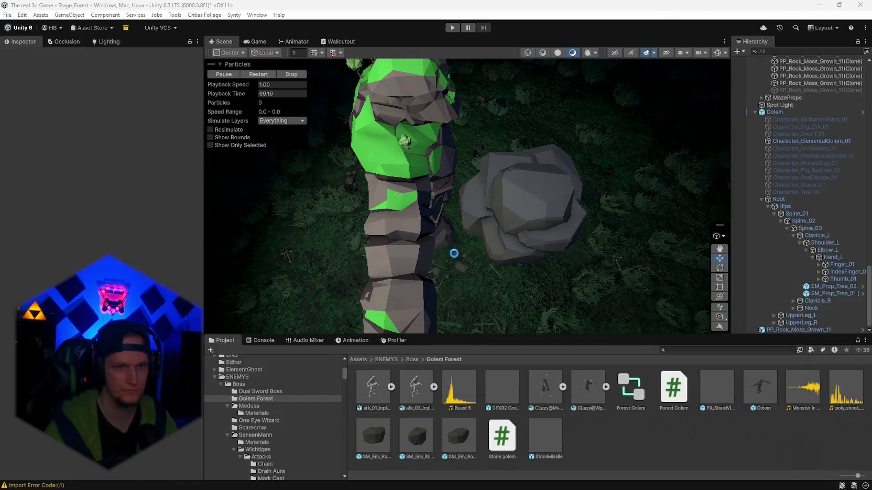
mouse_move(480, 246)
left_mouse_down()
mouse_move(461, 235)
mouse_move(463, 220)
mouse_move(286, 180)
mouse_move(264, 135)
mouse_move(496, 244)
mouse_move(503, 269)
mouse_move(667, 284)
mouse_move(627, 332)
left_mouse_up()
key("alt+Tab")
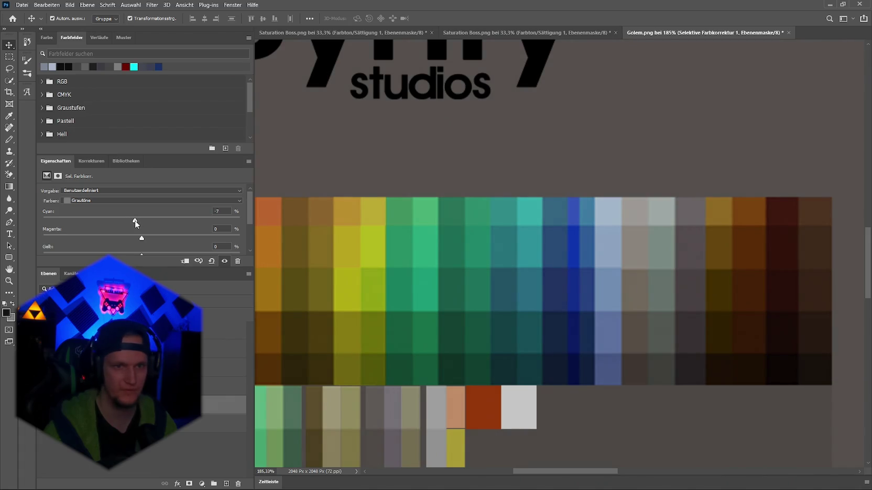
Step: Re-export Golem.png as PNG, replacing the file, and glance at Unity
left_click(22, 4)
mouse_move(78, 140)
left_click(230, 137)
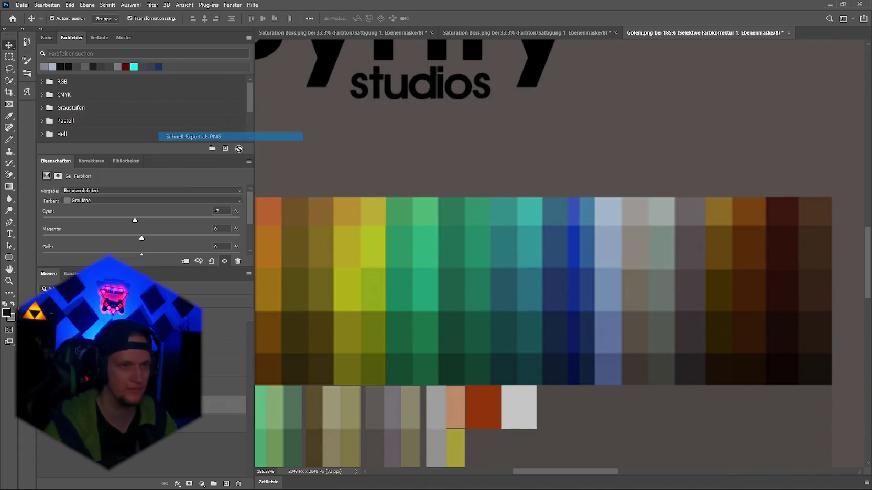
left_click(454, 289)
left_click(465, 253)
key("alt+Tab")
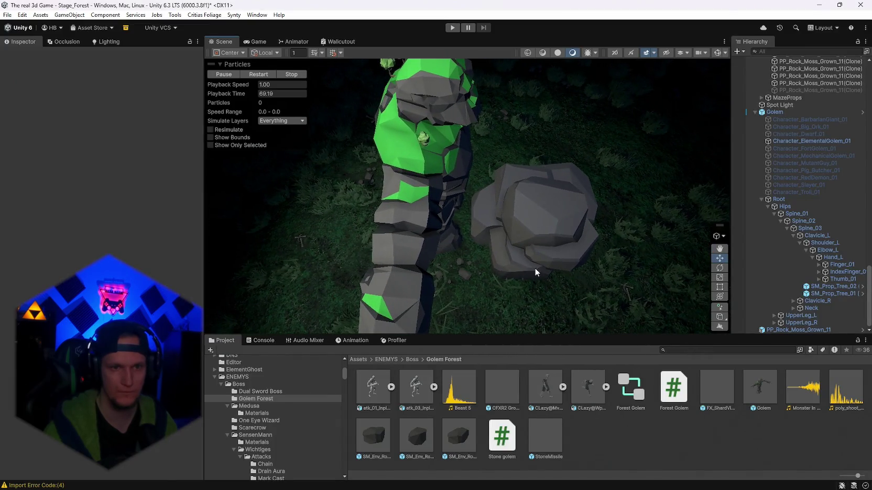
key("alt+Tab")
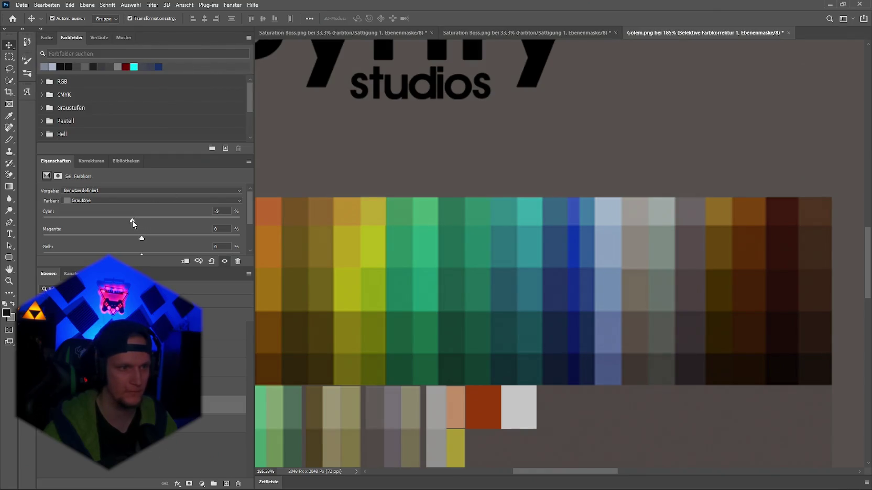
Step: Export Golem.png once more and orbit the Unity scene around the golem
left_click(22, 5)
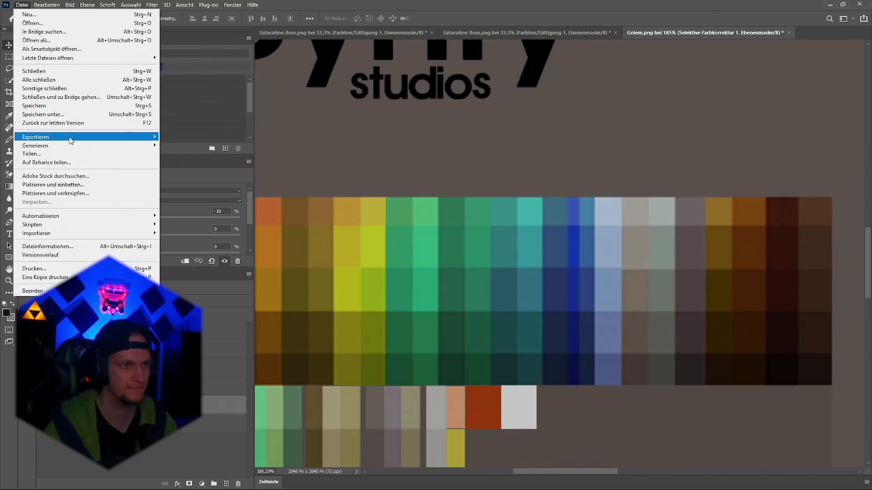
mouse_move(78, 137)
left_click(230, 137)
left_click(442, 301)
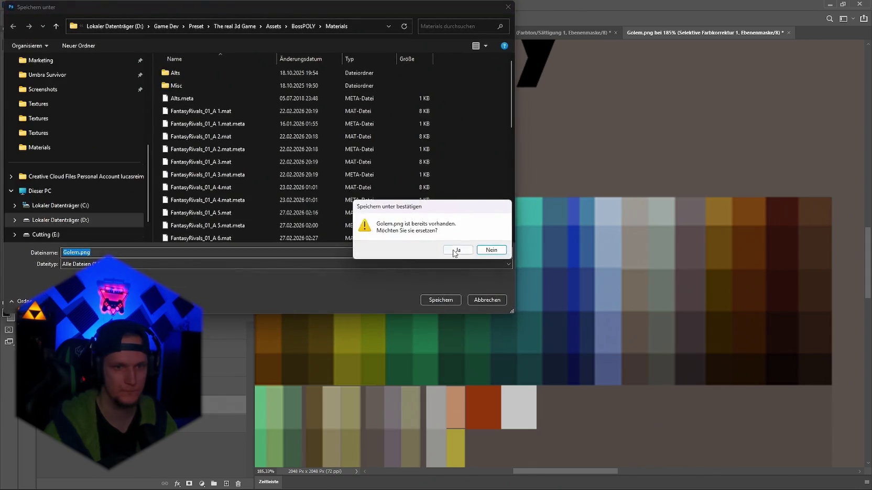
left_click(491, 252)
key("alt+Tab")
mouse_move(508, 270)
left_mouse_down()
mouse_move(516, 273)
mouse_move(509, 262)
mouse_move(503, 267)
mouse_move(577, 243)
mouse_move(291, 216)
mouse_move(471, 235)
left_mouse_up()
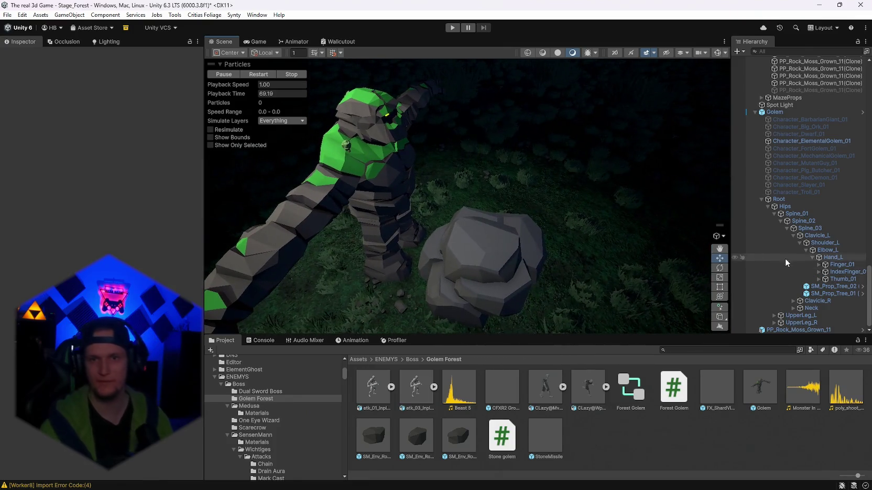
Step: Delete the Golem and the PP_Rock_Moss_Grown_11 rock from the forest scene
left_click(776, 113)
left_click(56, 89)
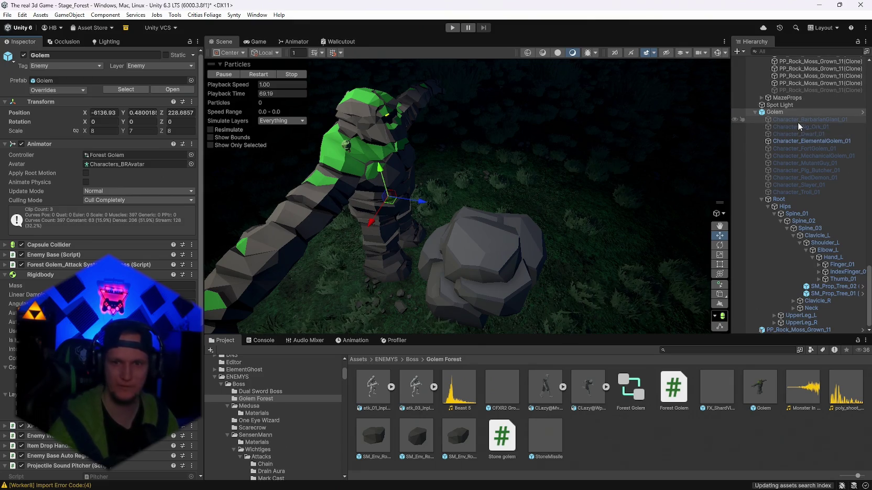
left_click(771, 113)
key("Delete")
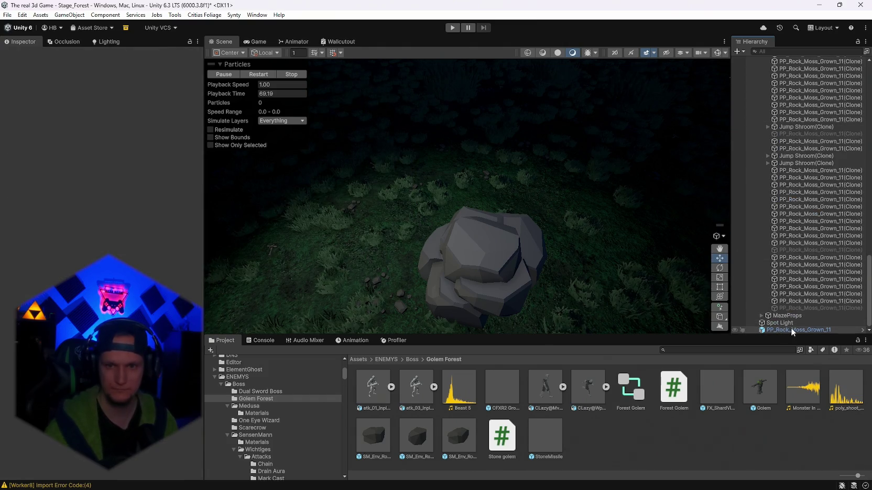
left_click(793, 331)
key("Delete")
mouse_move(628, 184)
left_mouse_down()
mouse_move(467, 196)
mouse_move(289, 234)
mouse_move(575, 230)
mouse_move(451, 206)
mouse_move(398, 225)
left_mouse_up()
Step: Drop the One Eyed Wizard prefab onto the forest ground and select its mesh child
left_click(308, 420)
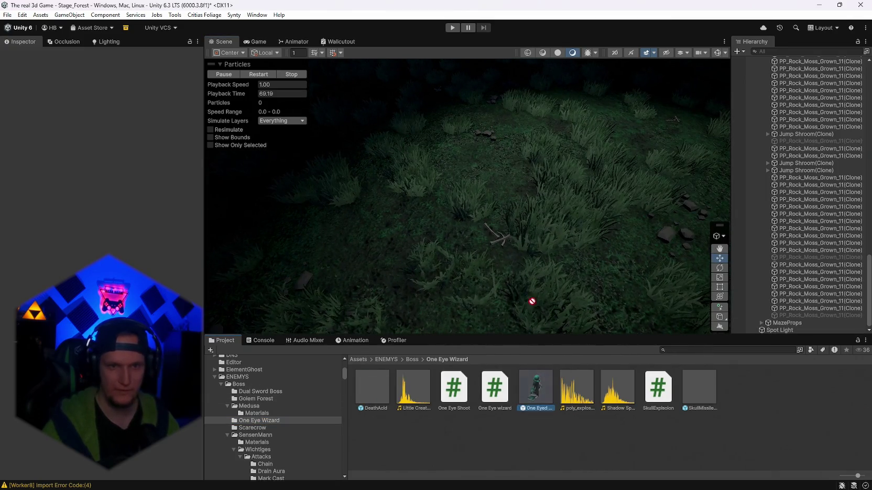
left_click_drag(532, 301, 513, 213)
left_click_drag(514, 213, 602, 211)
scroll(610, 208, "down", 5)
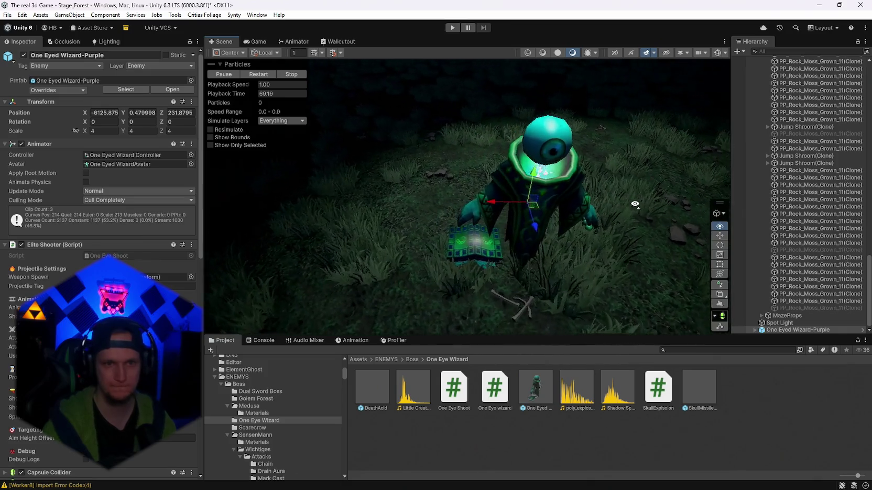
left_click(771, 329)
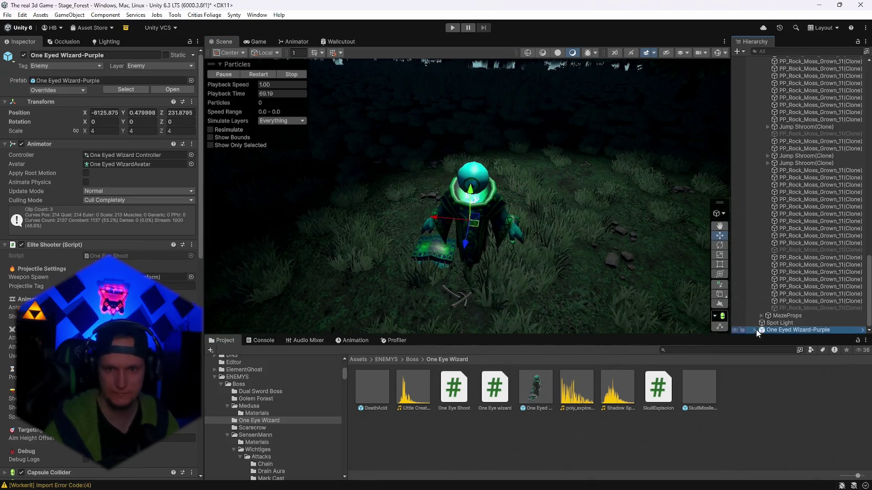
key("Right")
scroll(785, 289, "down", 5)
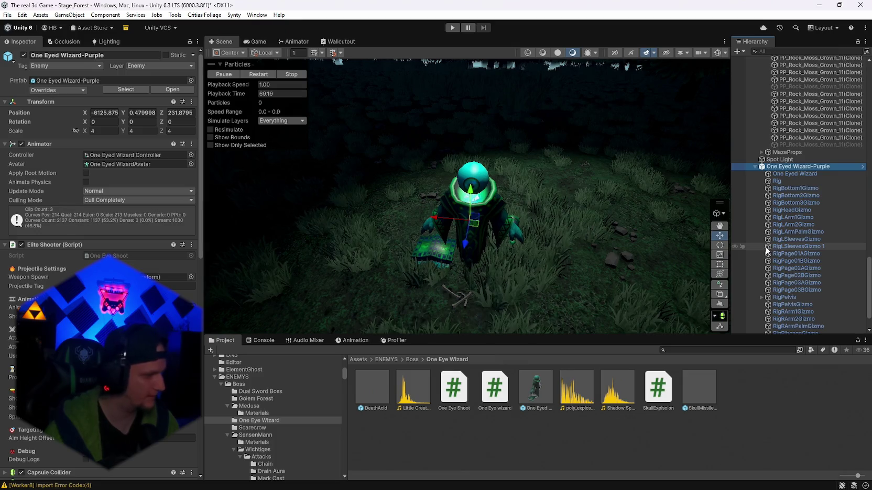
left_click(790, 174)
Step: Open the One Eyed Wizard-Purple material and drag Smoothness down to 0
left_click(149, 217)
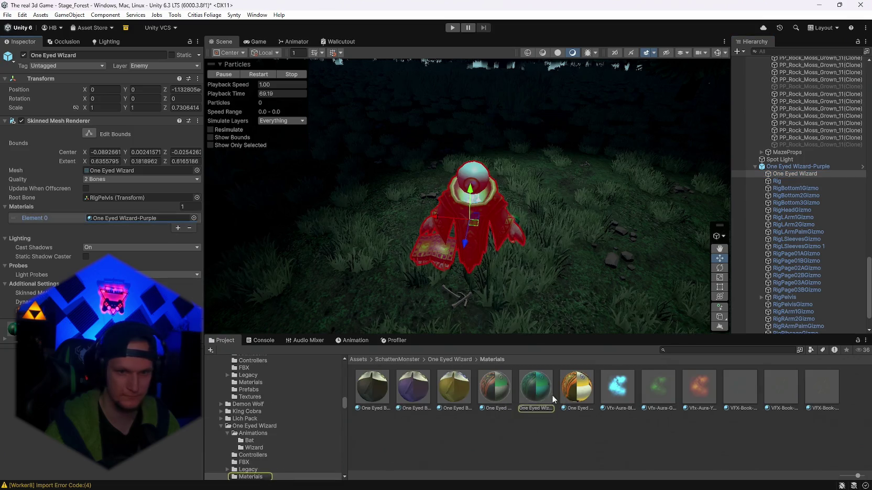
left_click(534, 393)
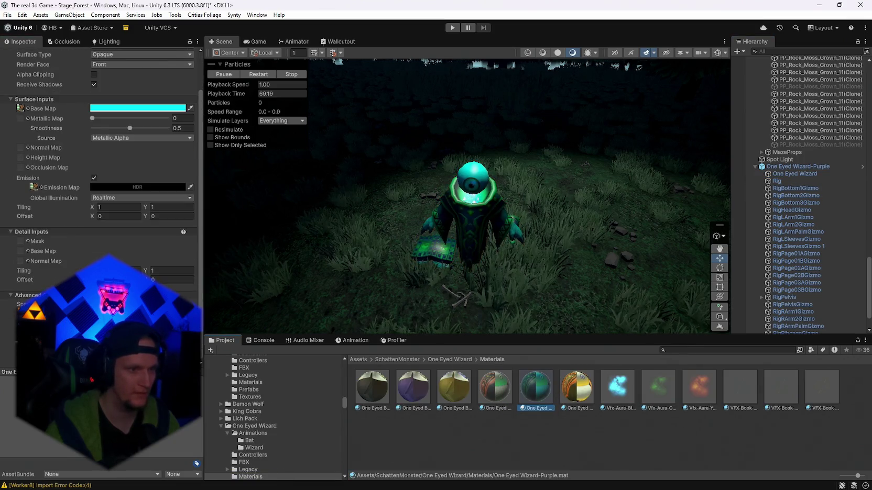
scroll(136, 236, "up", 2)
left_click_drag(133, 170, 90, 171)
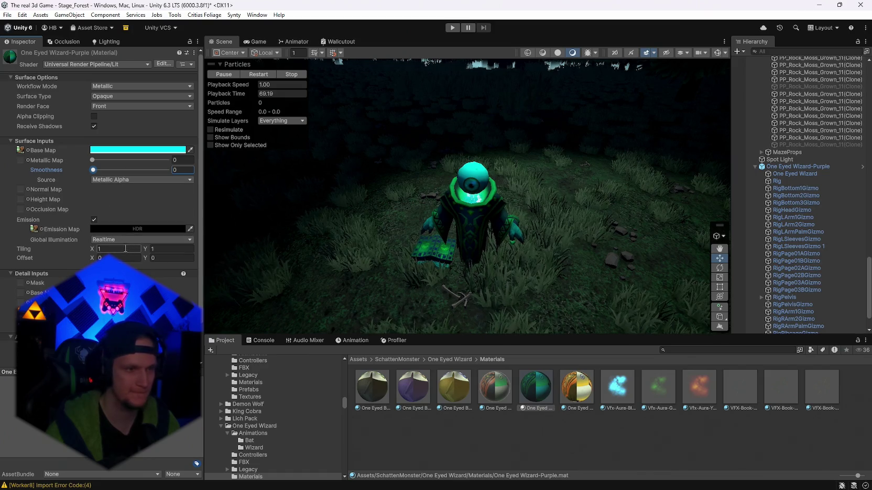
scroll(89, 262, "down", 2)
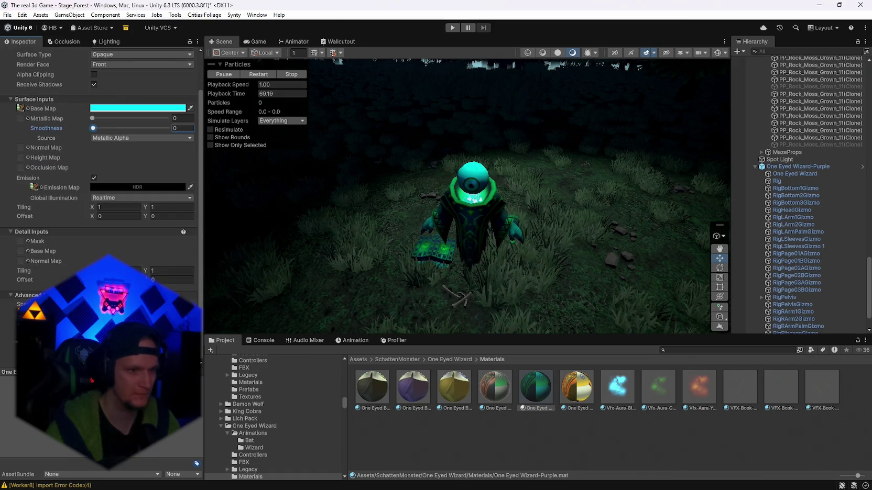
scroll(135, 246, "up", 2)
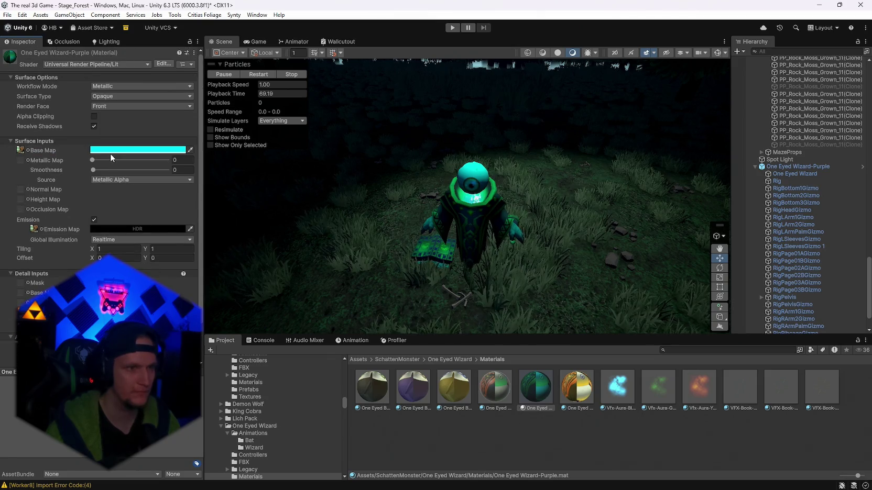
Step: Set the base colour to near-white and swap in the blue wizard base texture
left_click(106, 150)
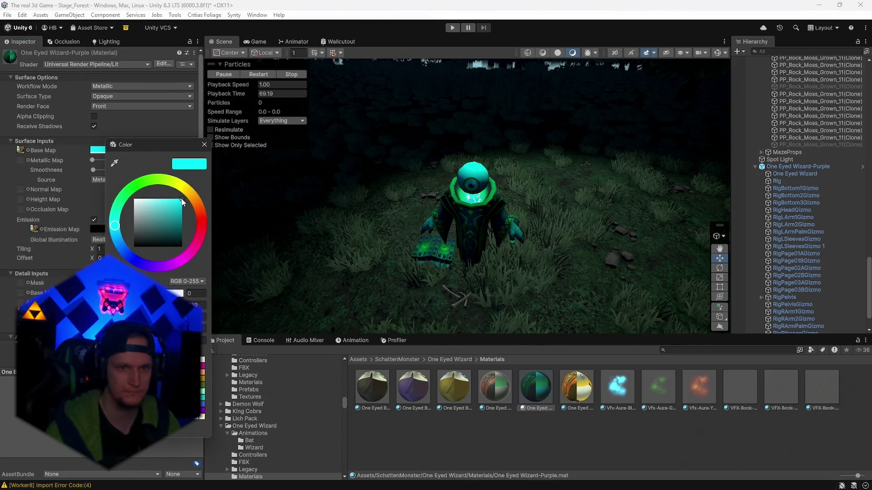
mouse_move(166, 211)
left_mouse_down()
mouse_move(137, 205)
mouse_move(126, 213)
mouse_move(125, 201)
mouse_move(152, 201)
mouse_move(122, 204)
left_mouse_up()
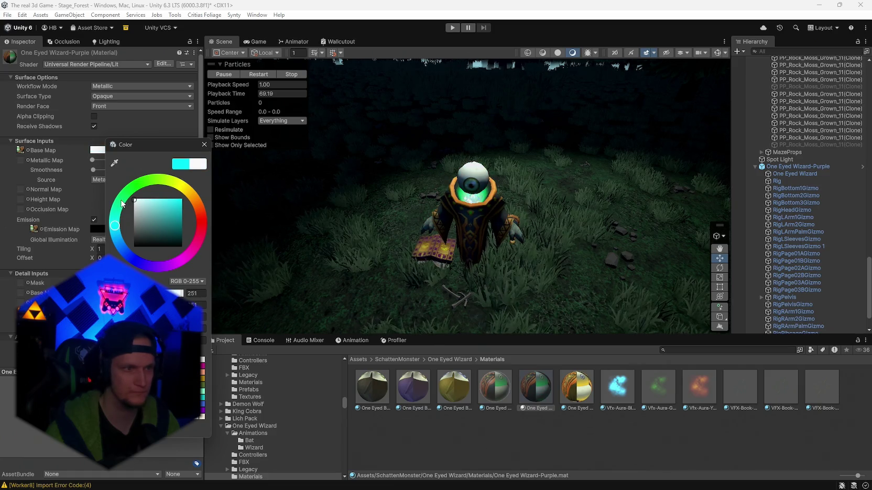
left_click(202, 145)
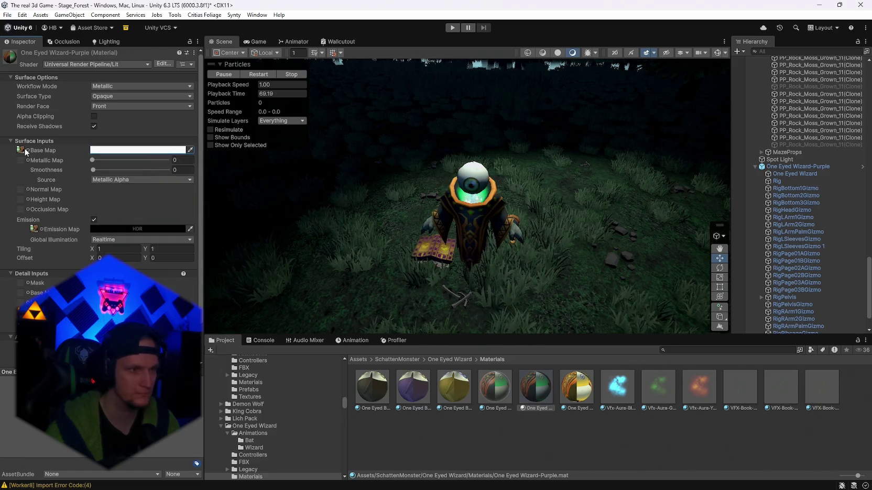
left_click(22, 148)
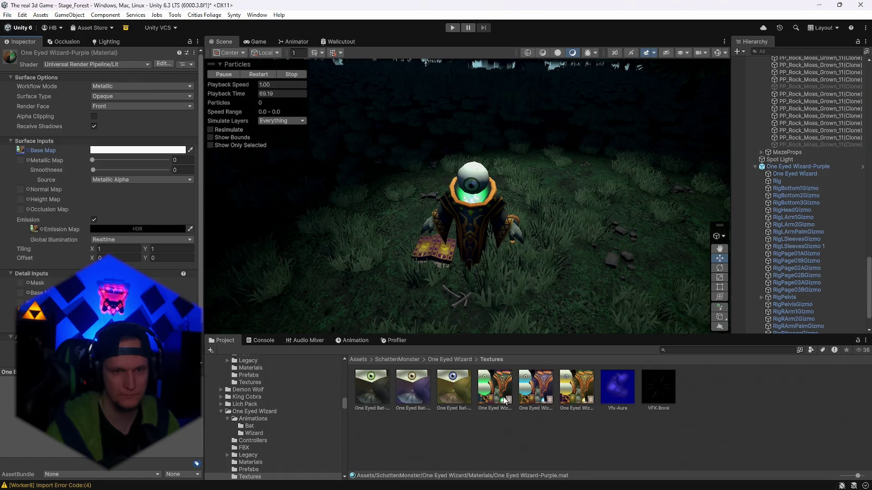
mouse_move(547, 402)
left_mouse_down()
mouse_move(451, 273)
mouse_move(417, 254)
mouse_move(474, 271)
mouse_move(567, 271)
left_mouse_up()
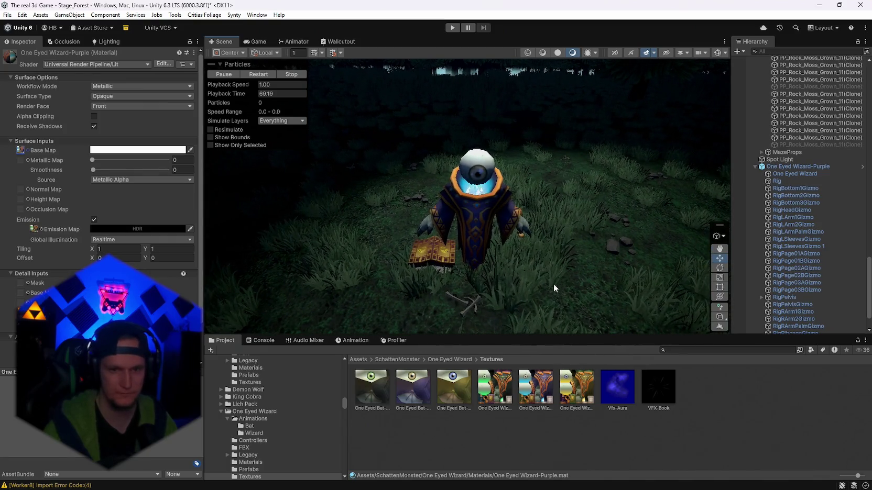
Step: View the wizard front-on, recheck its base colour and adjust material smoothness
scroll(555, 278, "up", 5)
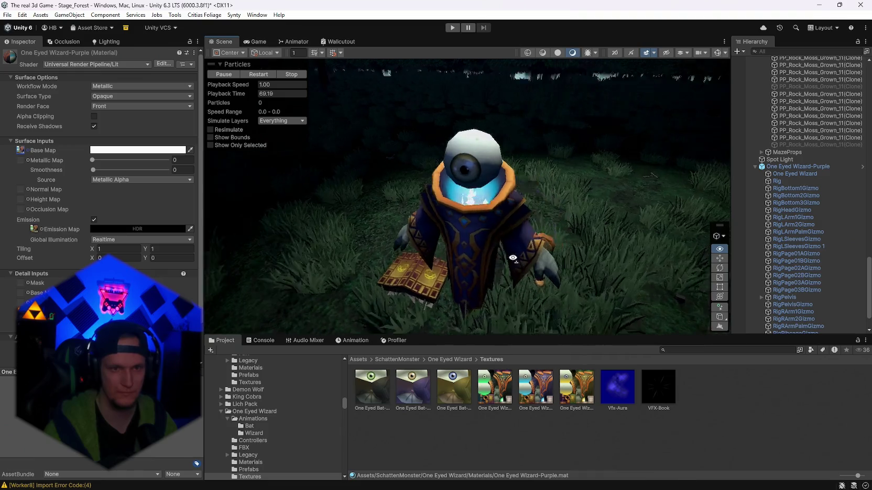
left_click_drag(512, 258, 522, 258)
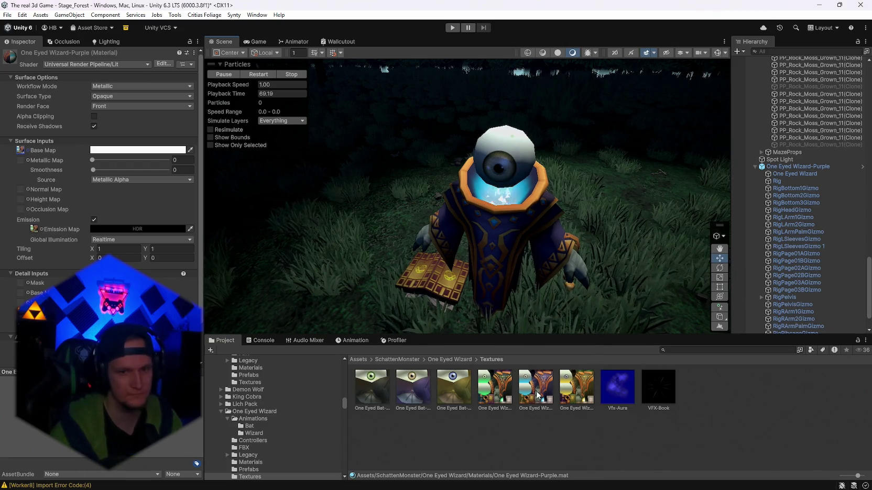
left_click_drag(510, 325, 428, 272)
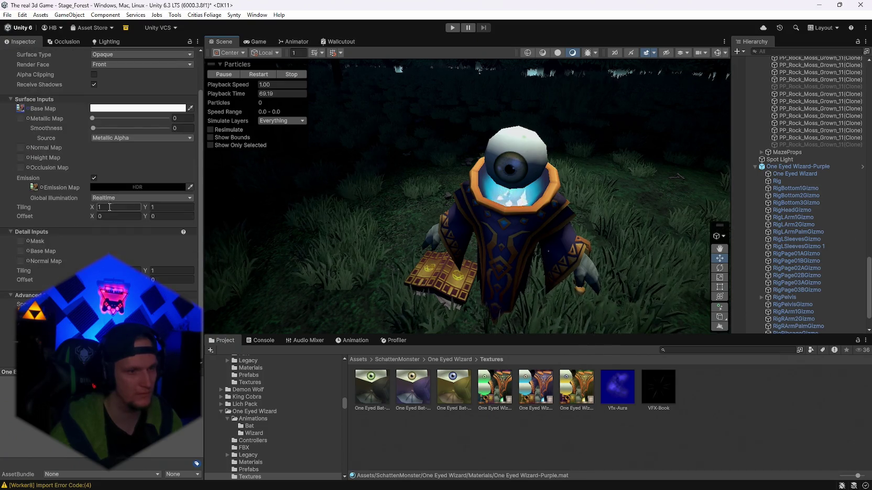
left_click(103, 150)
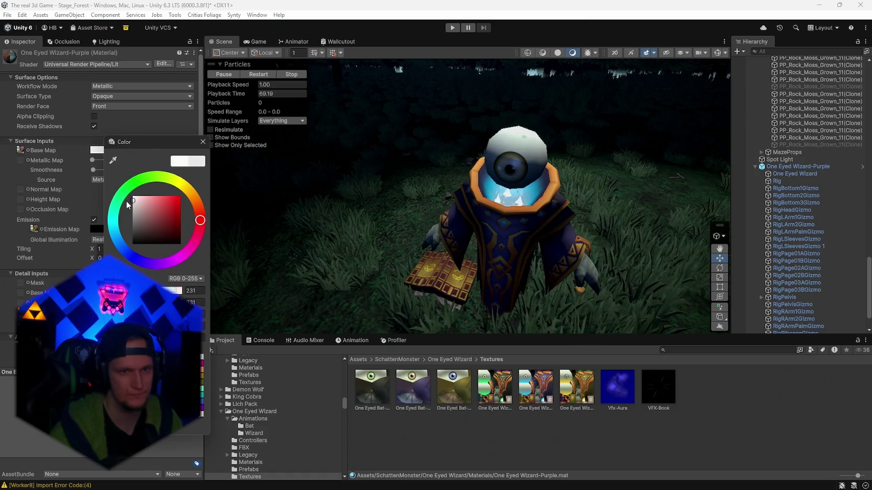
left_click(203, 141)
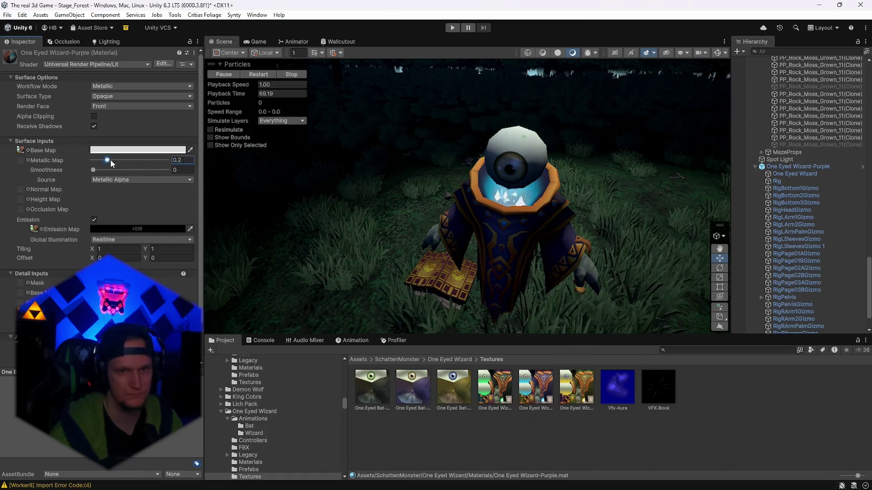
mouse_move(110, 170)
left_mouse_down()
mouse_move(136, 172)
mouse_move(91, 178)
left_mouse_up()
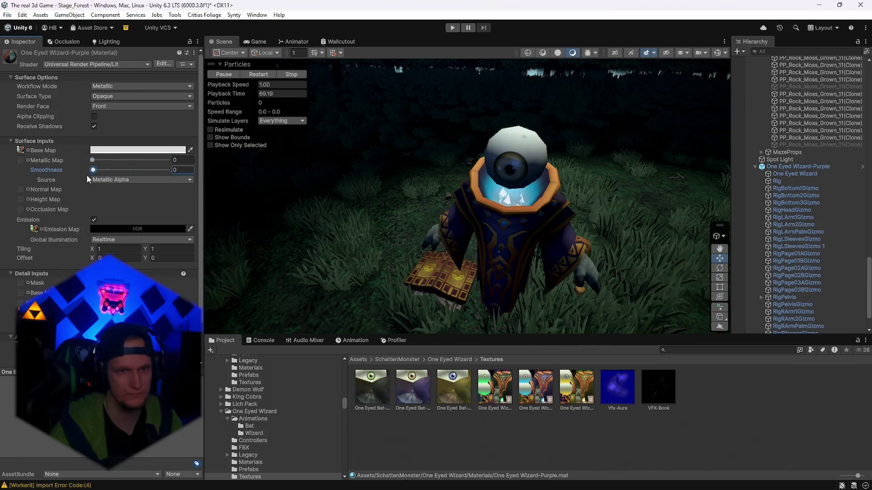
Step: Nudge the wizard along Z and recheck the One Eyed Wizard-Purple base colour
scroll(485, 212, "down", 5)
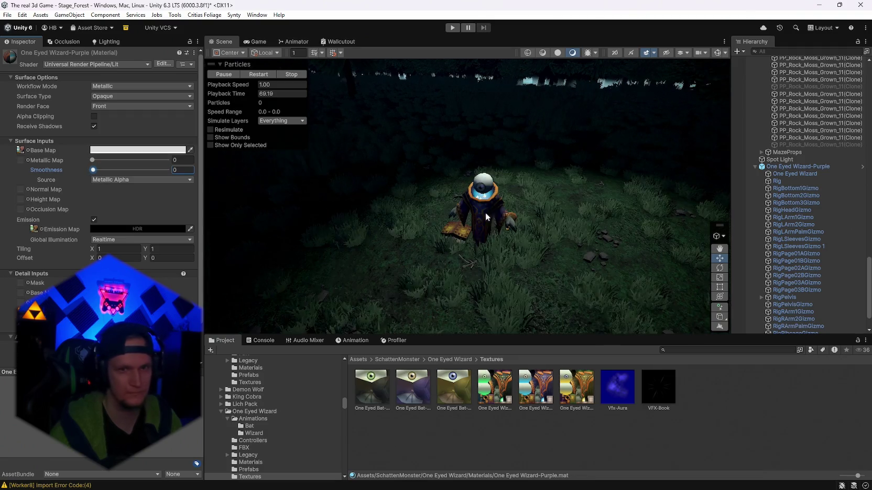
left_click(511, 200)
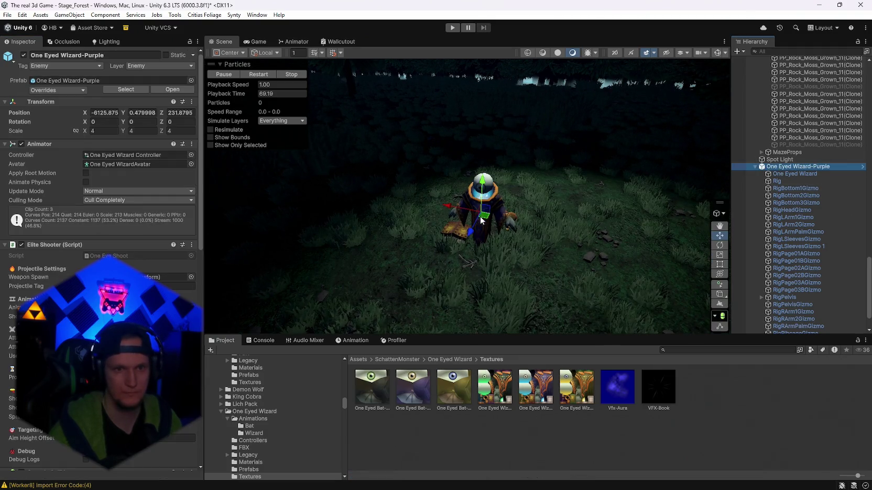
mouse_move(481, 220)
left_mouse_down()
mouse_move(542, 149)
mouse_move(536, 137)
mouse_move(557, 131)
mouse_move(480, 230)
left_mouse_up()
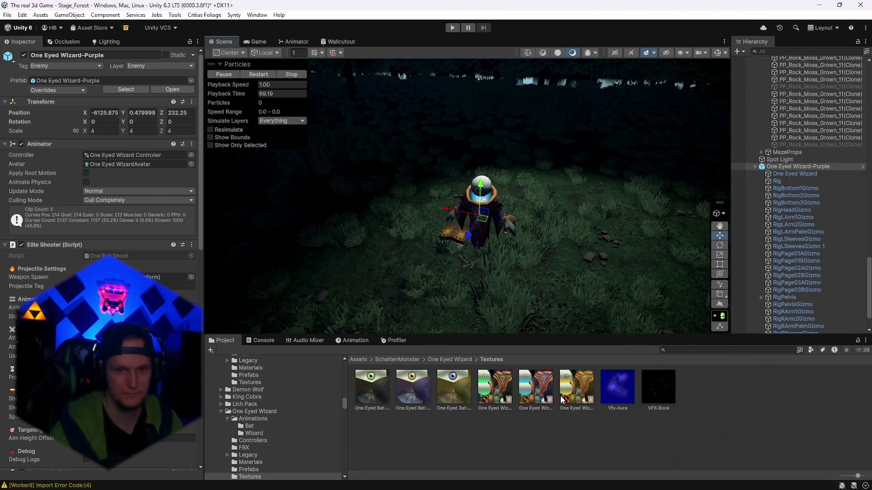
left_click_drag(562, 399, 171, 248)
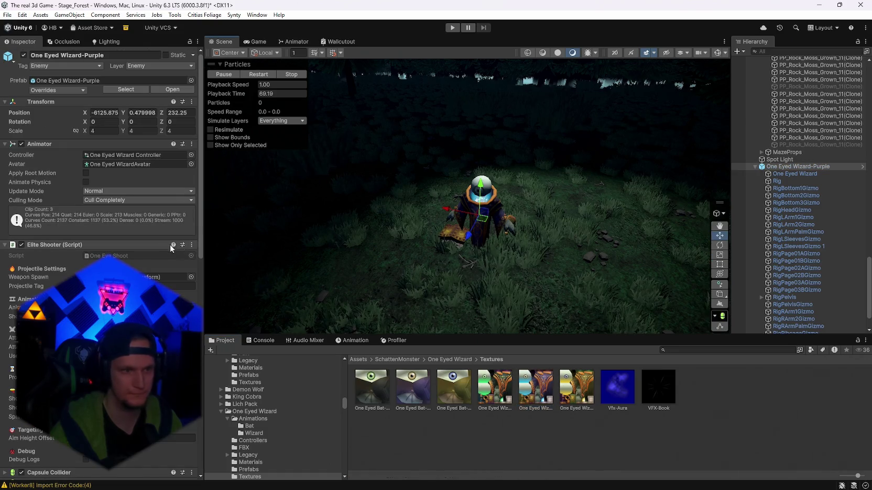
left_click(794, 174)
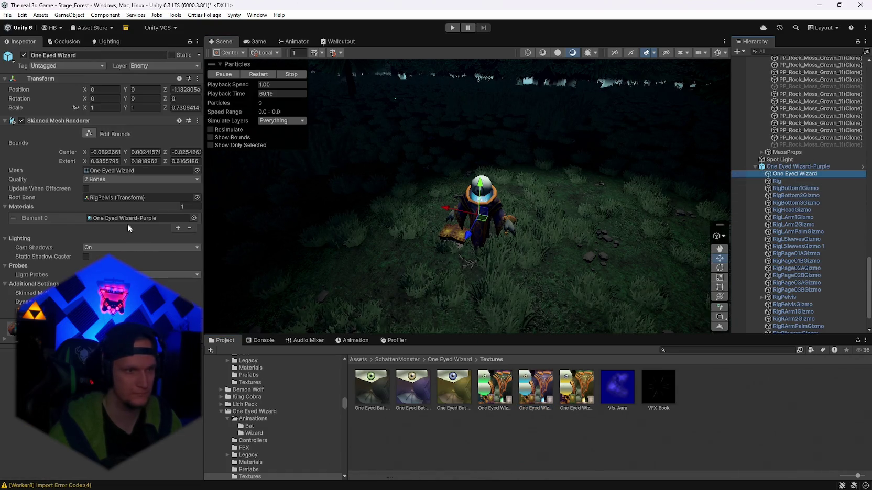
double_click(127, 222)
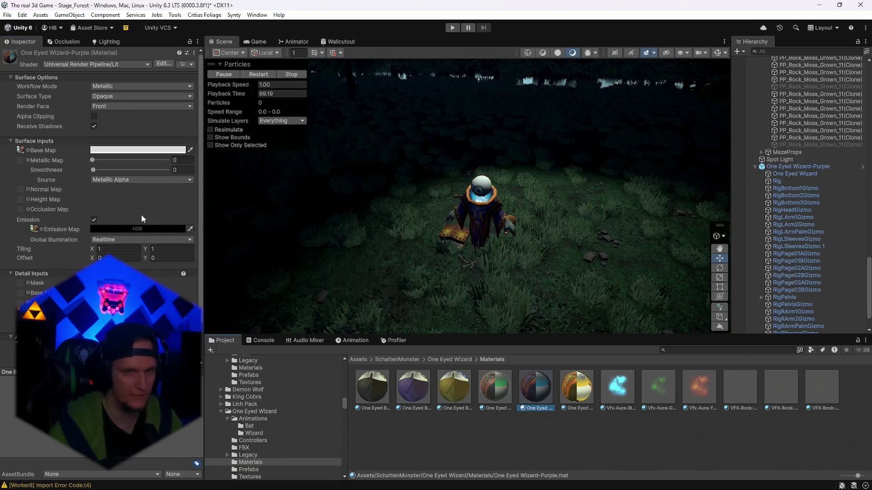
left_click(113, 150)
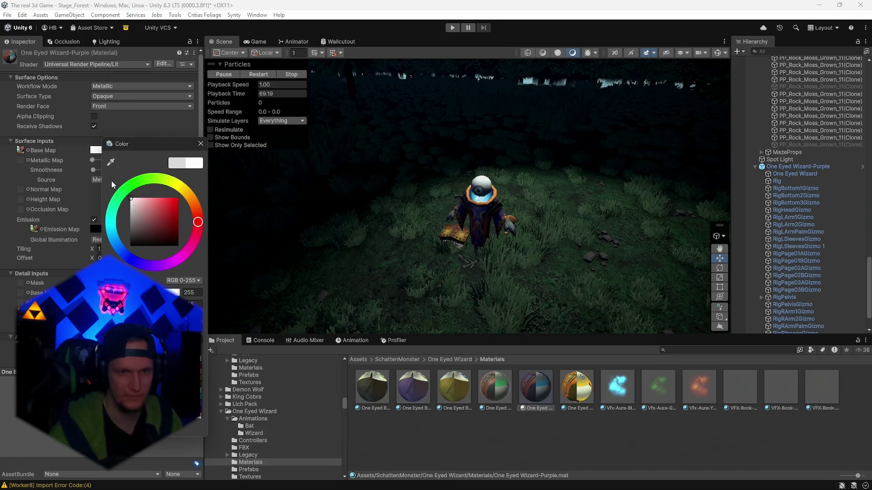
left_click(200, 144)
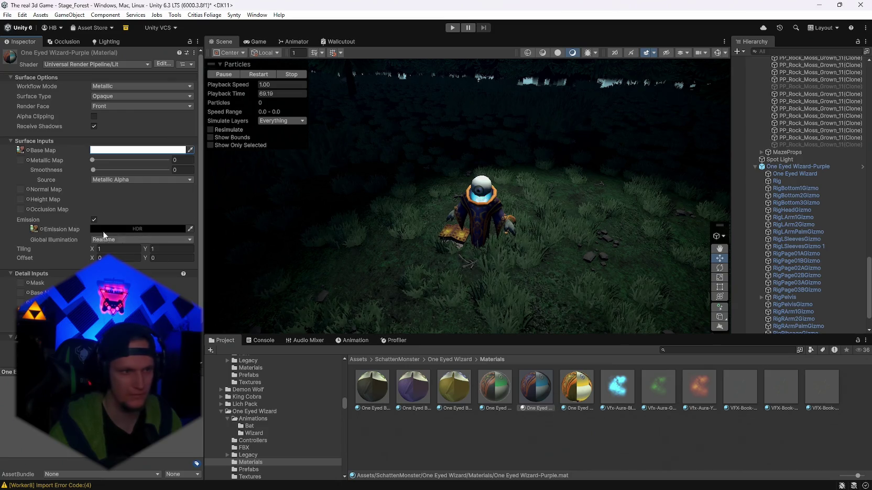
Step: Drag the wizard's TGA texture into Photoshop for editing
mouse_move(36, 228)
left_mouse_down()
mouse_move(246, 474)
mouse_move(597, 481)
mouse_move(492, 471)
mouse_move(396, 481)
mouse_move(482, 201)
mouse_move(655, 105)
mouse_move(806, 37)
left_mouse_up()
key("alt+Tab")
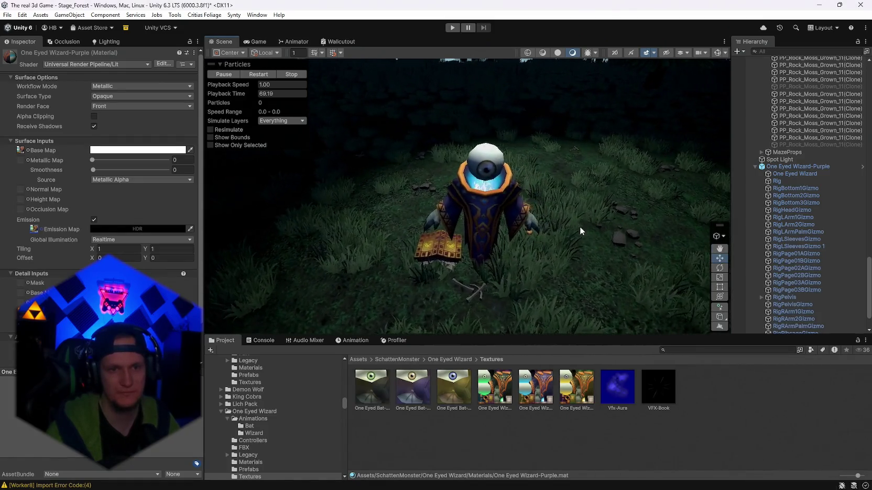
key("alt+Tab")
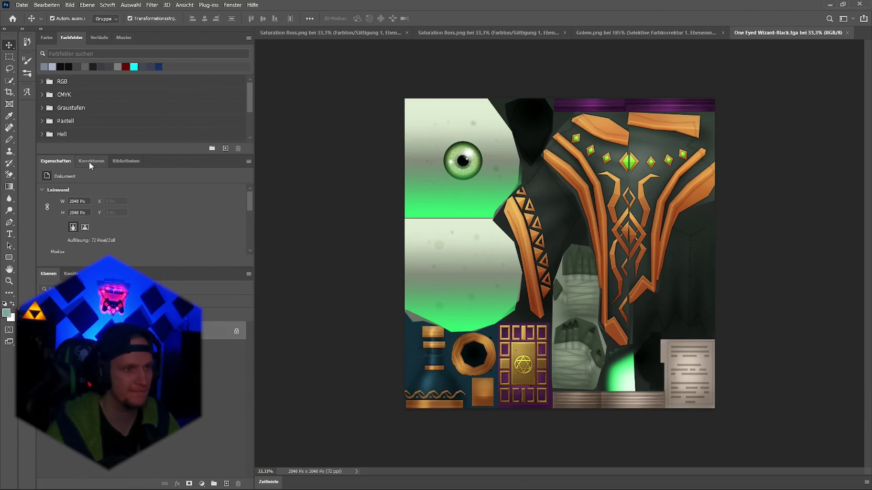
Step: Add Farbbalance and Farbton/Sättigung adjustment layers, shifting Farbton to +64 so the trim turns green
left_click(91, 161)
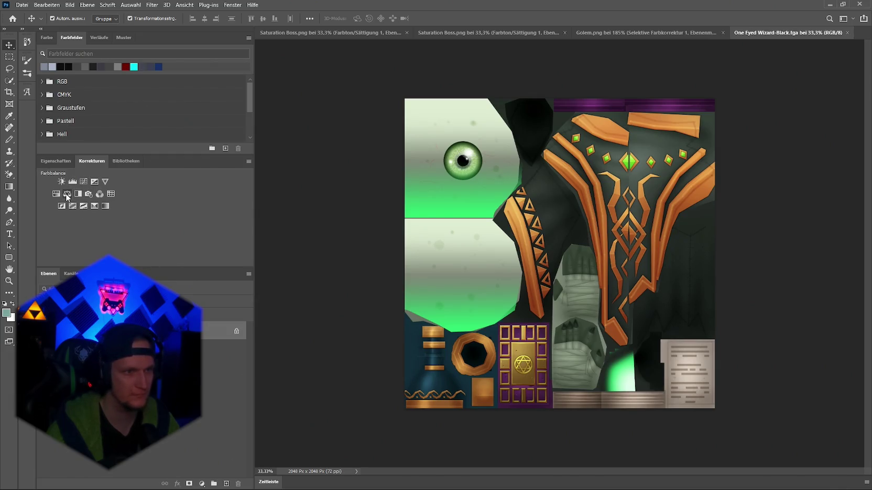
left_click(67, 195)
left_click(84, 161)
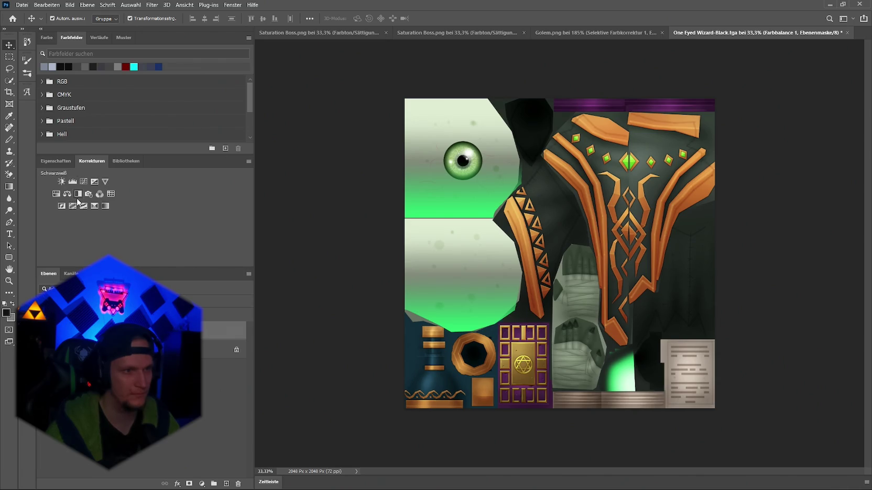
left_click(55, 193)
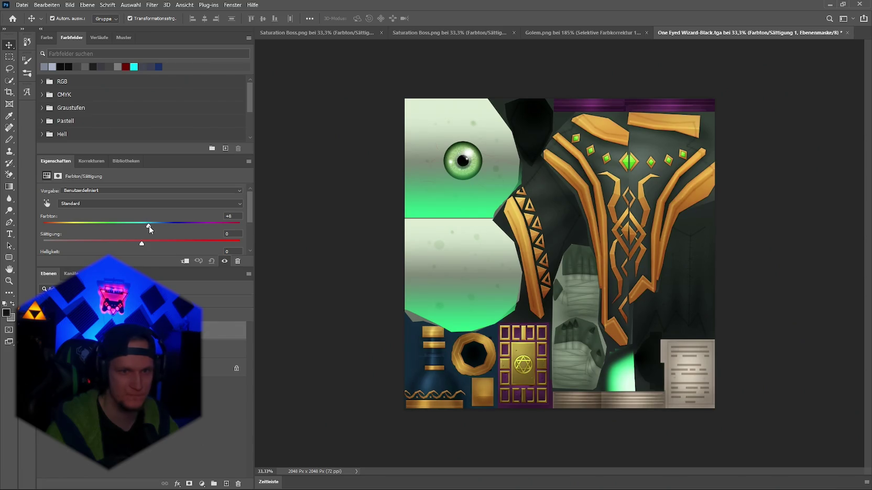
left_click_drag(149, 226, 195, 227)
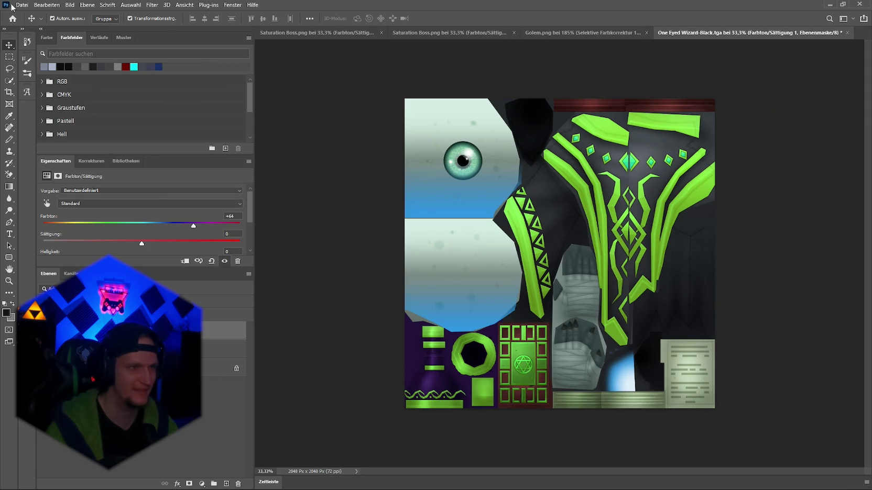
Step: Export the texture as One Eyed Wizard-Black.png via Exportieren als and return to Unity
left_click(13, 6)
mouse_move(78, 136)
left_click(231, 145)
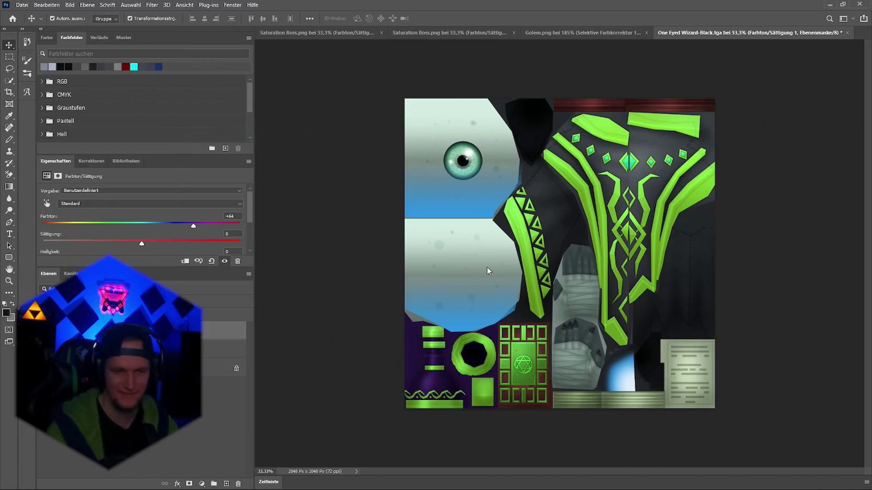
left_click(445, 299)
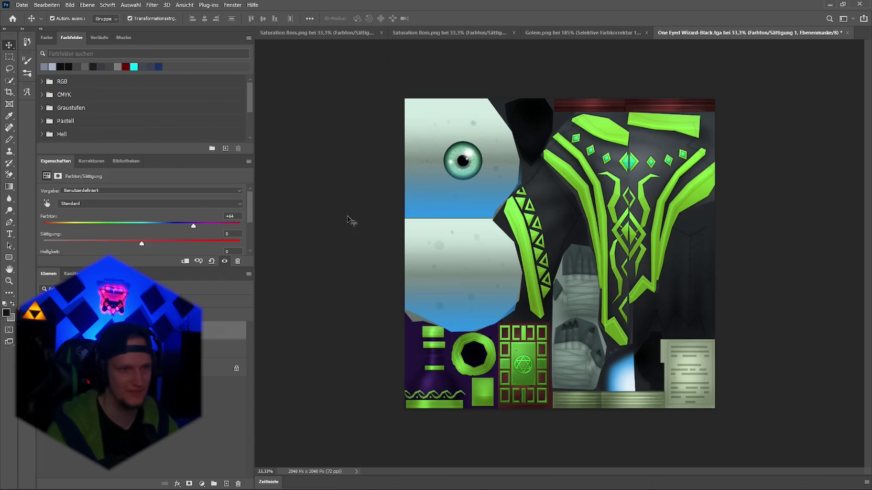
key("alt+Tab")
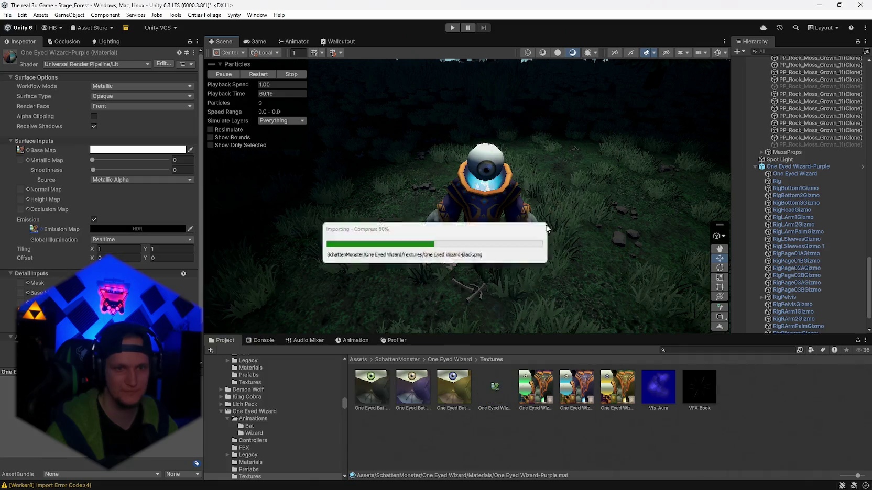
Step: Assign the reimported green PNG to the wizard material's texture slot and orbit around to inspect it
mouse_move(509, 383)
left_mouse_down()
mouse_move(499, 390)
mouse_move(491, 191)
mouse_move(157, 236)
mouse_move(50, 232)
left_mouse_up()
mouse_move(433, 249)
left_mouse_down()
mouse_move(613, 243)
mouse_move(500, 226)
mouse_move(529, 224)
left_mouse_up()
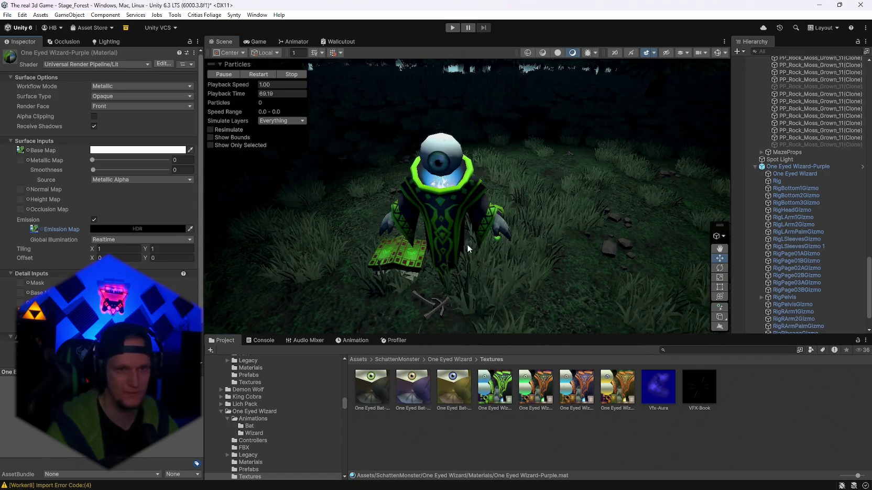
mouse_move(497, 255)
left_mouse_down()
mouse_move(519, 258)
mouse_move(512, 260)
left_mouse_up()
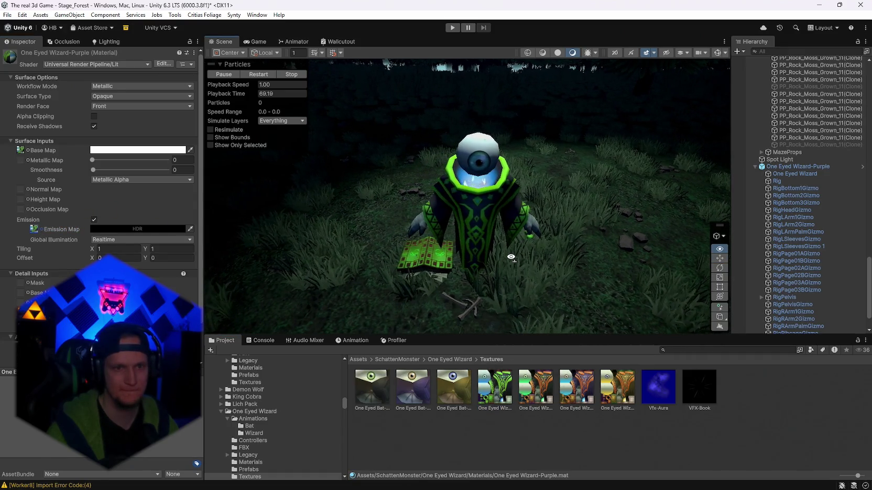
key("alt+Tab")
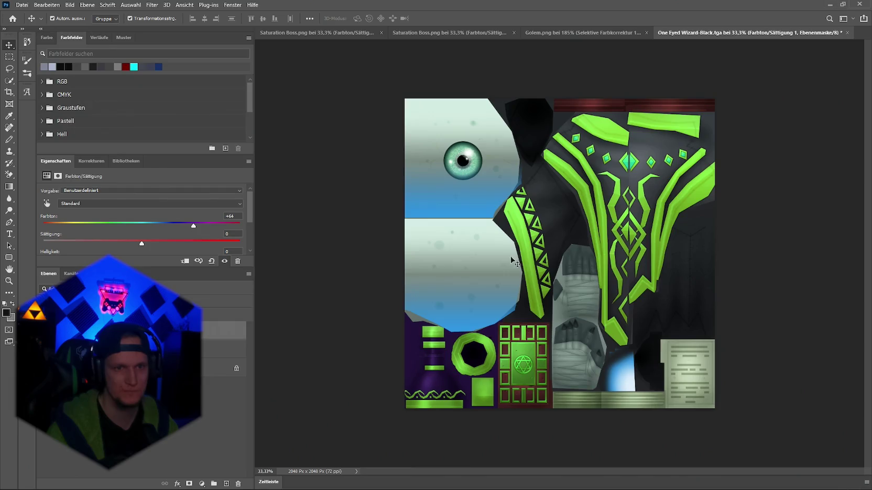
Step: Keep the +64 hue and add a second Farbton/Sättigung layer plus Helligkeit/Kontrast at contrast 25
mouse_move(194, 228)
left_mouse_down()
mouse_move(161, 230)
mouse_move(179, 226)
left_mouse_up()
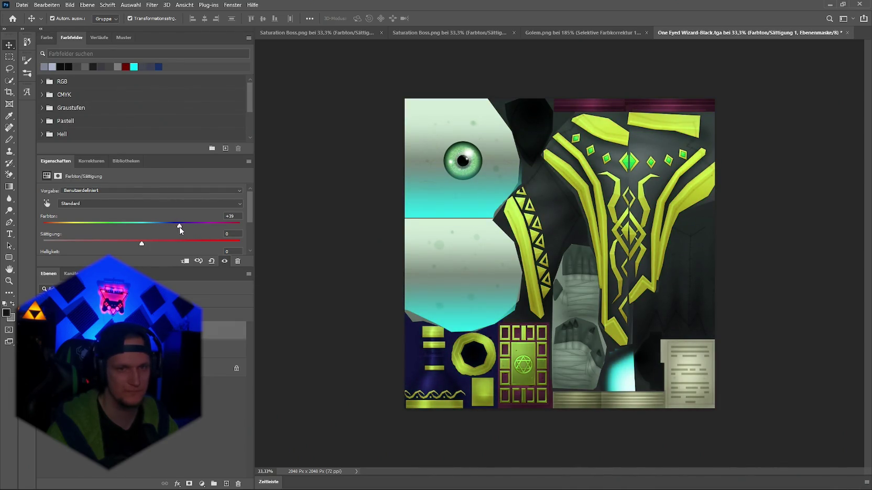
key("ctrl+z")
key("ctrl+z")
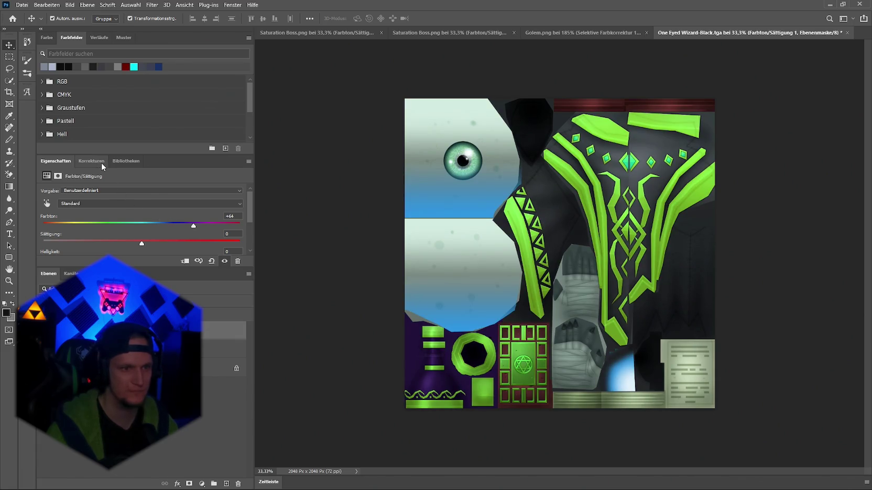
left_click(96, 161)
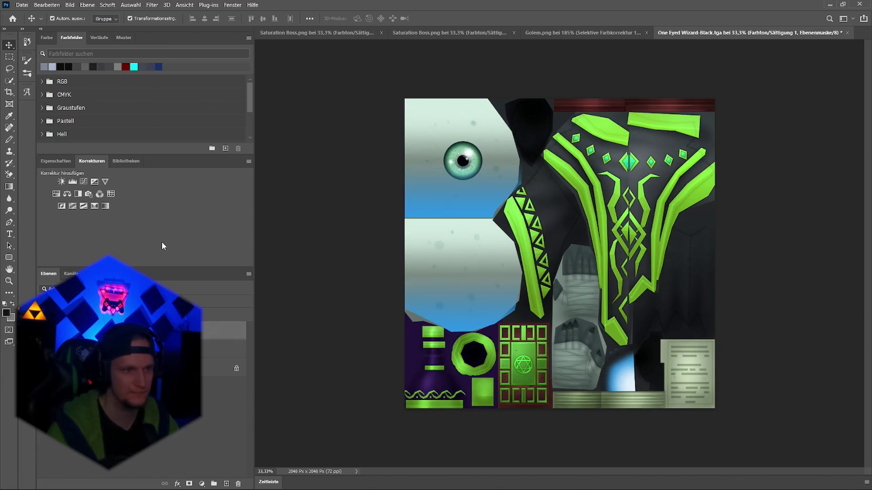
left_click(57, 194)
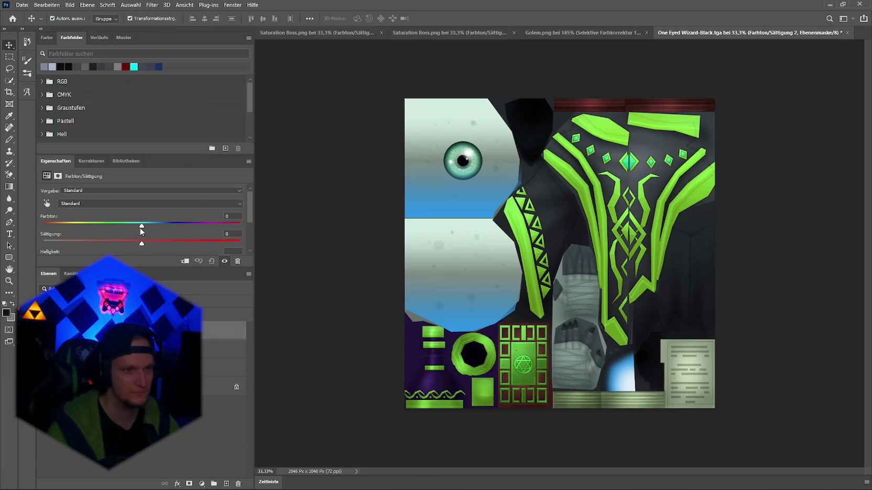
left_click(82, 163)
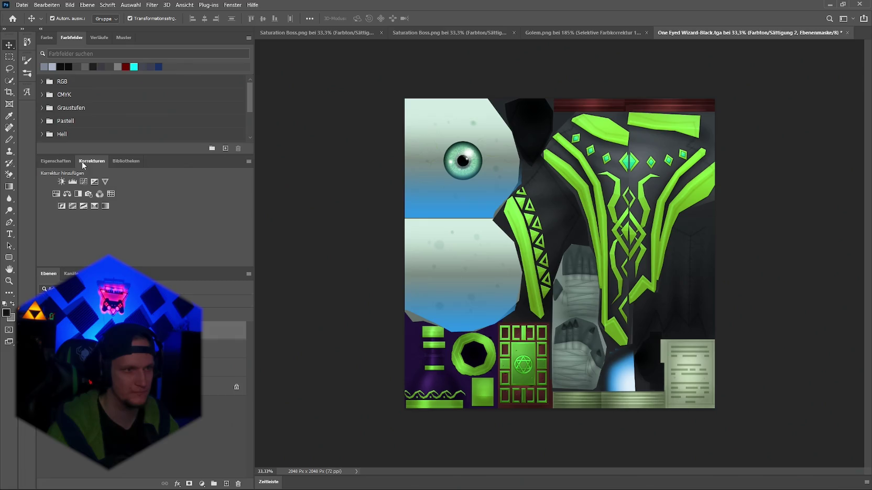
left_click(78, 195)
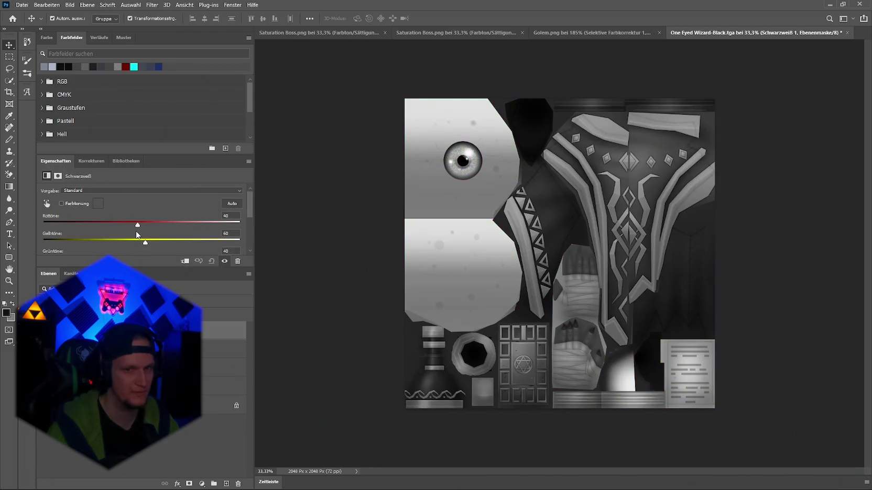
key("ctrl+z")
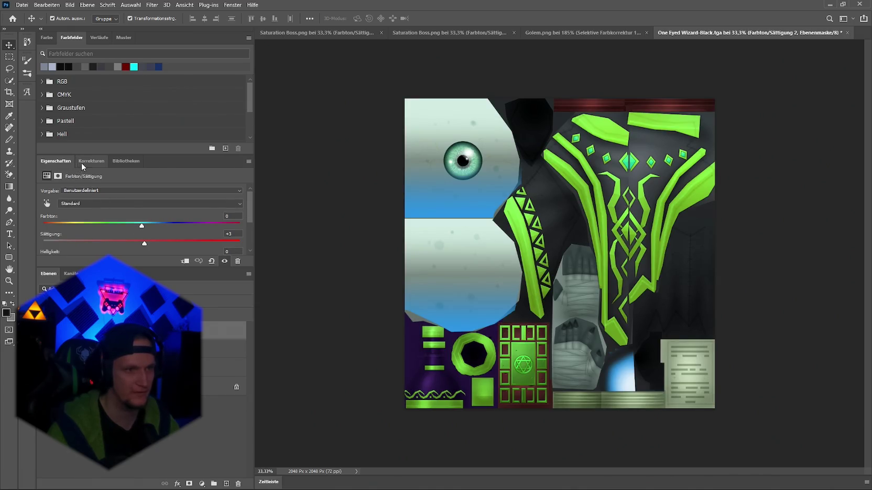
left_click(81, 162)
left_click(61, 181)
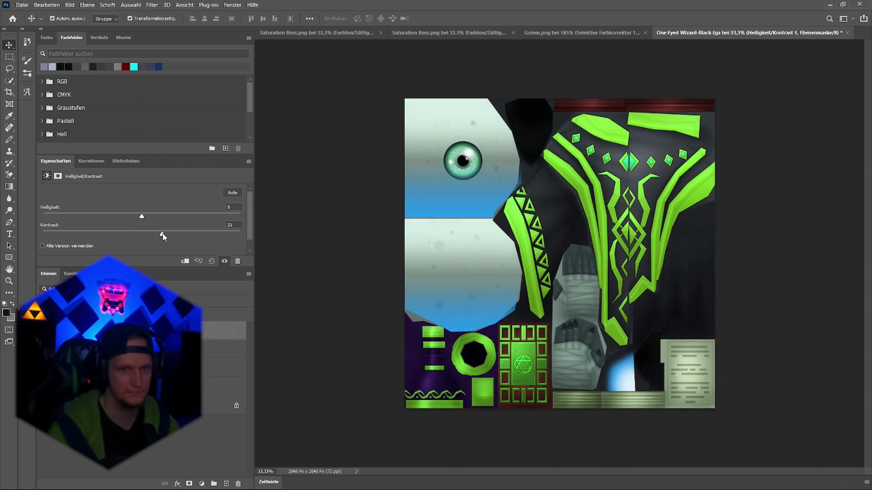
left_click_drag(163, 234, 166, 233)
Step: Re-export the texture over the existing One Eyed Wizard-Black.png, confirming the overwrite
left_click(22, 5)
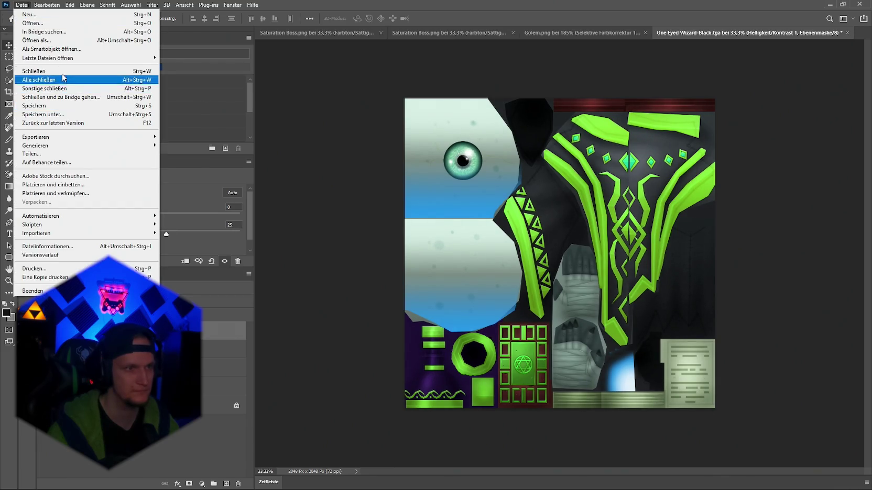
mouse_move(74, 137)
left_click(178, 133)
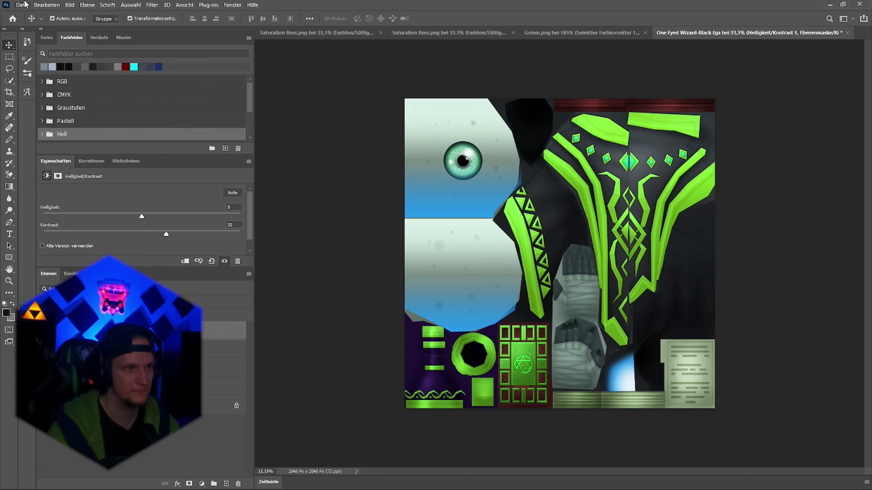
left_click(22, 5)
left_click(178, 134)
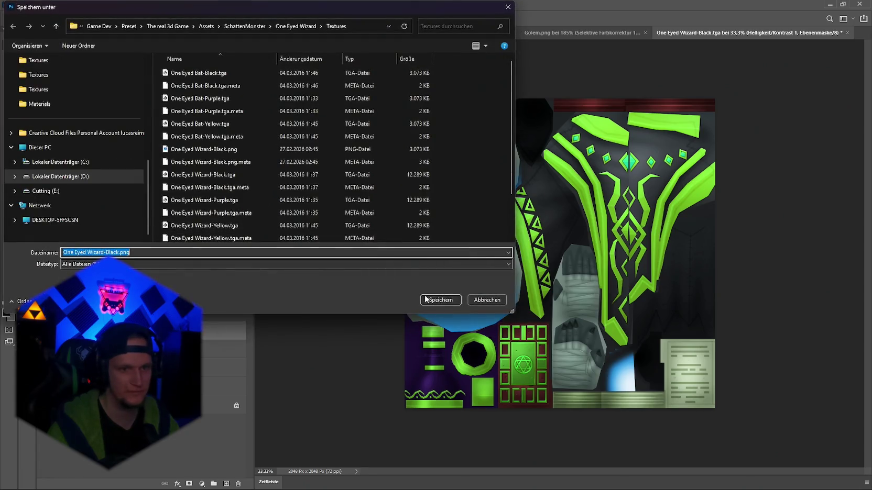
left_click(425, 298)
left_click(455, 247)
key("alt+Tab")
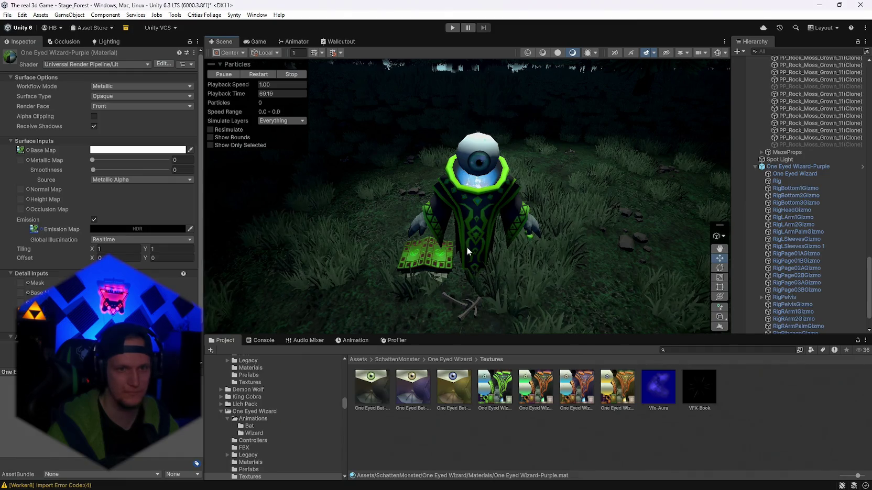
Step: Orbit around the wizard to check the higher-contrast green robe, then bring up Photoshop's adjustment types
mouse_move(507, 241)
left_mouse_down()
mouse_move(514, 243)
mouse_move(347, 243)
mouse_move(494, 255)
mouse_move(478, 235)
mouse_move(494, 227)
left_mouse_up()
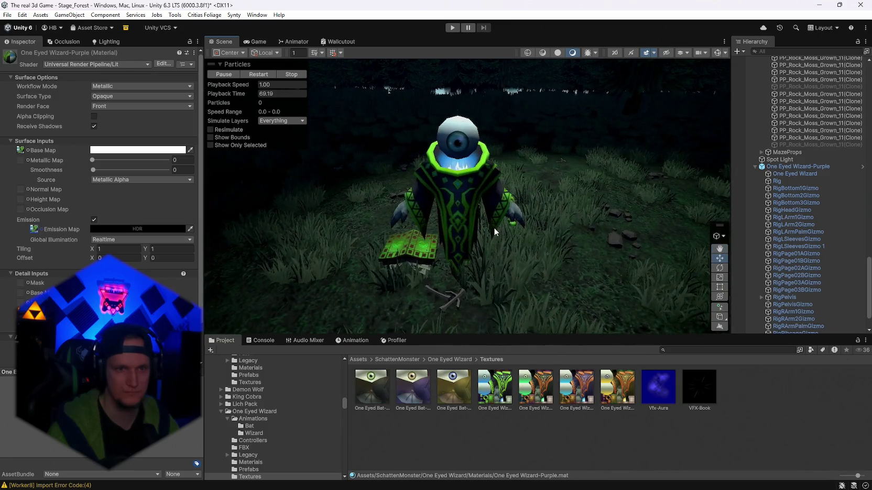
key("alt+Tab")
left_click(84, 162)
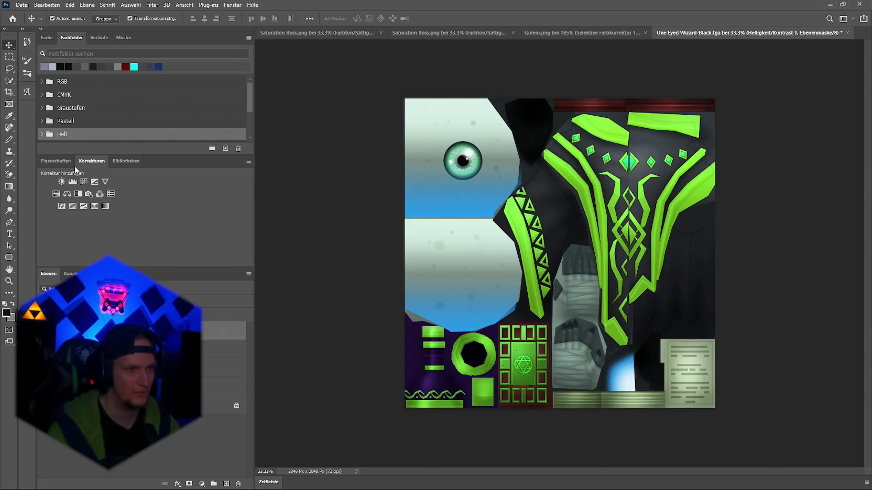
Step: Add a Selective Color layer setting the Grüntöne to Cyan +82, Magenta −9, Yellow −92
left_click(93, 205)
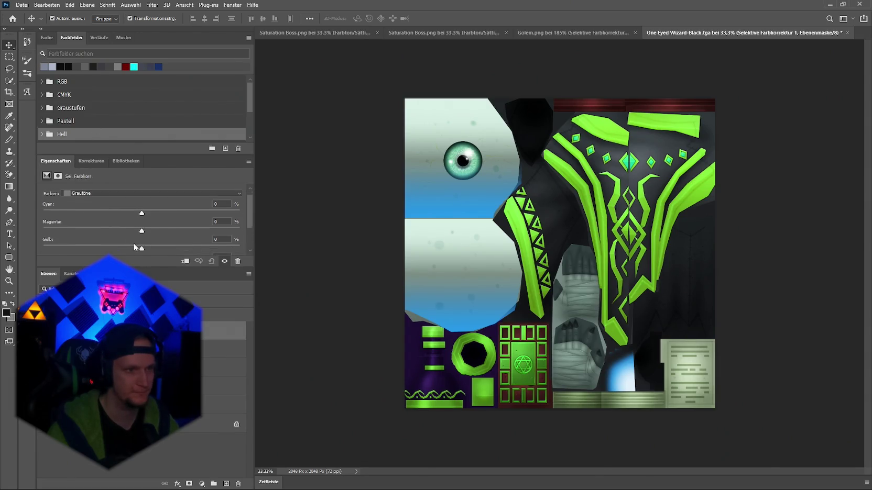
left_click(121, 193)
left_click(102, 220)
mouse_move(180, 220)
left_mouse_down()
mouse_move(72, 218)
mouse_move(220, 222)
left_mouse_up()
mouse_move(140, 234)
left_mouse_down()
mouse_move(65, 237)
mouse_move(171, 234)
mouse_move(79, 233)
mouse_move(180, 248)
left_mouse_up()
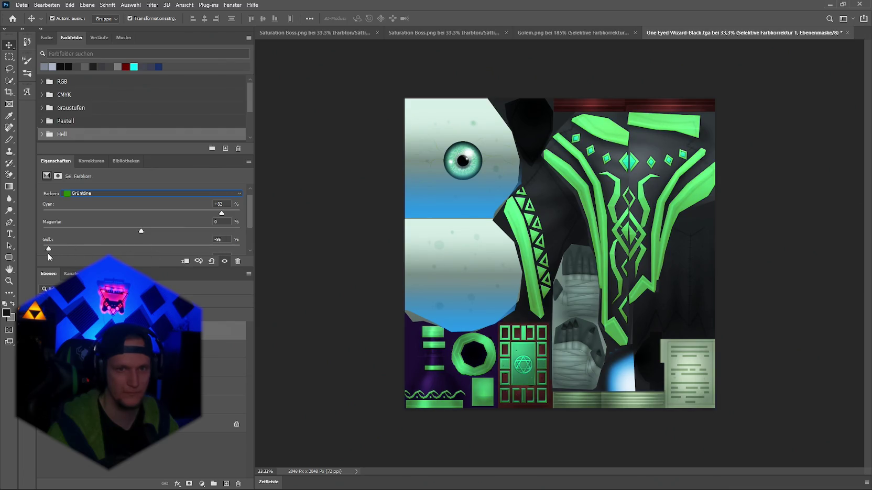
scroll(108, 240, "down", 2)
mouse_move(146, 231)
left_mouse_down()
mouse_move(121, 230)
mouse_move(172, 230)
mouse_move(102, 231)
mouse_move(137, 231)
left_mouse_up()
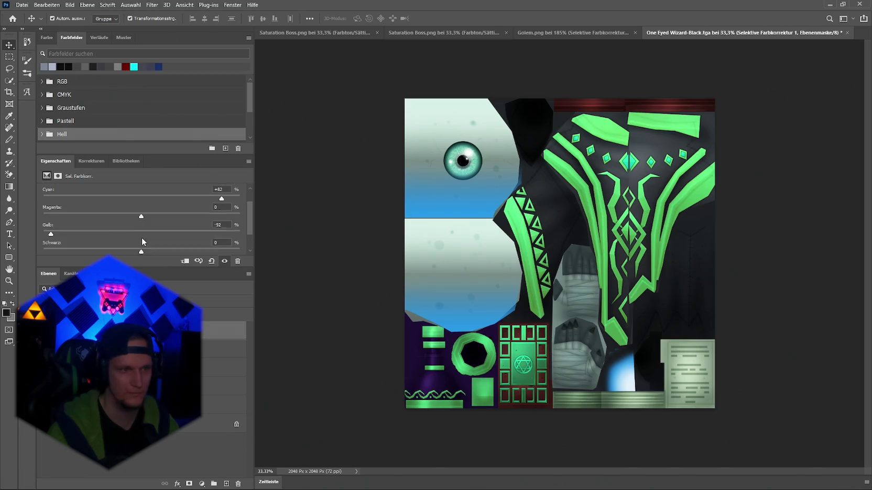
scroll(139, 239, "up", 2)
mouse_move(189, 223)
left_mouse_down()
mouse_move(115, 223)
mouse_move(190, 224)
left_mouse_up()
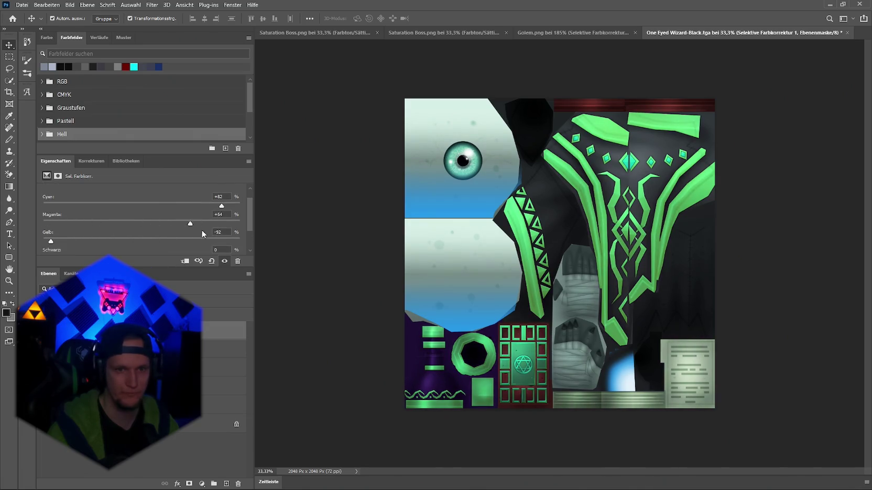
scroll(147, 235, "up", 2)
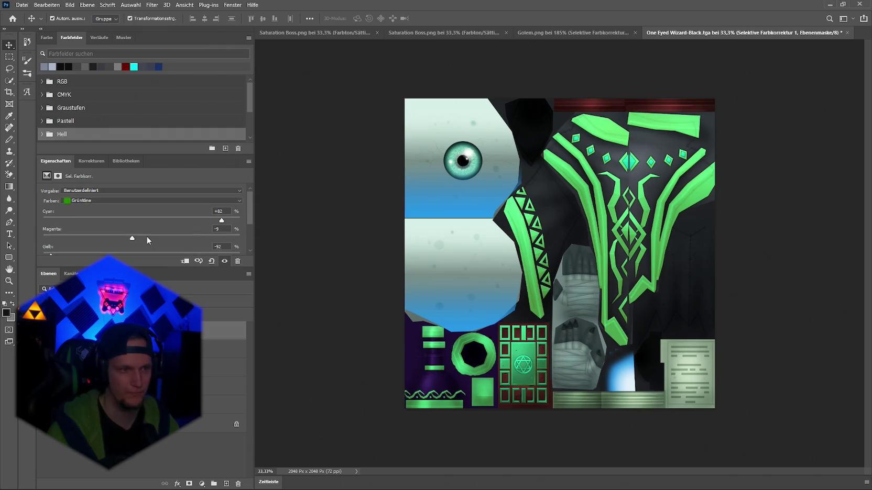
Step: Quick-export the texture as PNG, overwriting One Eyed Wizard-Black.png
left_click(22, 5)
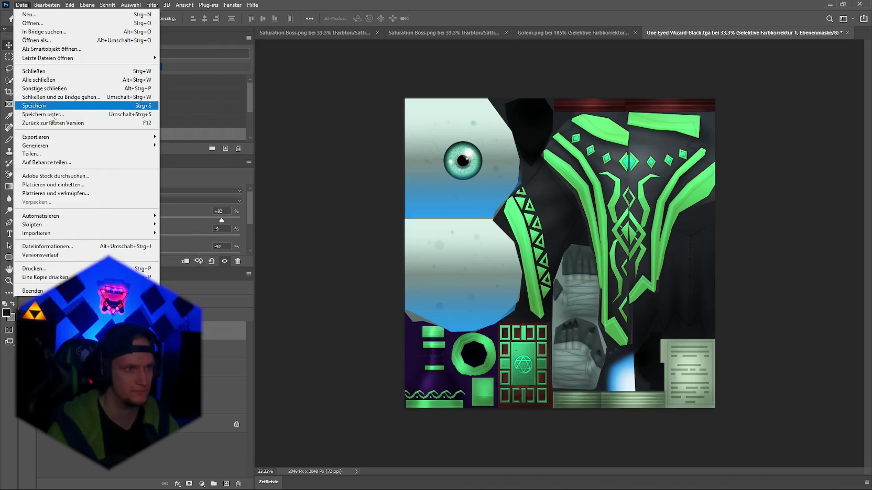
mouse_move(131, 136)
left_click(200, 138)
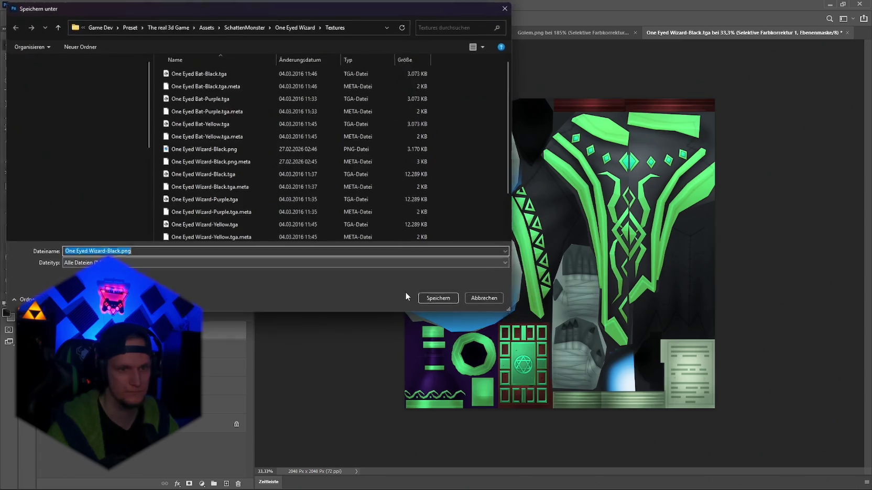
left_click(440, 295)
left_click(460, 251)
key("alt+Tab")
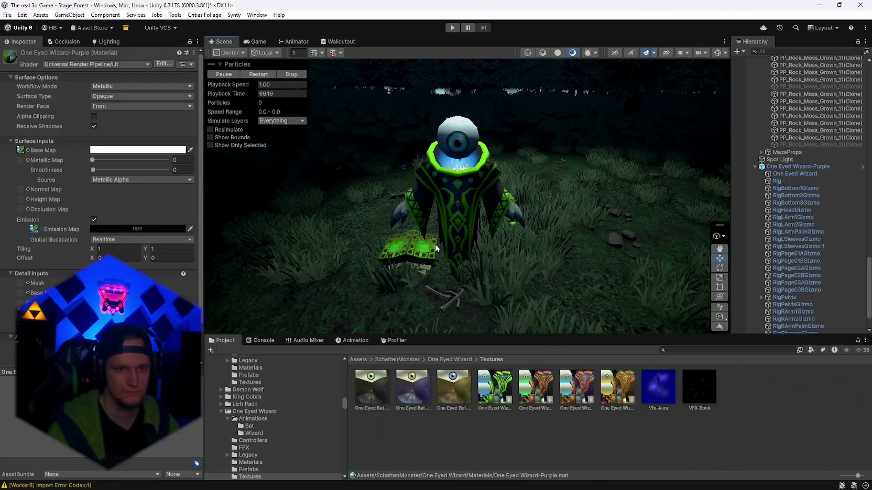
Step: Orbit the Scene view until the re-textured wizard faces the camera
mouse_move(345, 240)
left_mouse_down()
mouse_move(547, 249)
mouse_move(535, 261)
left_mouse_up()
key("alt+Tab")
key("alt+Tab")
mouse_move(542, 226)
left_mouse_down()
mouse_move(502, 212)
mouse_move(459, 220)
mouse_move(365, 214)
mouse_move(424, 207)
left_mouse_up()
scroll(436, 206, "up", 3)
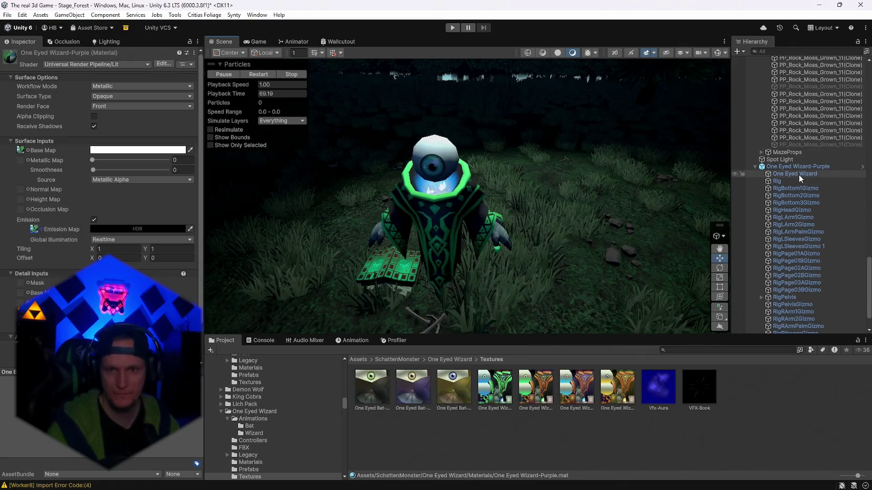
scroll(798, 174, "down", 3)
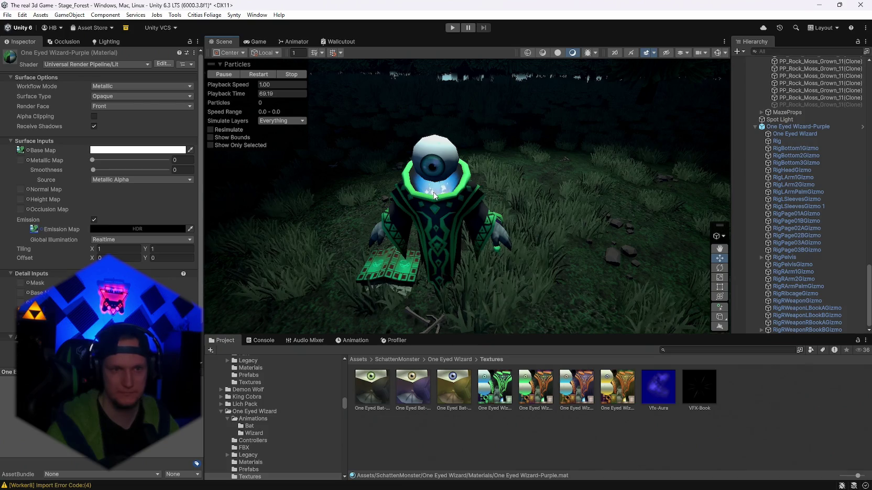
Step: Select the wizard and its FireSmallBlue chest fire child to show the effect's settings
left_click(435, 225)
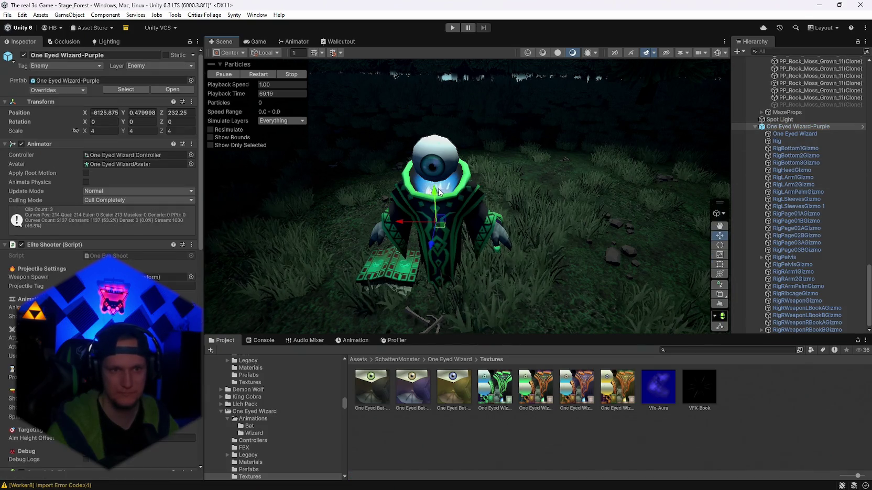
left_click(439, 192)
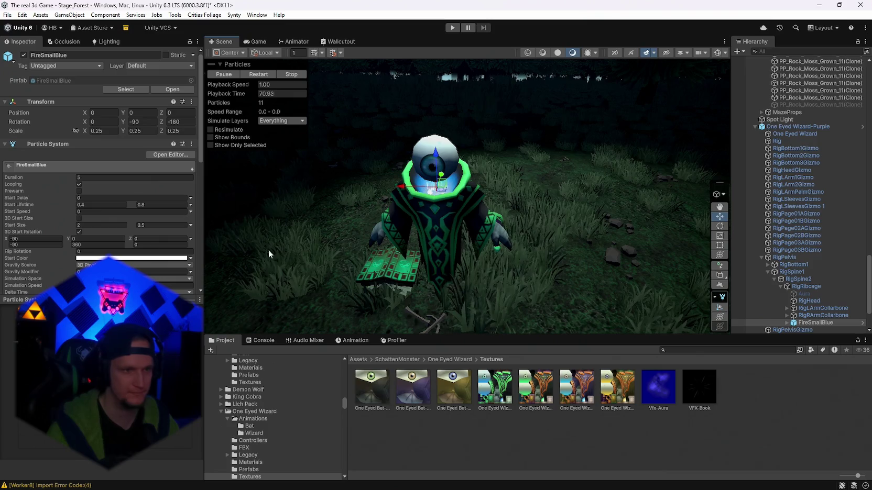
scroll(343, 257, "down", 5)
scroll(389, 247, "up", 8)
scroll(388, 247, "down", 3)
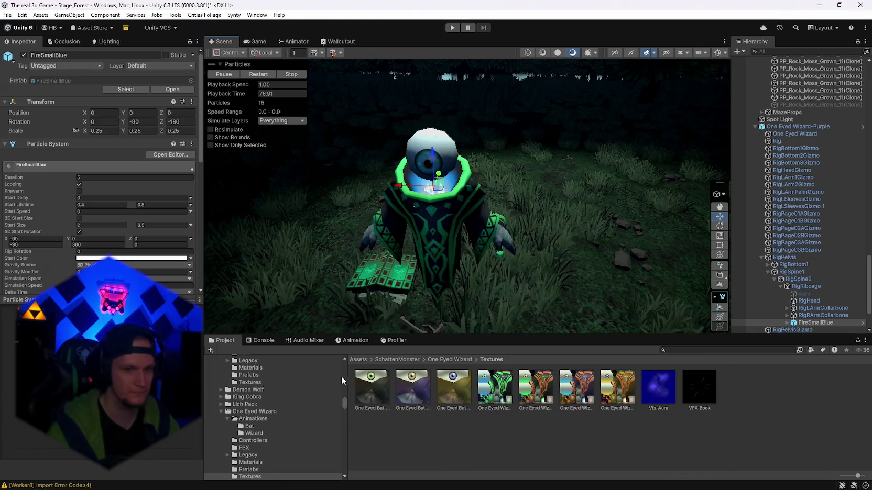
key("alt+Tab")
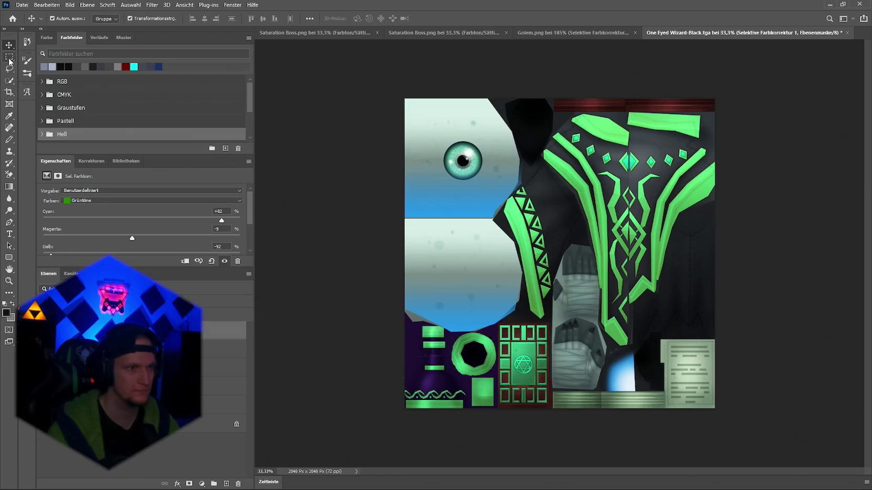
Step: Sample bright green 52dc7c from the trim, store it as a swatch, and check its value
left_click(9, 118)
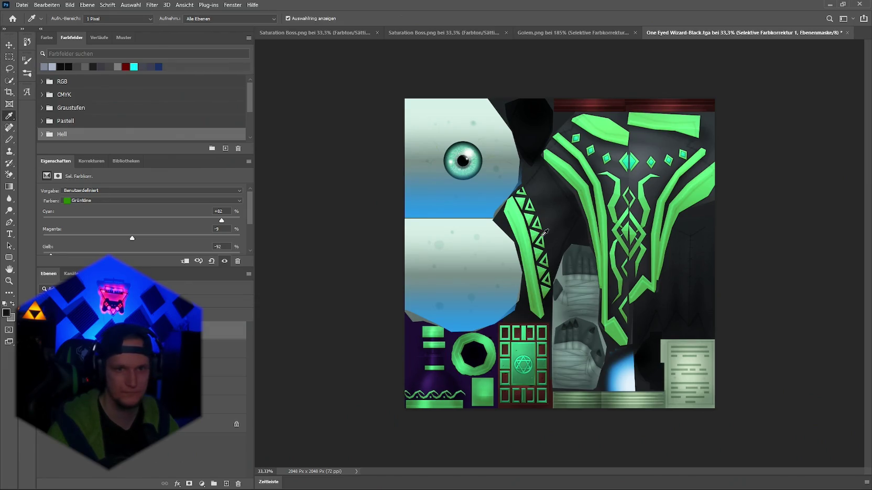
left_click(529, 229)
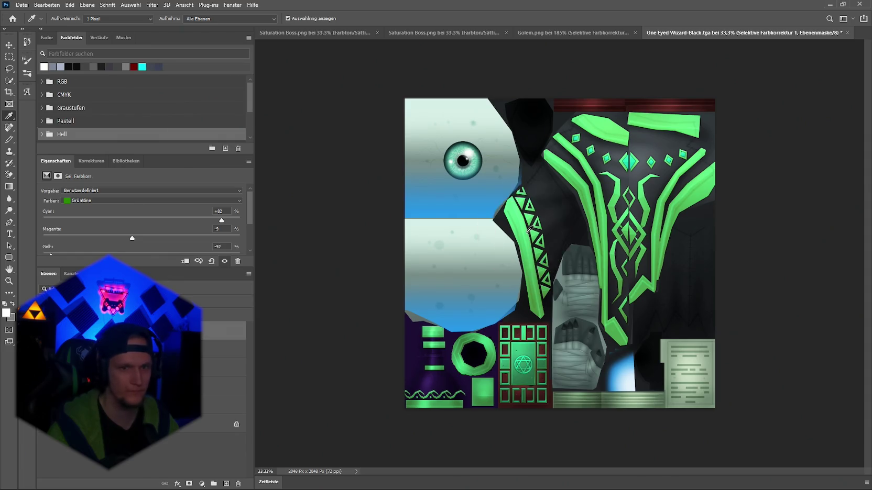
left_click(529, 229)
left_click(105, 423)
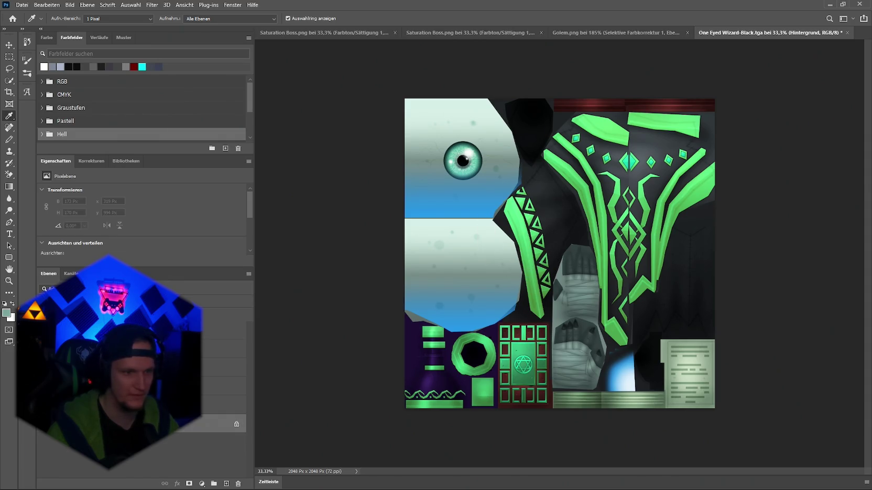
left_click(528, 231)
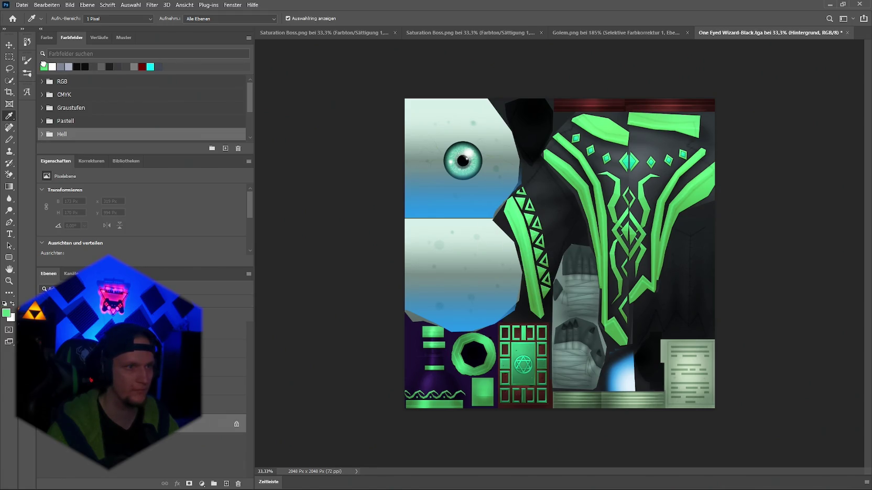
key("v")
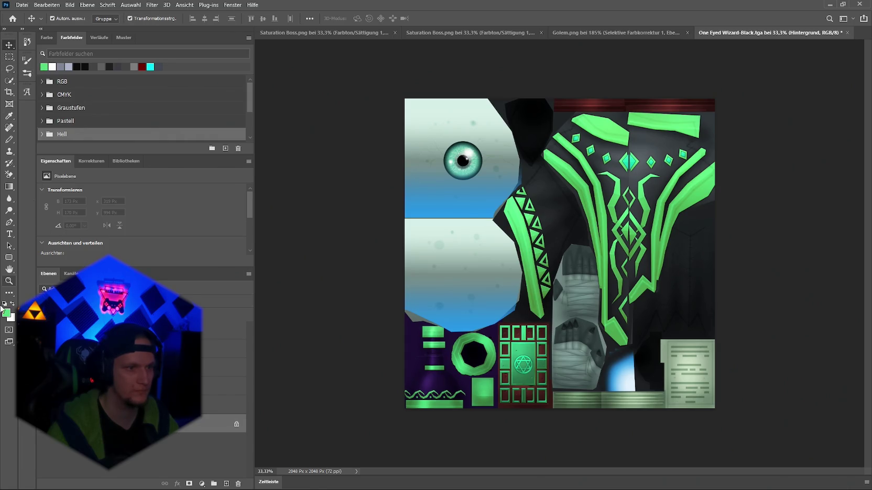
left_click(7, 314)
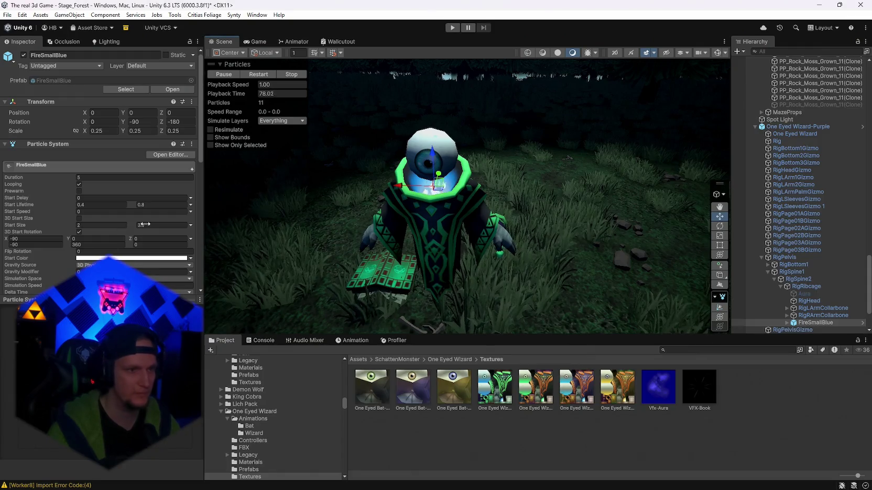
Step: Give the FireSmallBlue effect a green start colour
scroll(90, 242, "down", 5)
scroll(84, 245, "down", 4)
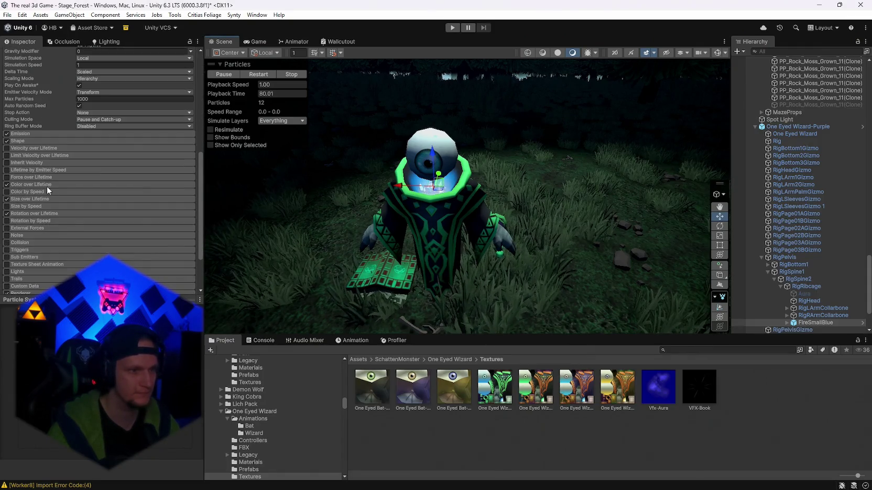
left_click(787, 323)
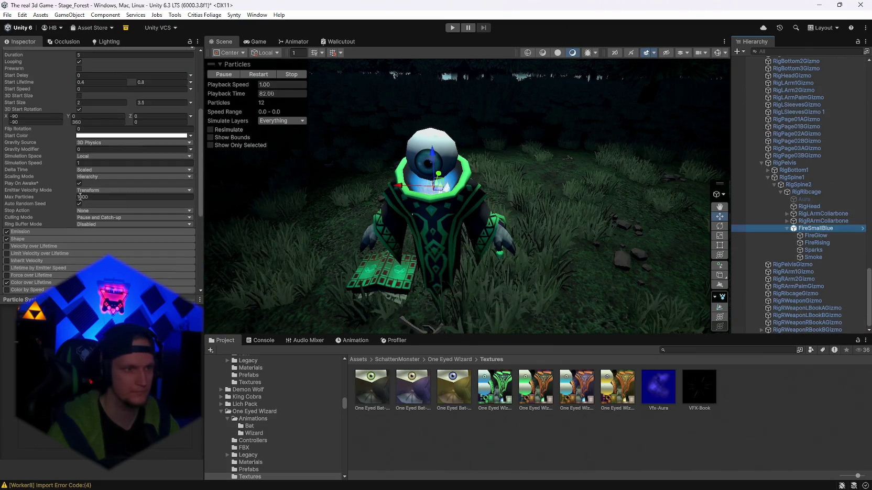
scroll(98, 188, "down", 3)
scroll(70, 210, "up", 5)
left_click(83, 125)
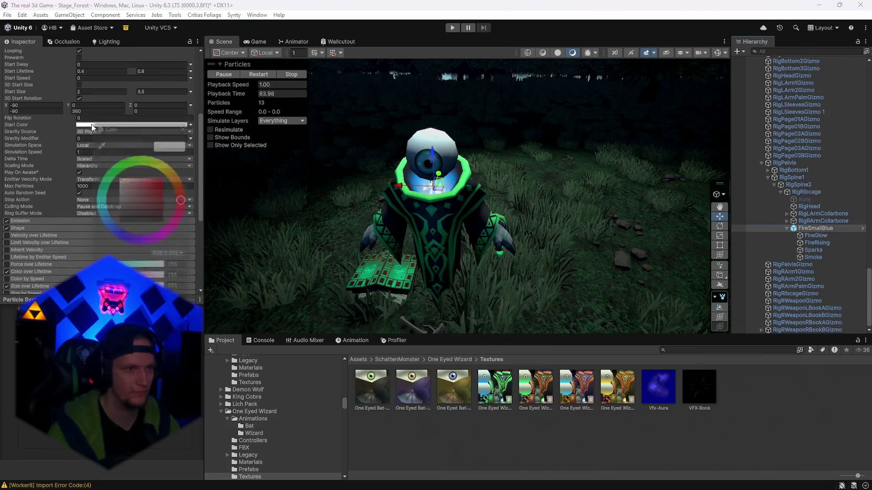
left_click(110, 166)
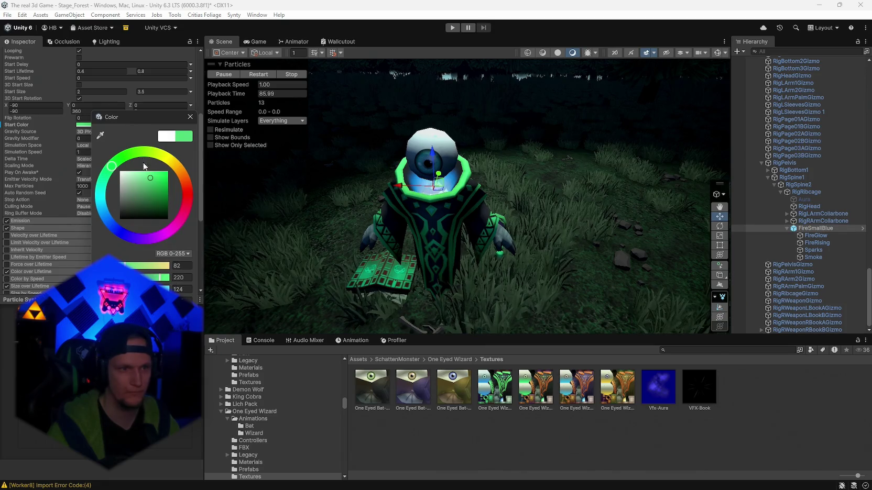
left_click(190, 116)
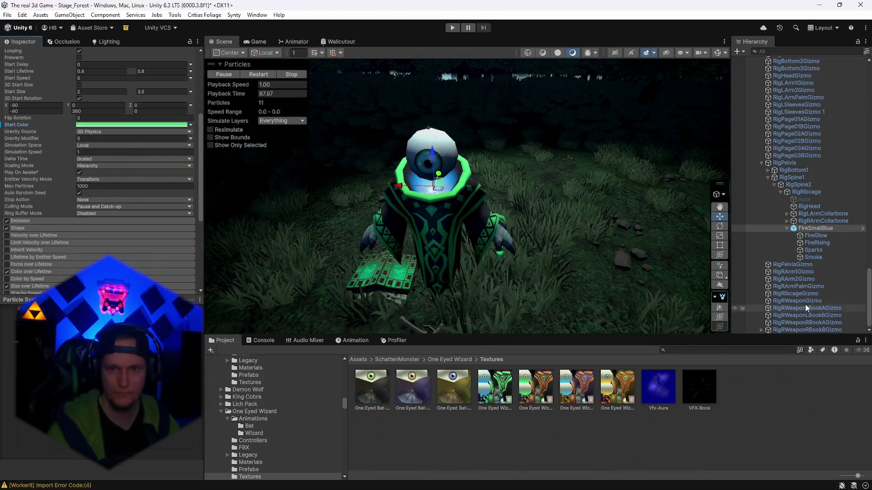
Step: Set the FireGlow and FireRising start colours to green hex 52DC7C
left_click(811, 237)
left_click(106, 96)
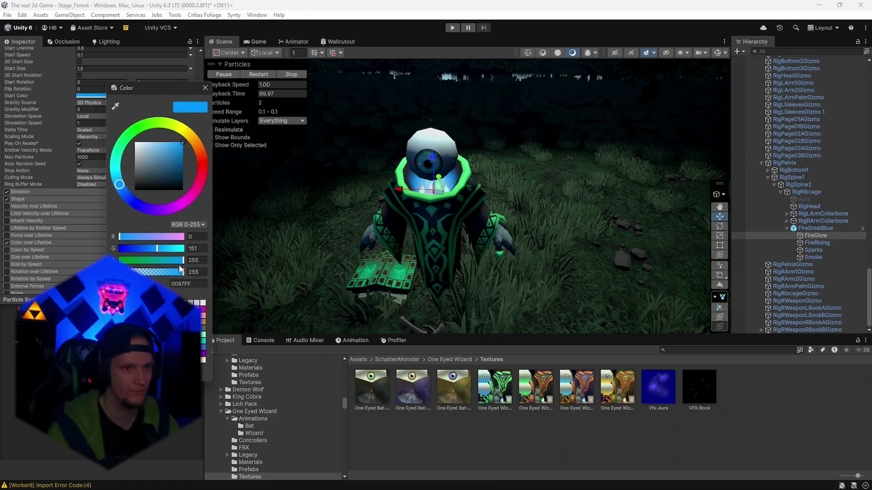
left_click(188, 283)
key("ctrl+v")
key("Return")
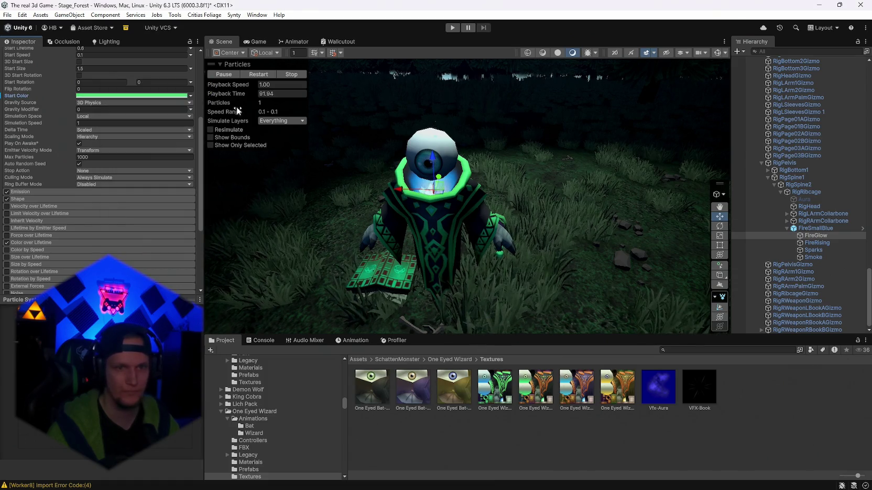
left_click(815, 239)
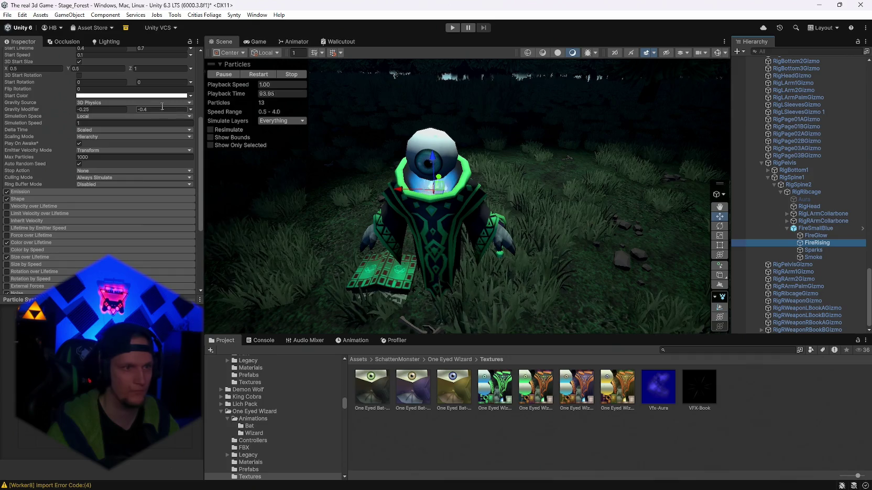
left_click(106, 96)
left_click(223, 287)
type("52DC7C")
key("Return")
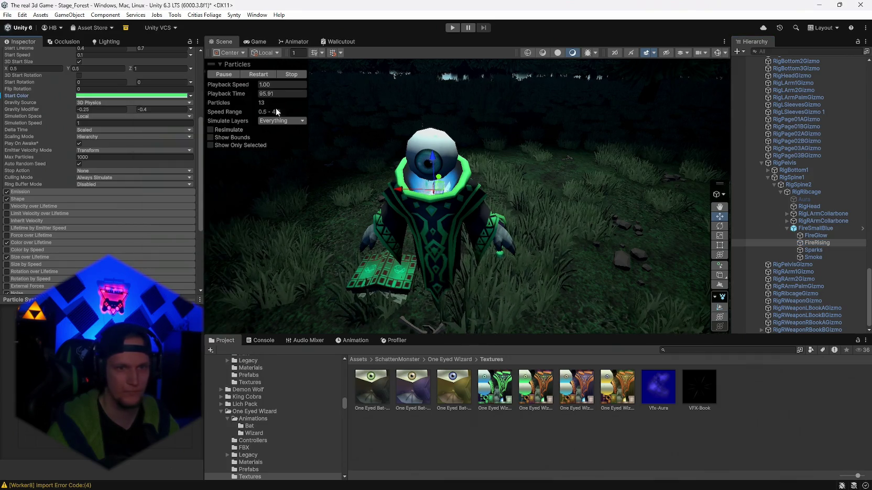
Step: Set the Sparks particles' start colour to green 52DC7C
left_click(813, 250)
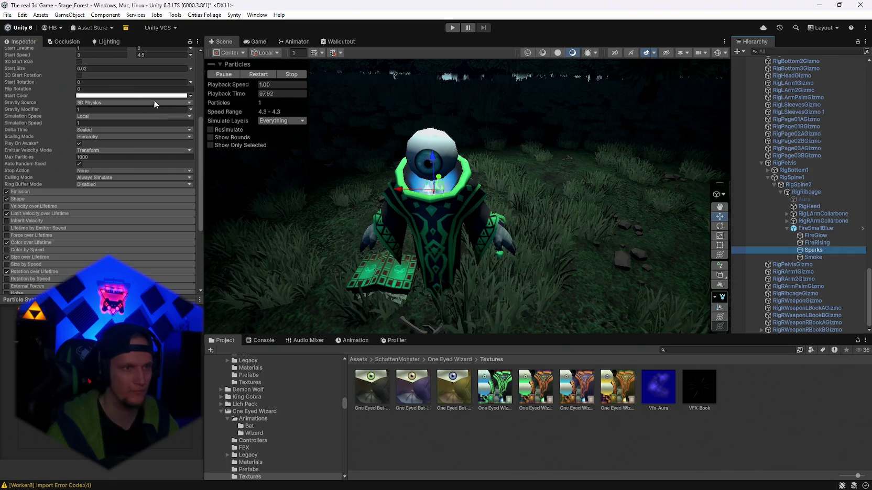
left_click(131, 95)
left_click(216, 285)
type("52DC7C")
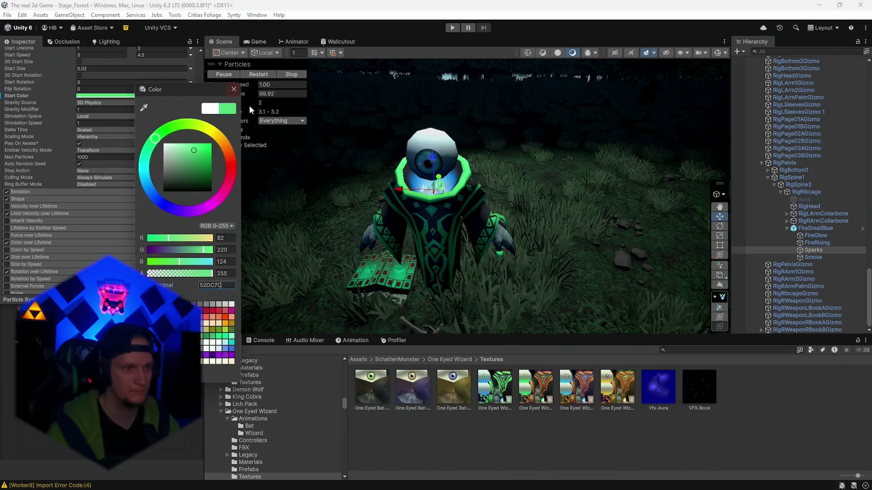
left_click(234, 89)
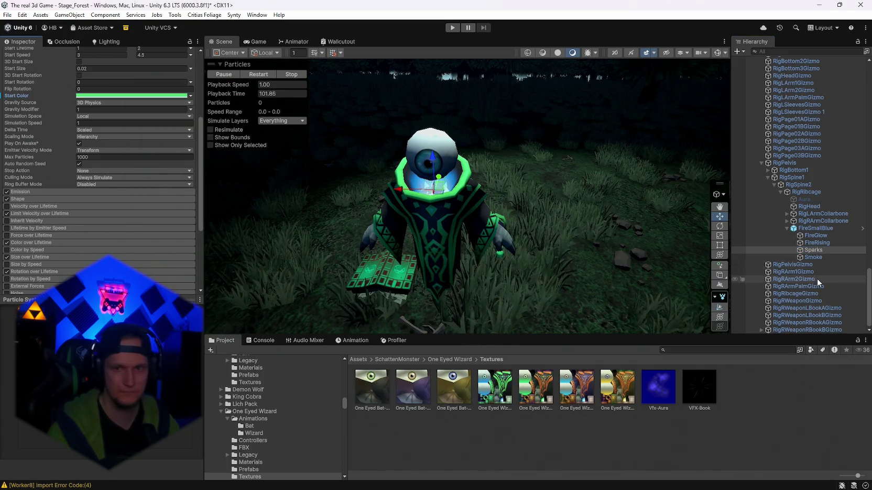
Step: Disable the Smoke particle object and reselect FireSmallBlue
left_click(813, 257)
scroll(14, 141, "up", 1)
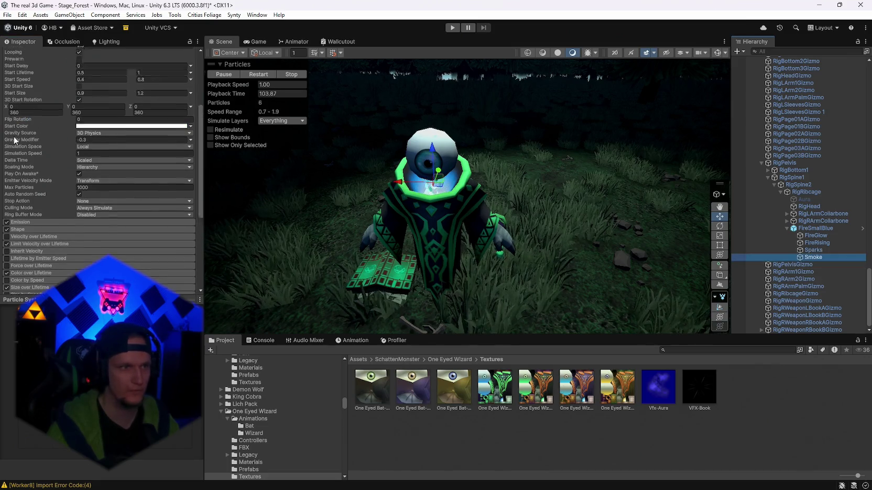
scroll(15, 141, "up", 5)
left_click(24, 54)
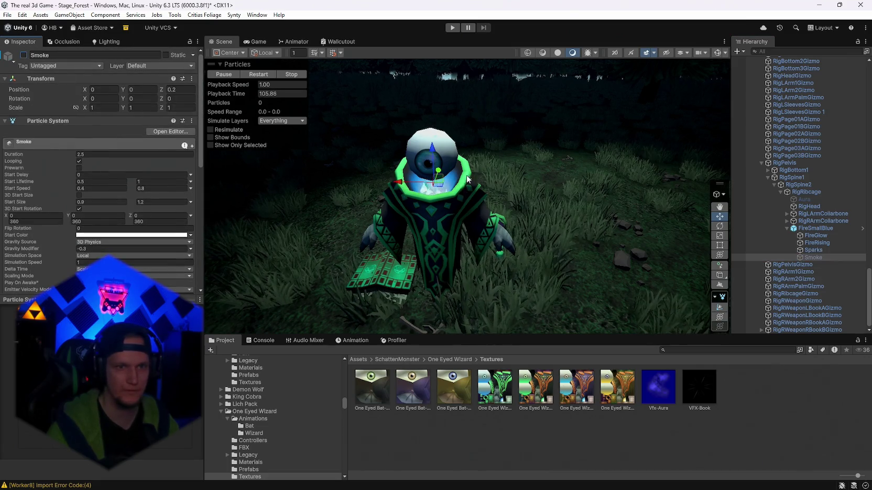
left_click(813, 250)
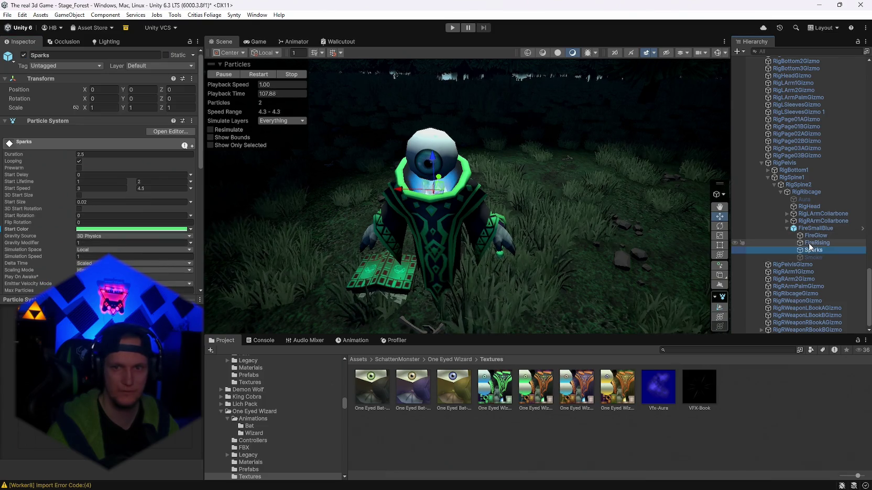
left_click(814, 228)
Step: Scale FireSmallBlue up to about 0.37 and delete its Sparks child
key("y")
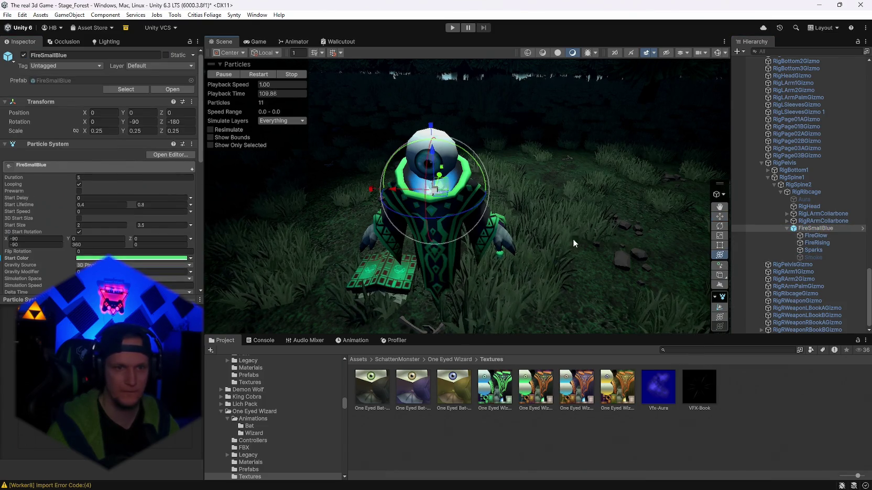
left_click_drag(435, 190, 429, 174)
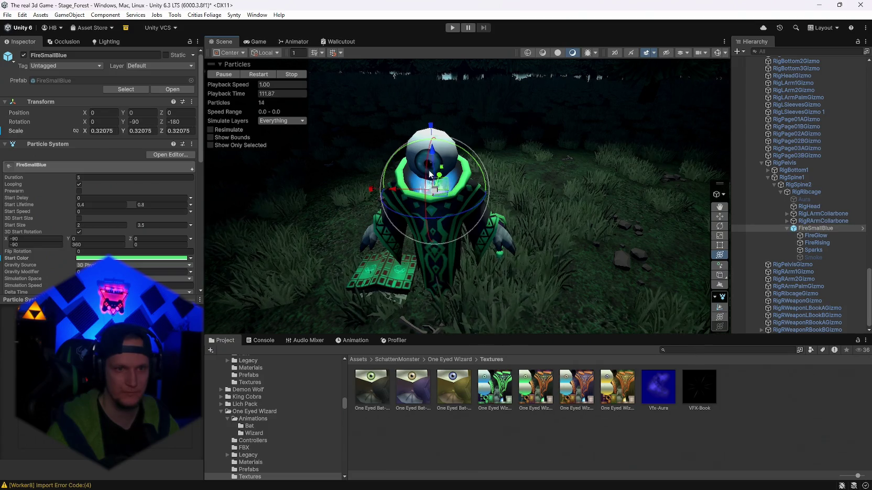
left_click(822, 250)
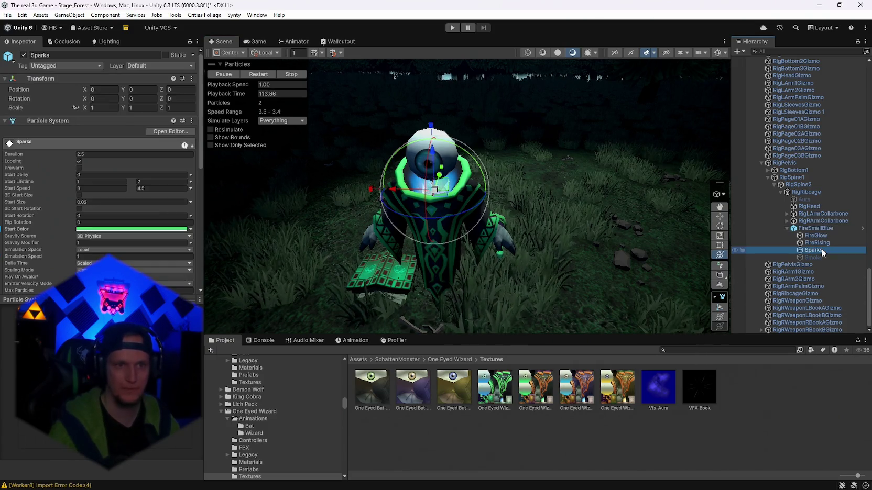
key("Delete")
left_click(815, 235)
key("f")
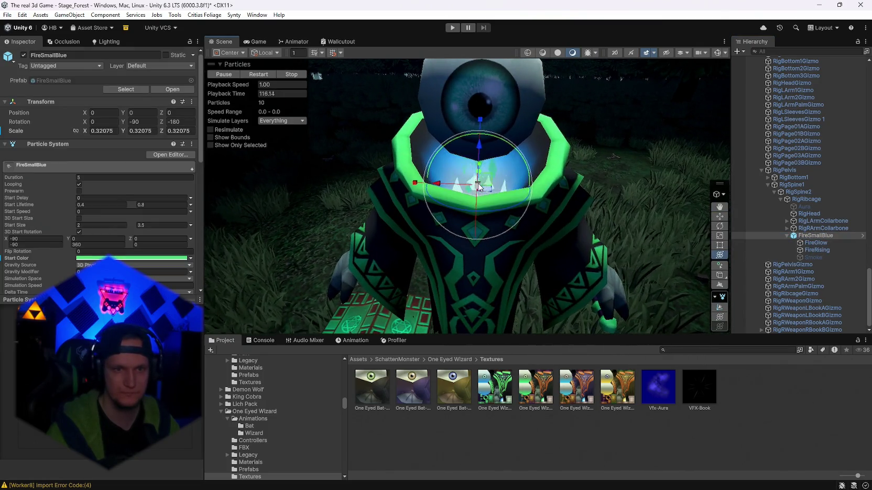
left_click_drag(479, 185, 488, 188)
Step: Nudge the chest fire sideways to X −0.014 and select the FireRising particles
key("w")
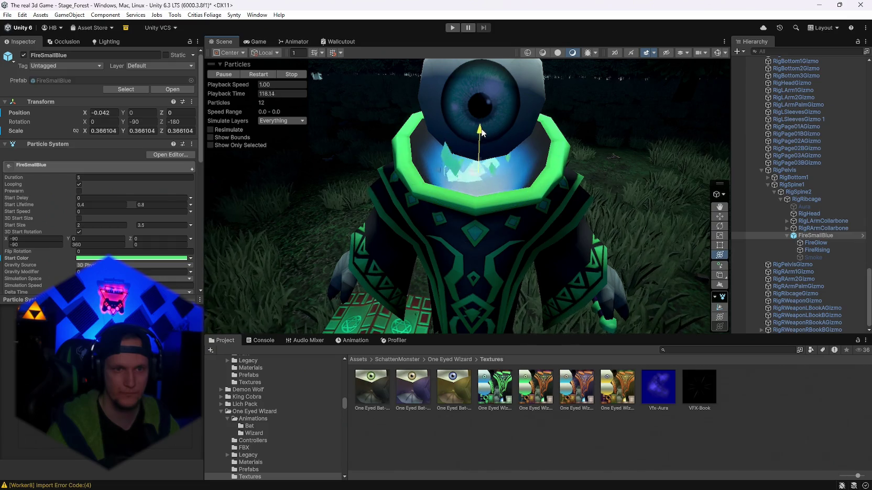
left_click_drag(478, 143, 479, 142)
scroll(588, 202, "down", 5)
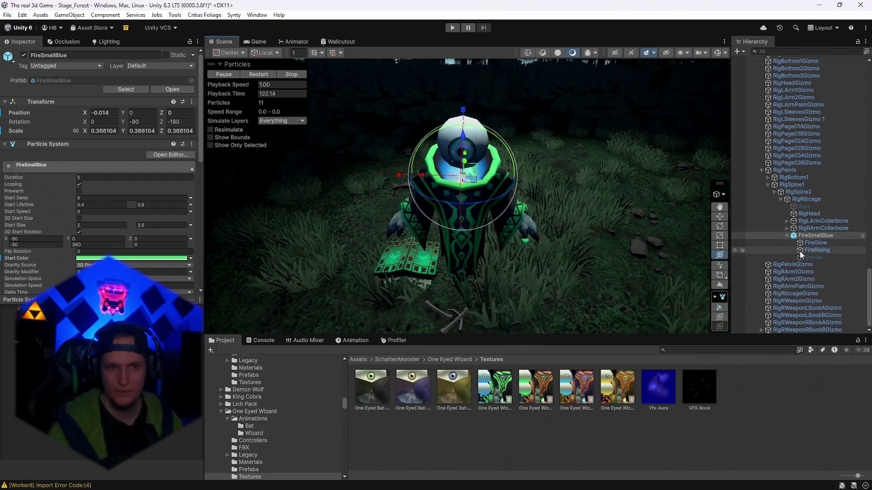
left_click(807, 228)
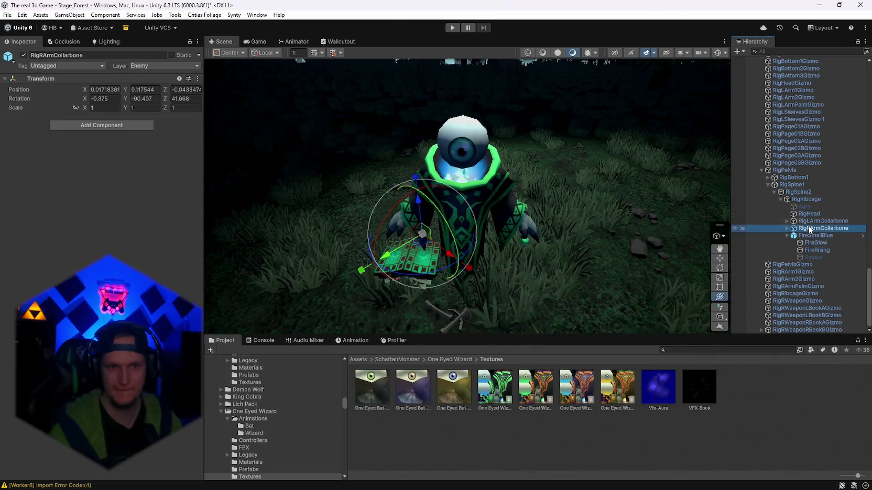
left_click(811, 221)
left_click(812, 250)
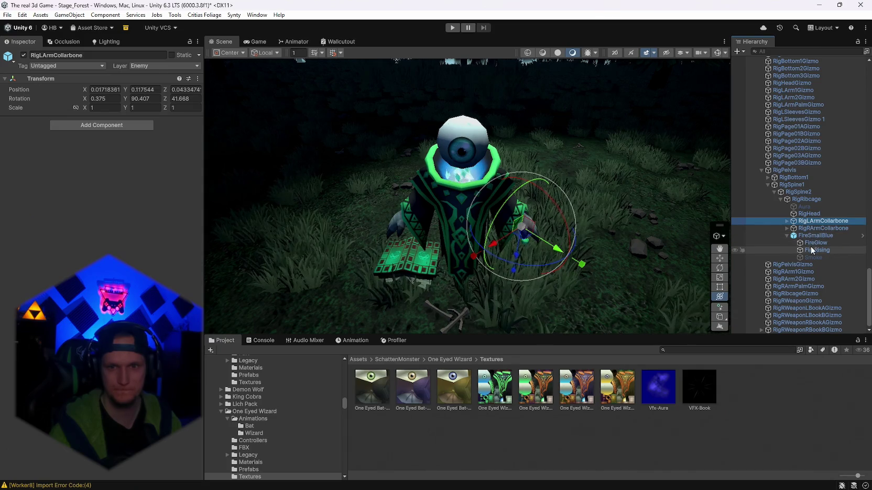
left_click(811, 243)
left_click(813, 250)
scroll(75, 225, "down", 5)
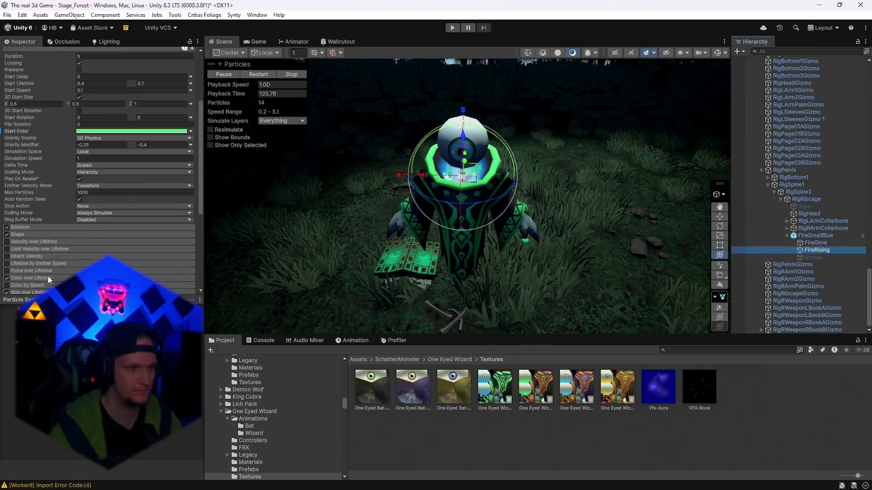
Step: Set the end key of FireRising's colour-over-lifetime gradient to green 52DC7C
left_click(110, 213)
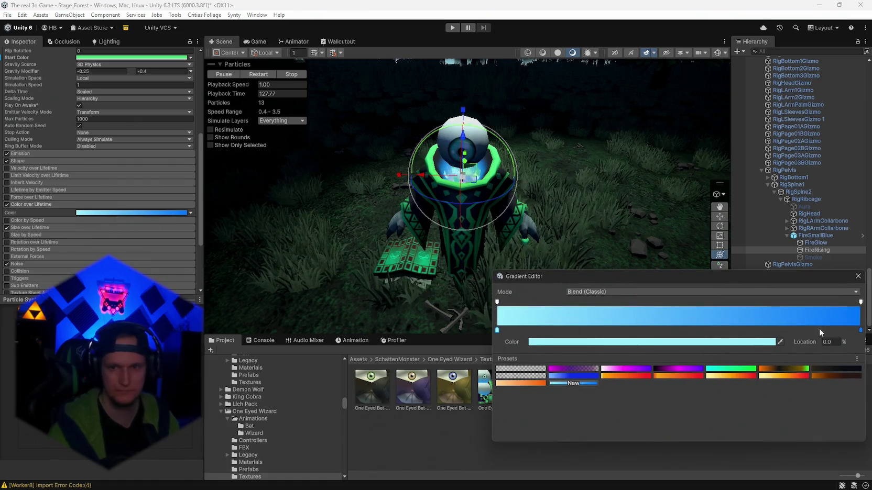
left_click(860, 330)
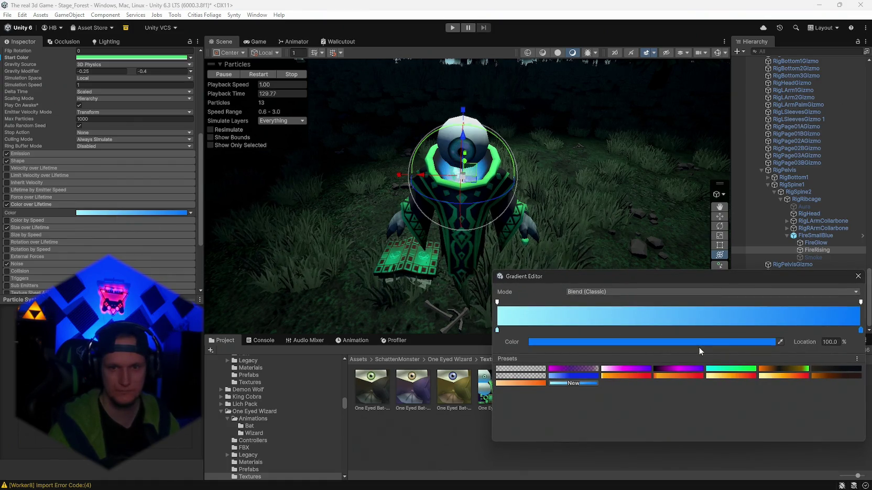
left_click(693, 345)
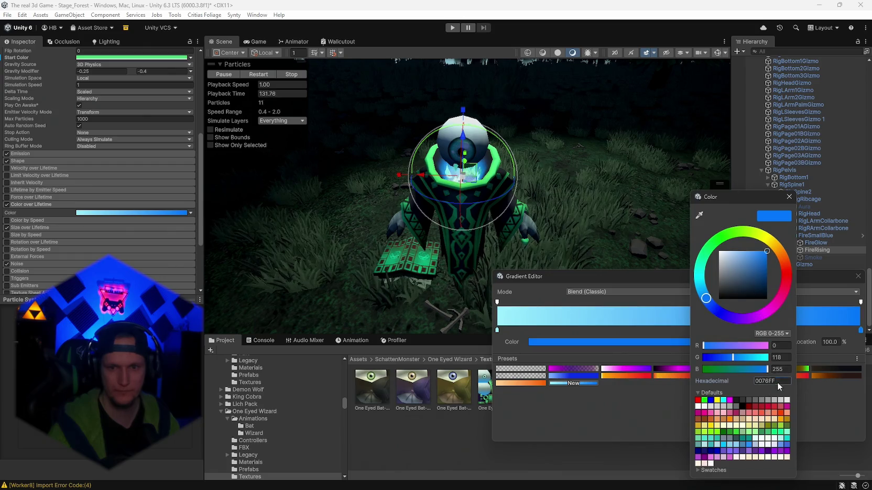
type("52DC7C")
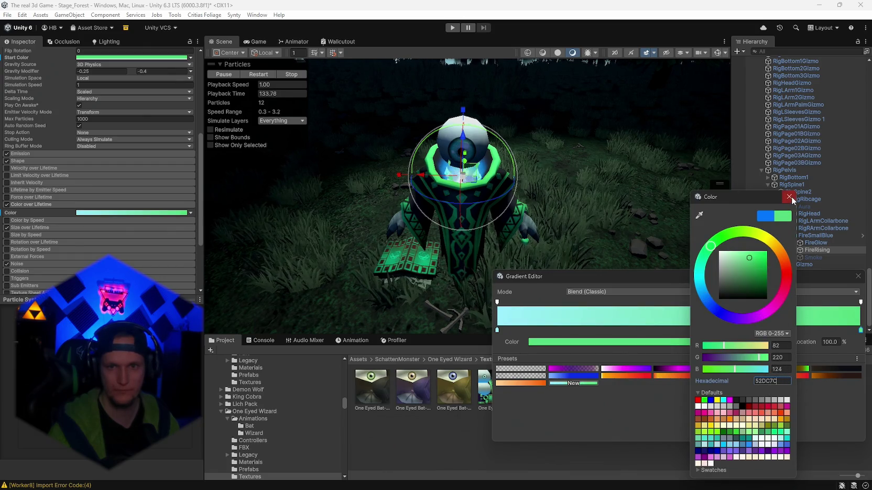
left_click(789, 197)
Step: Set the gradient's start key to light green 7DD798 and close the gradient editor
left_click(496, 331)
left_click(574, 342)
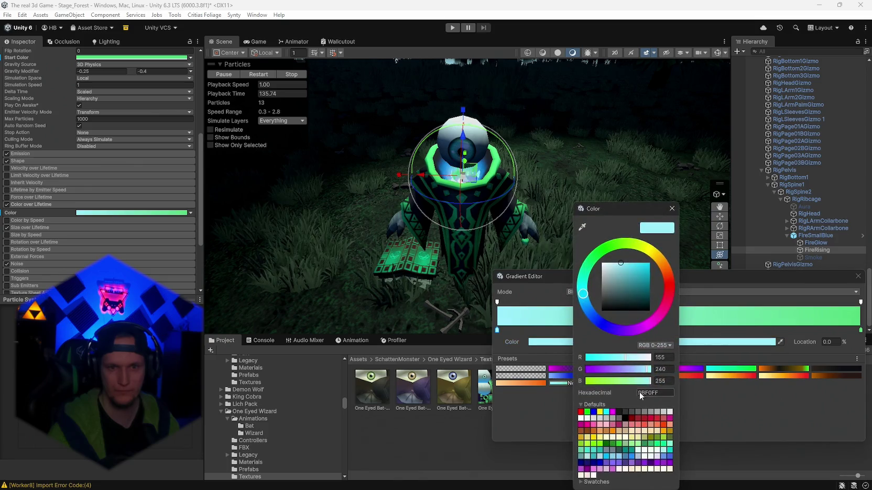
left_click(638, 391)
type("52DC7C")
left_click(618, 265)
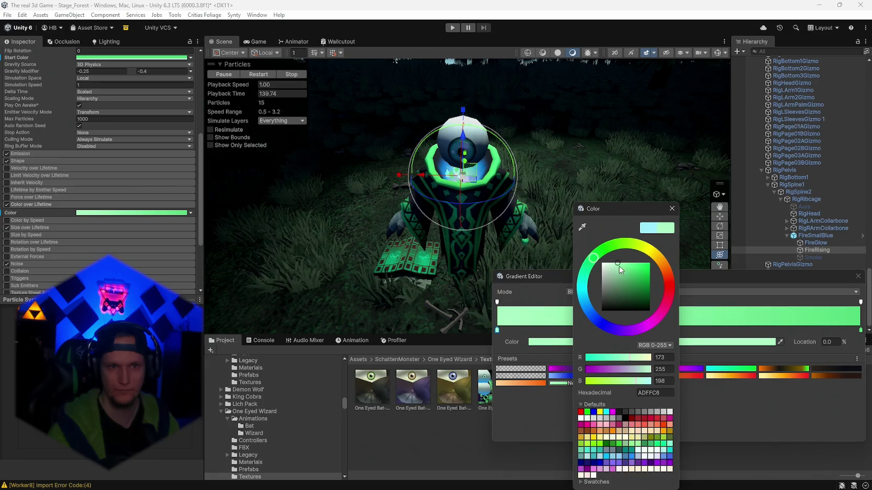
left_click(597, 295)
left_click(600, 262)
left_click(621, 264)
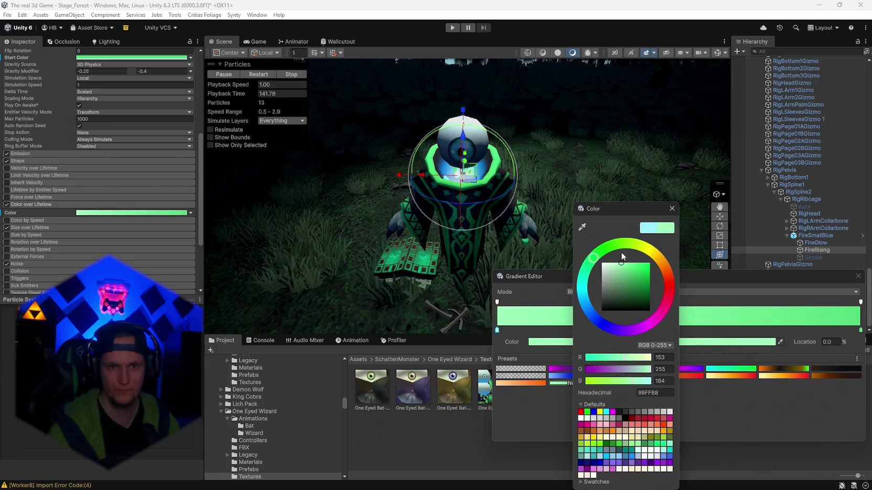
left_click(622, 270)
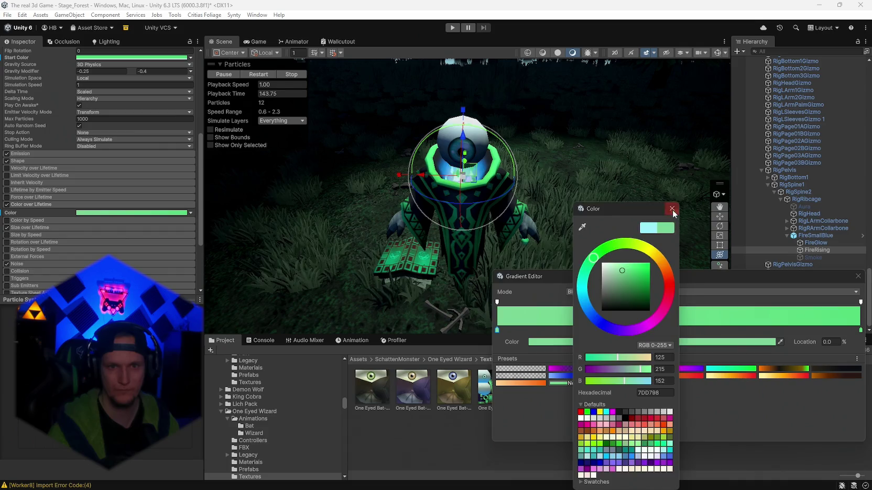
left_click(672, 210)
left_click(858, 276)
mouse_move(660, 225)
left_mouse_down()
mouse_move(633, 192)
mouse_move(570, 183)
left_mouse_up()
key("alt+Tab")
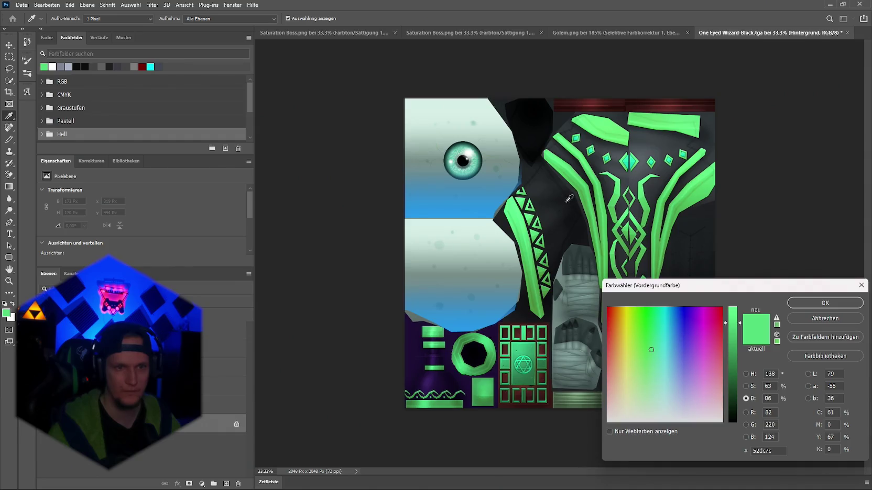
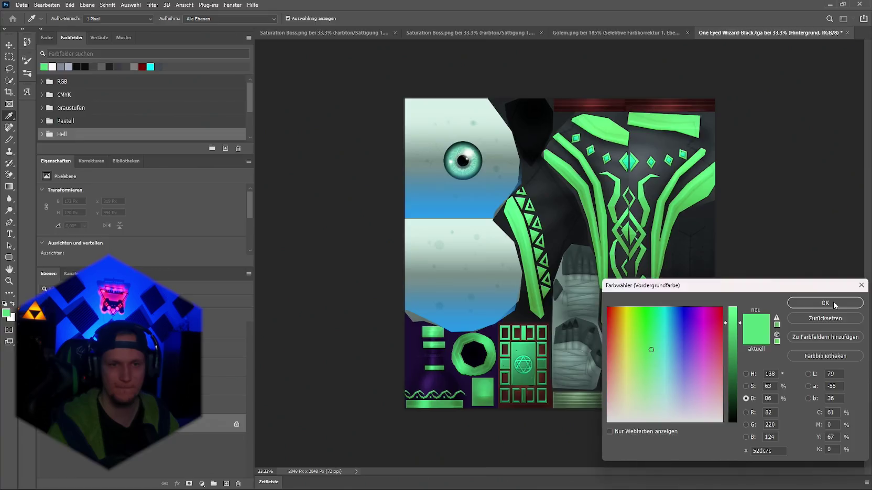
Step: Step through the fire particle systems and sample the texture's blue #2996e5 as foreground colour
key("alt+Tab")
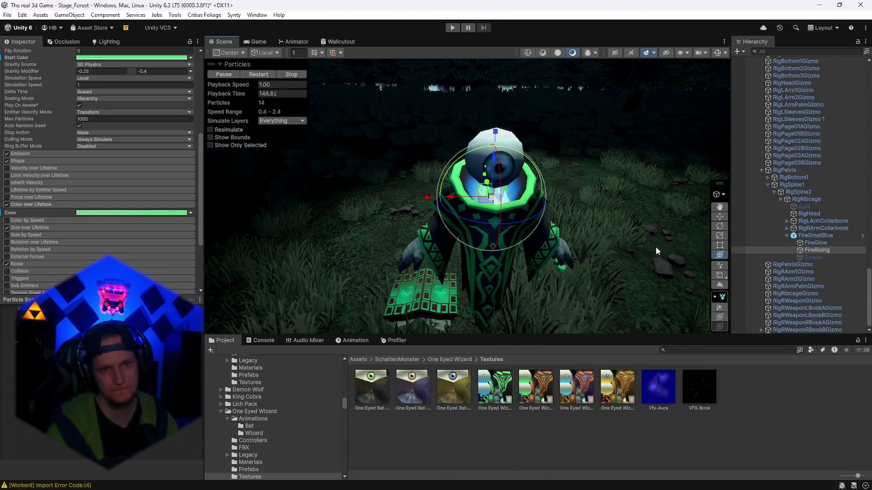
key("Up")
key("Up")
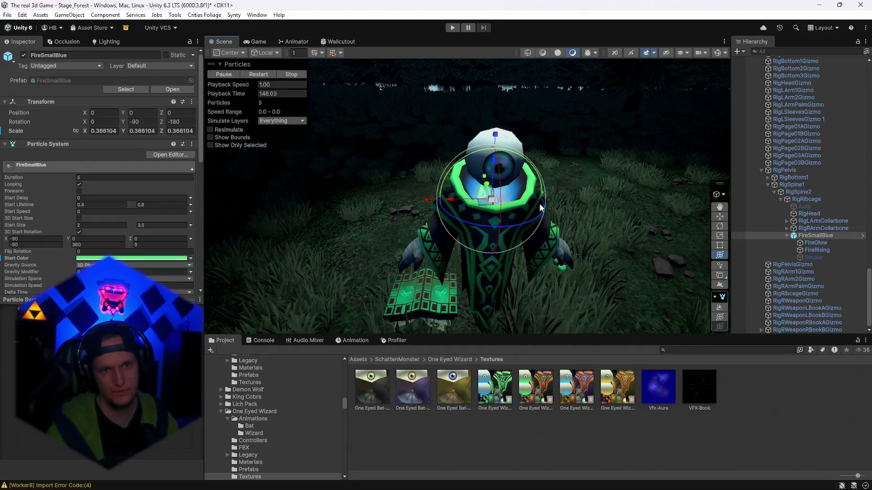
key("ctrl+z")
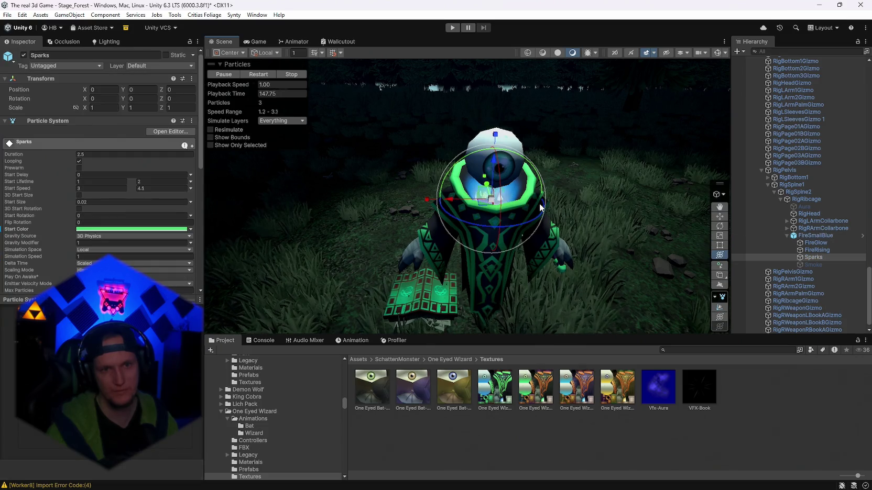
key("ctrl+z")
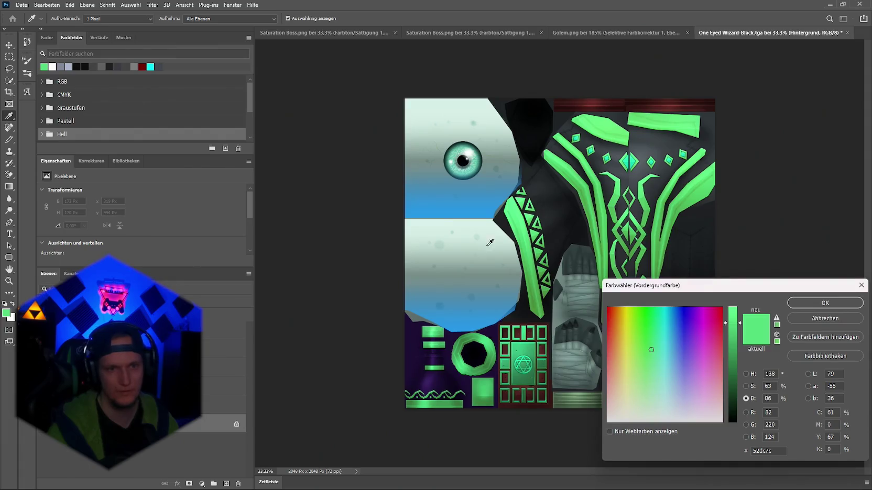
left_click(472, 322)
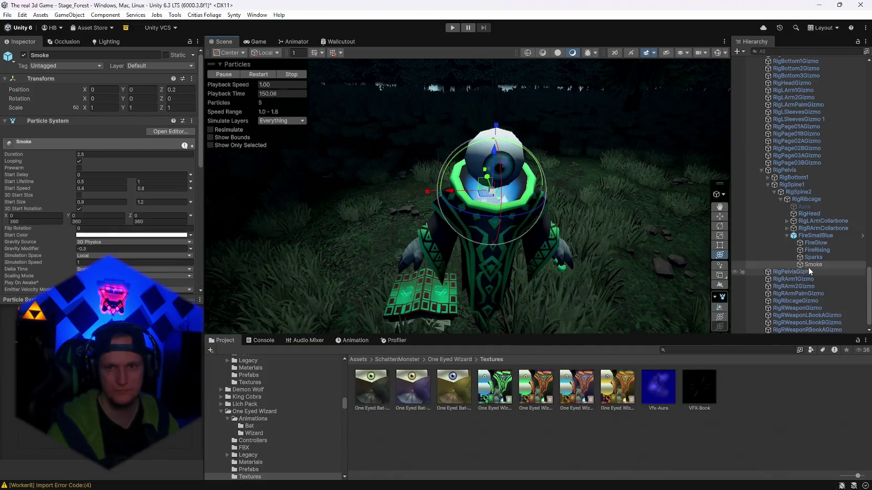
Step: Set the Start Color of FireSmallBlue and FireGlow to the sampled blue
left_click(813, 237)
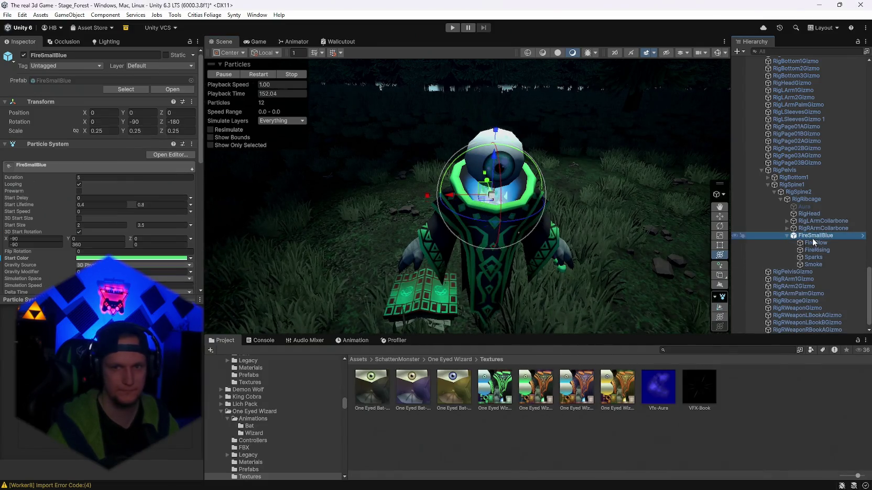
left_click(123, 262)
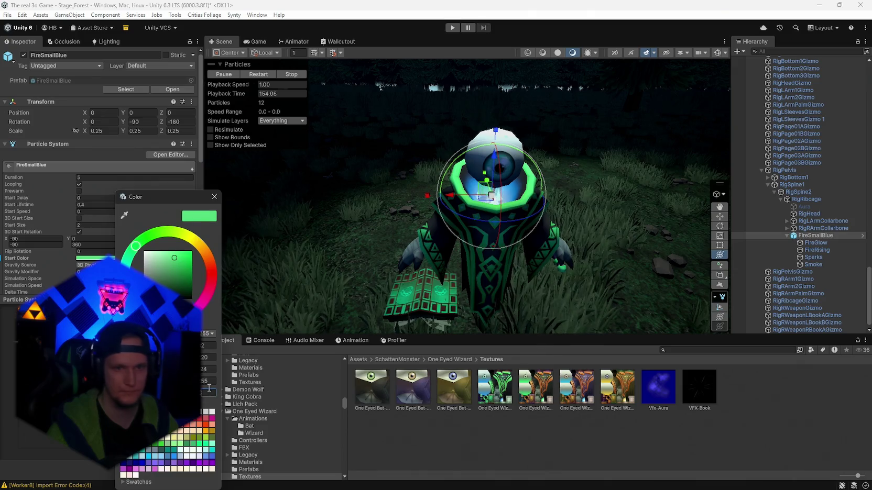
left_click(213, 196)
left_click(801, 242)
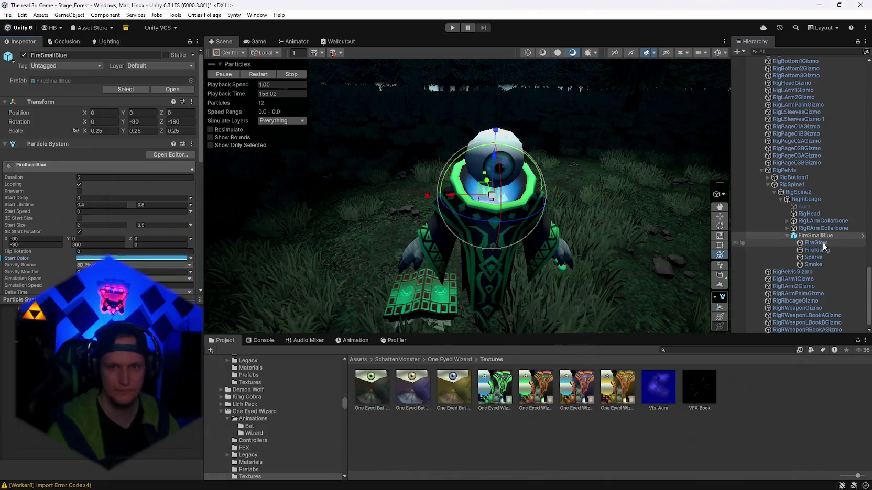
left_click(117, 230)
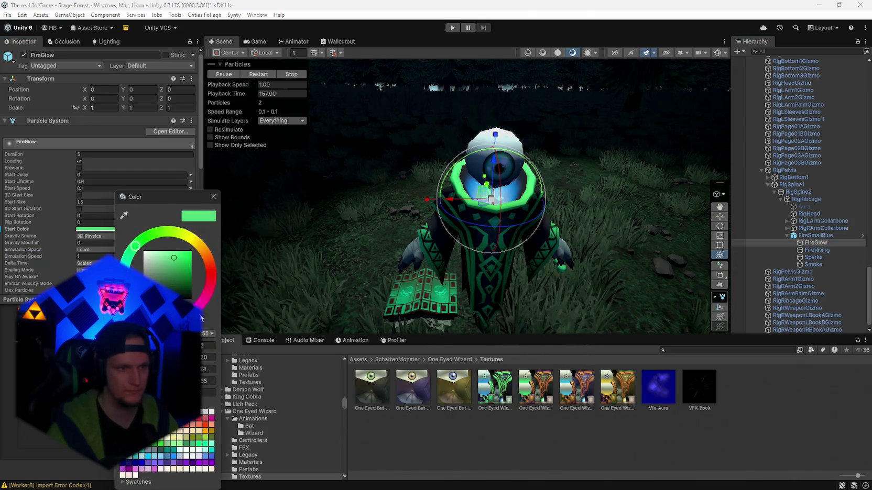
left_click(214, 196)
Step: Delete the Sparks and Smoke particle objects from the wizard
left_click(807, 259)
left_click(813, 264, "shift")
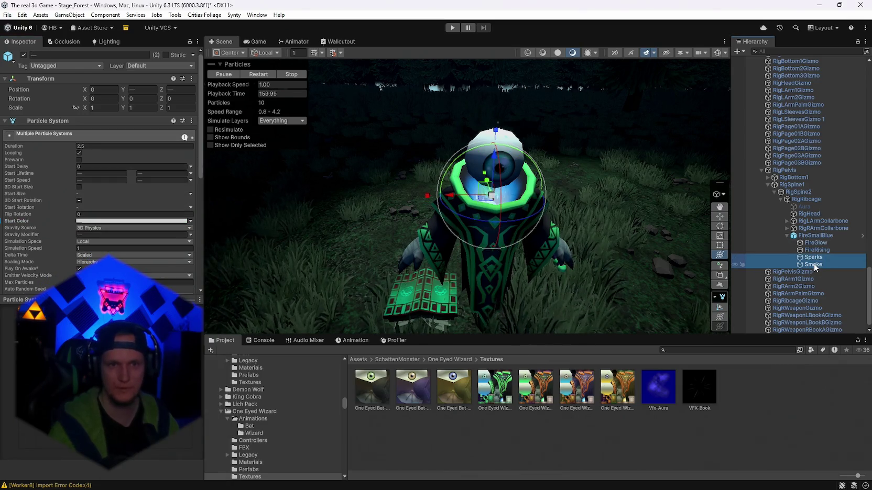
key("Delete")
Step: Paste the blue into FireRising's Start Color
left_click(816, 258)
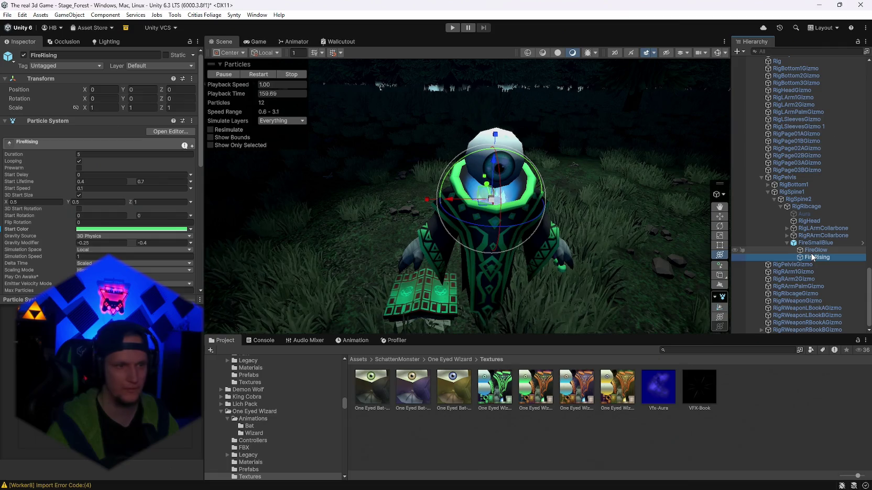
left_click(98, 229)
key("ctrl+v")
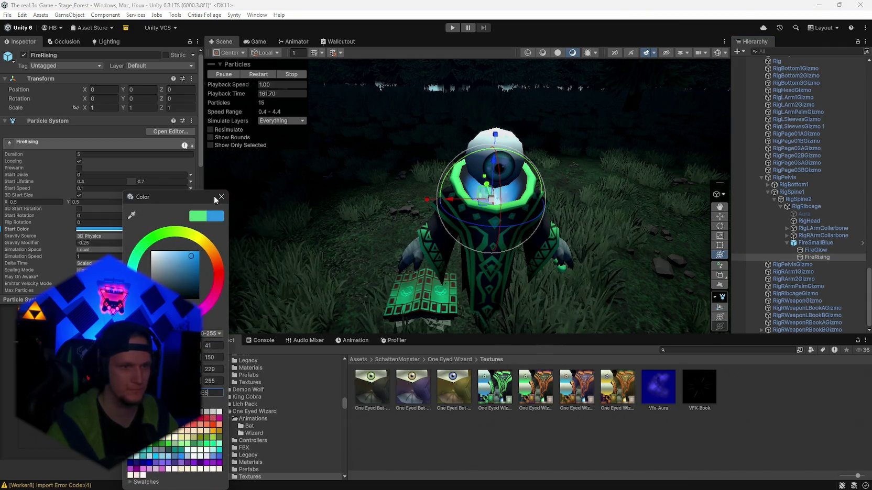
left_click(31, 236)
scroll(19, 212, "down", 5)
left_click(131, 261)
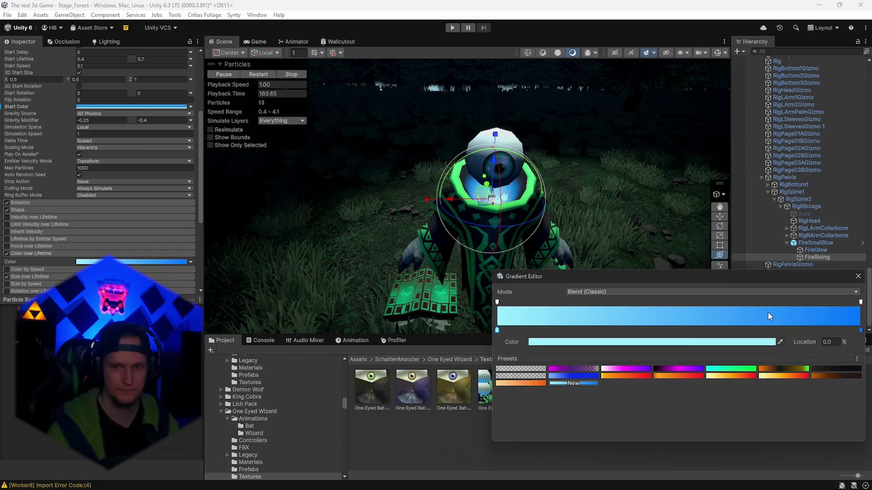
Step: Recolour FireRising's colour-over-lifetime keys to blue, with a lighter blue start key
left_click(860, 330)
left_click(724, 342)
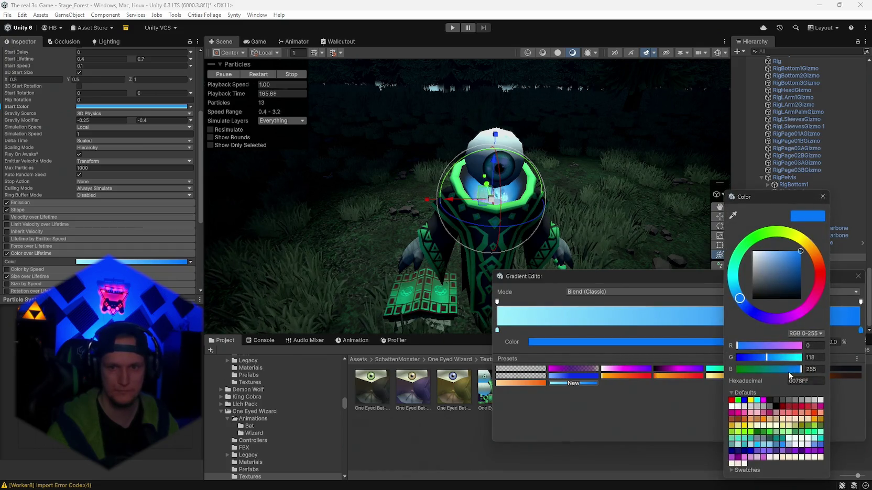
left_click(820, 198)
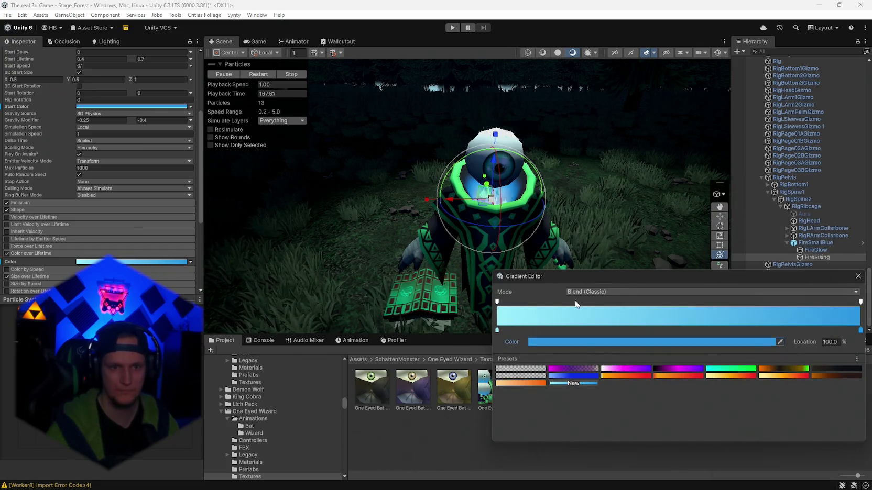
left_click(497, 330)
left_click(572, 343)
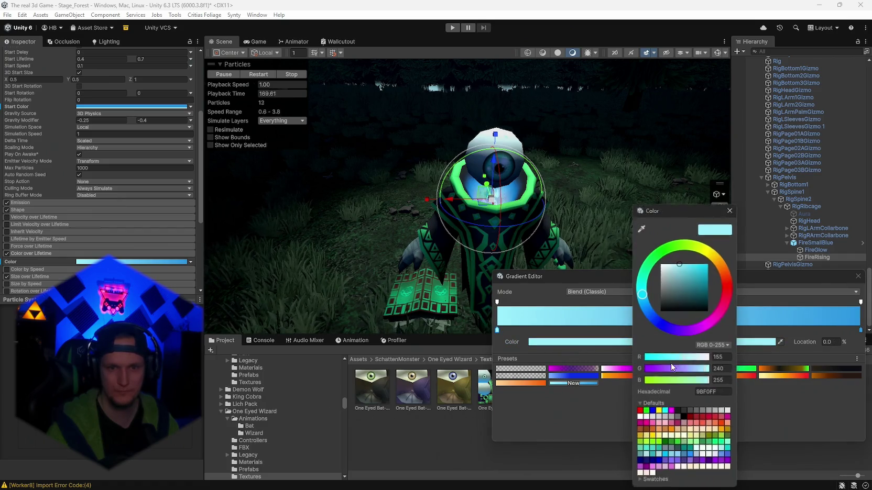
left_click_drag(673, 274, 681, 263)
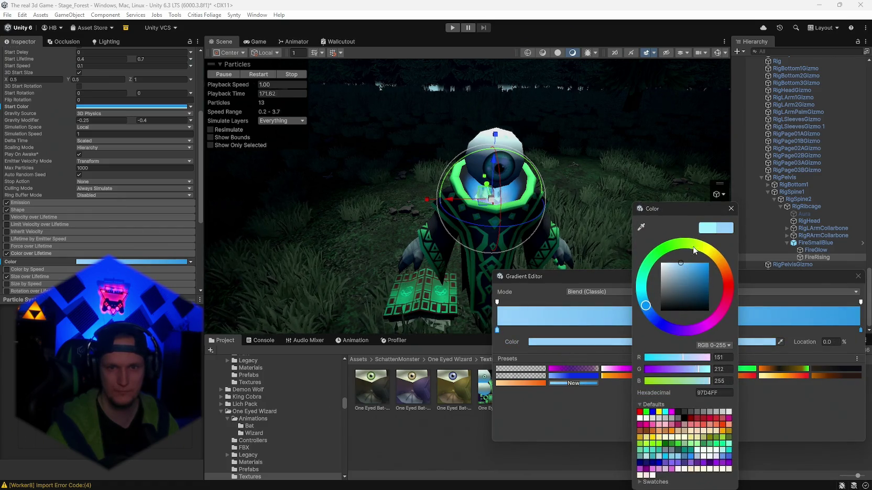
left_click(731, 208)
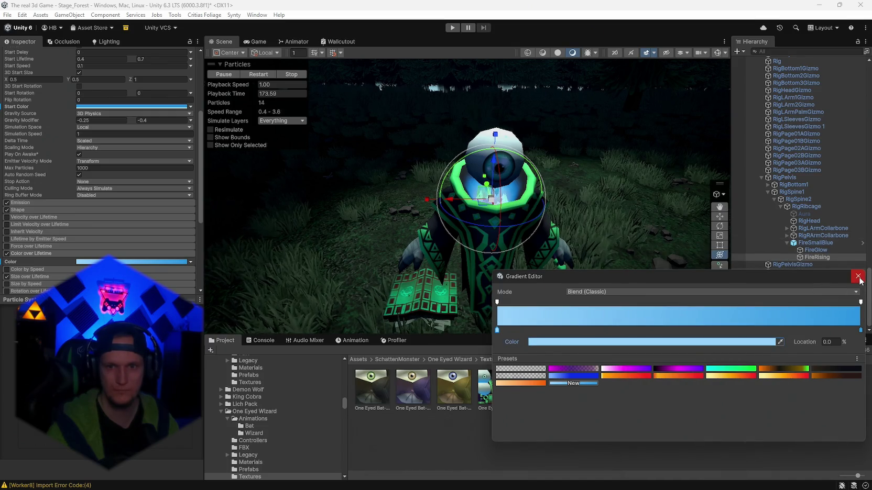
left_click(860, 280)
key("Up")
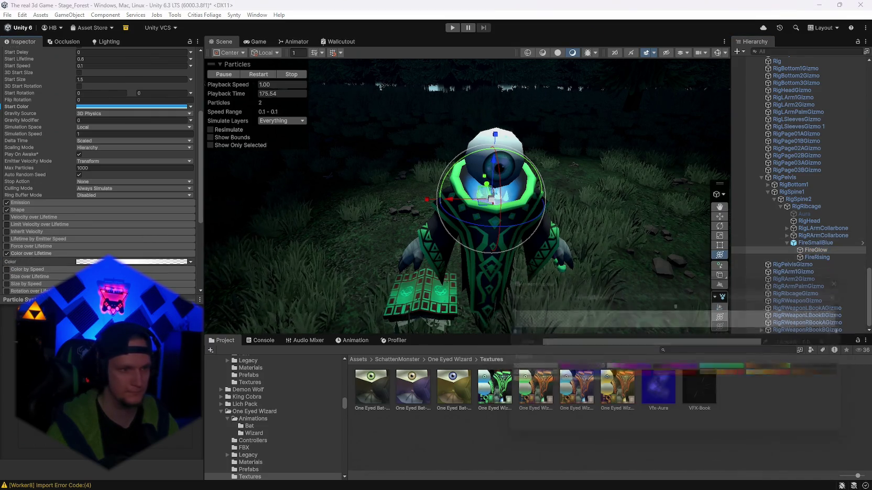
left_click(858, 276)
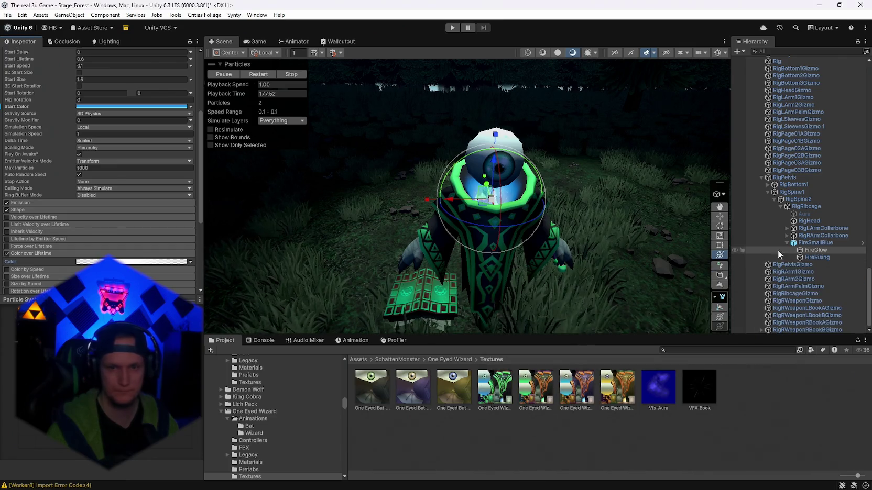
scroll(109, 228, "down", 3)
scroll(109, 228, "up", 2)
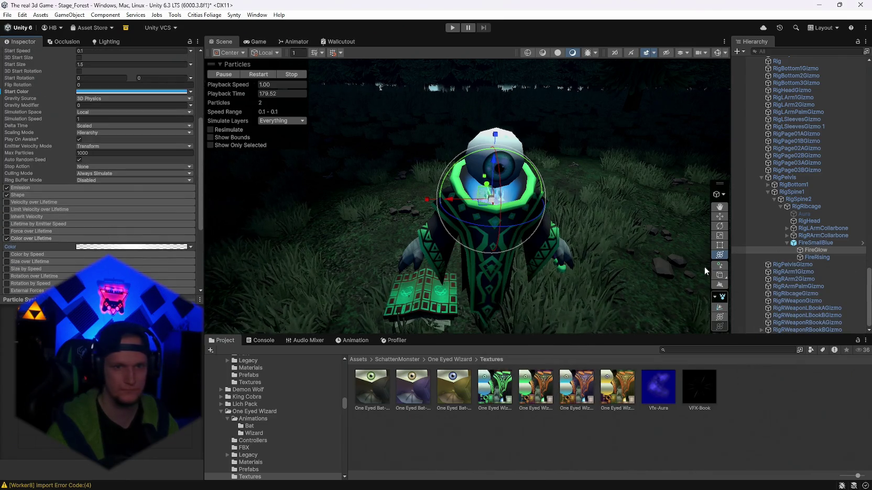
Step: Set FireSmallBlue's gradient end key to 2996E5 and its start key to a lighter blue
left_click(816, 244)
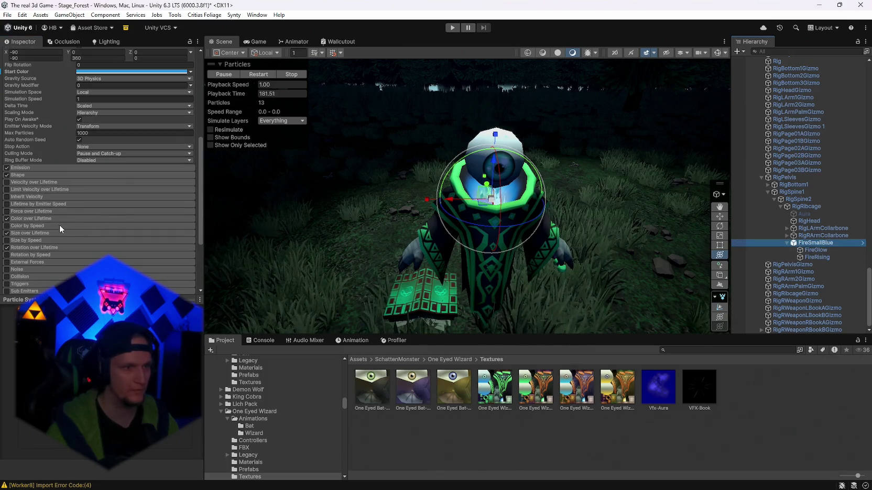
left_click(132, 228)
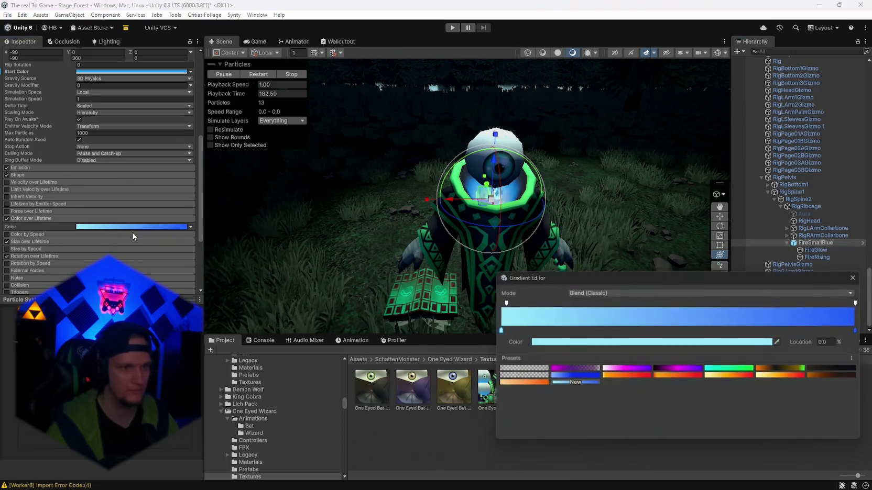
left_click(861, 332)
left_click(727, 342)
type("2996E5")
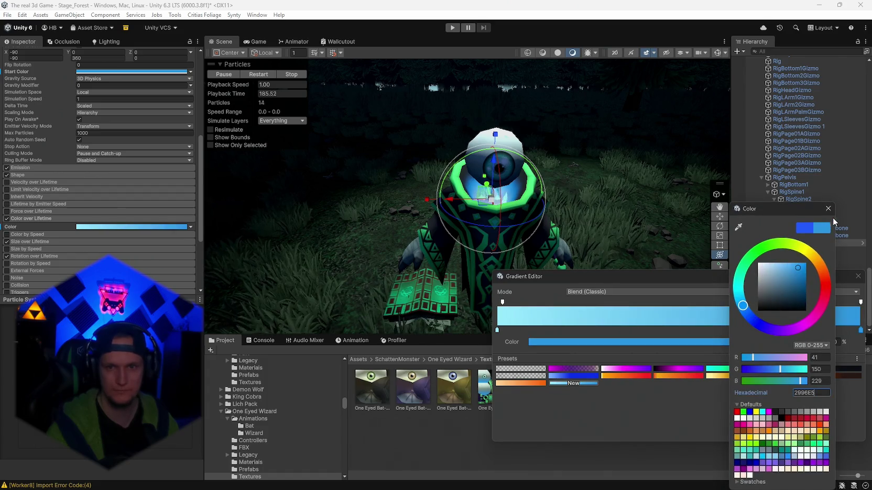
left_click(828, 207)
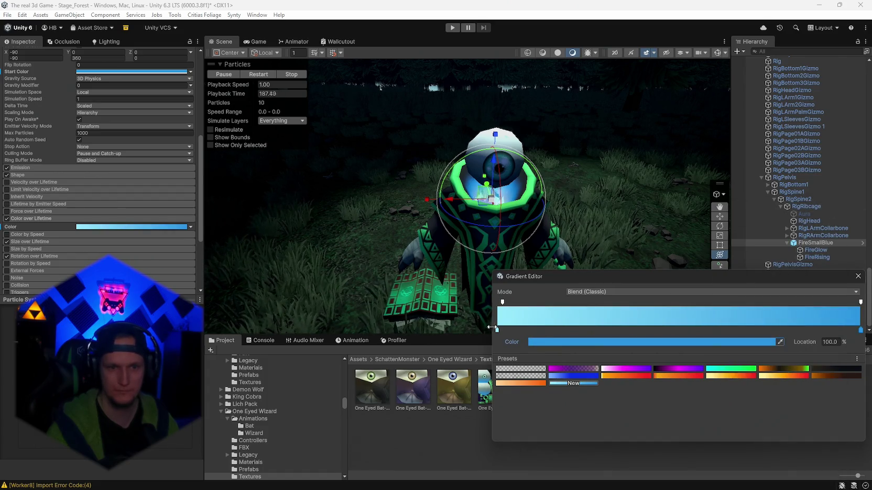
left_click(497, 329)
left_click(540, 342)
type("2996E5")
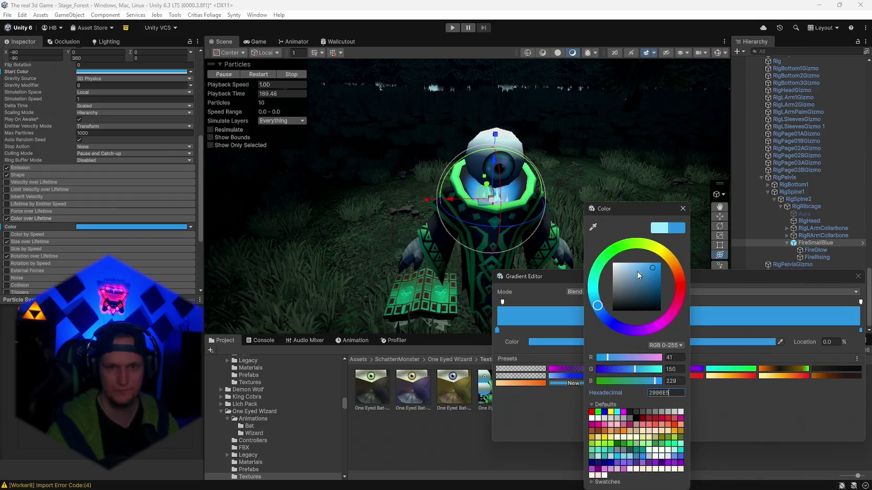
left_click(630, 264)
left_click(682, 208)
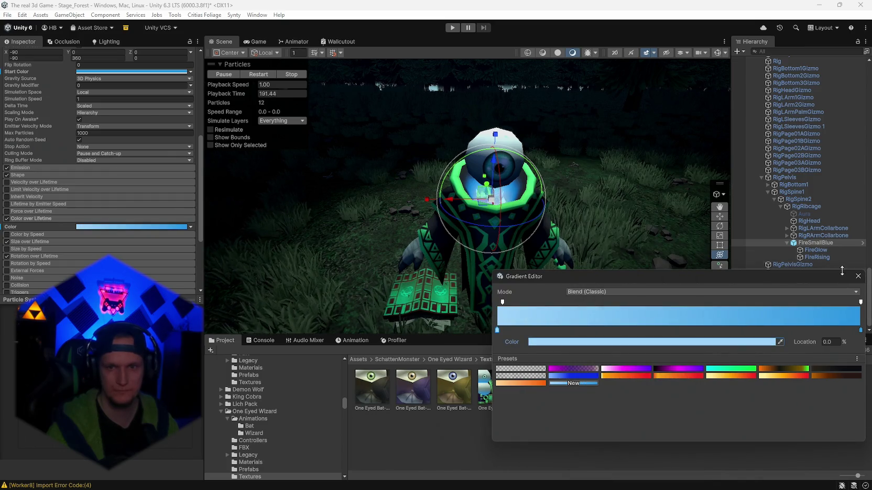
left_click(858, 277)
scroll(624, 213, "up", 10)
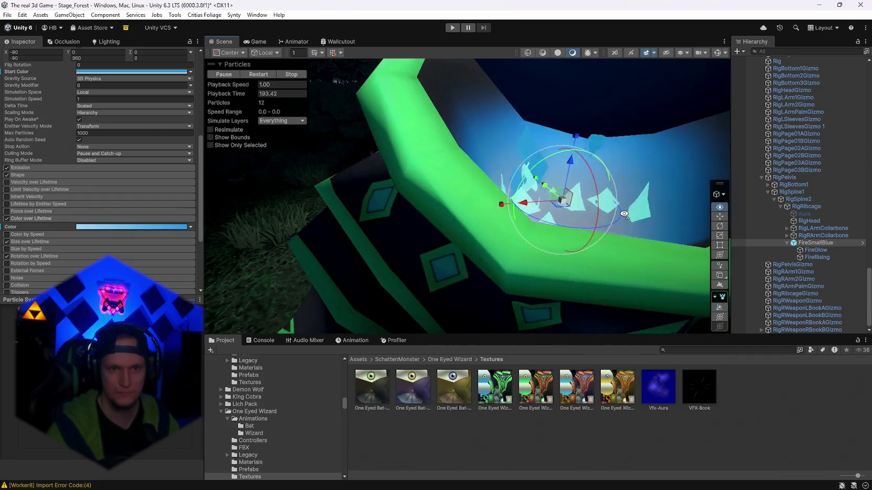
Step: Select One Eyed Wizard-Purple, expand its rig, and frame FireSmallBlue in the Scene view
scroll(608, 204, "down", 6)
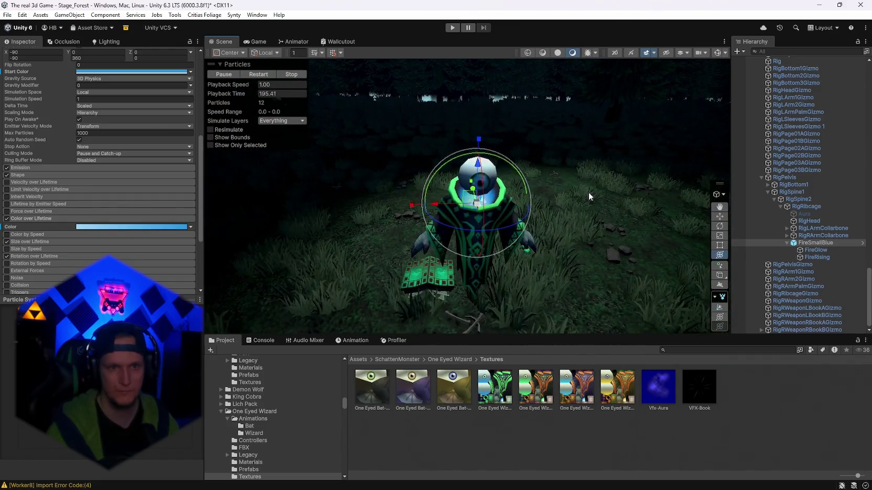
mouse_move(588, 192)
left_mouse_down()
mouse_move(573, 141)
mouse_move(534, 122)
mouse_move(580, 174)
mouse_move(560, 200)
mouse_move(564, 179)
mouse_move(409, 93)
left_mouse_up()
left_click(534, 122)
left_click_drag(741, 262, 534, 248)
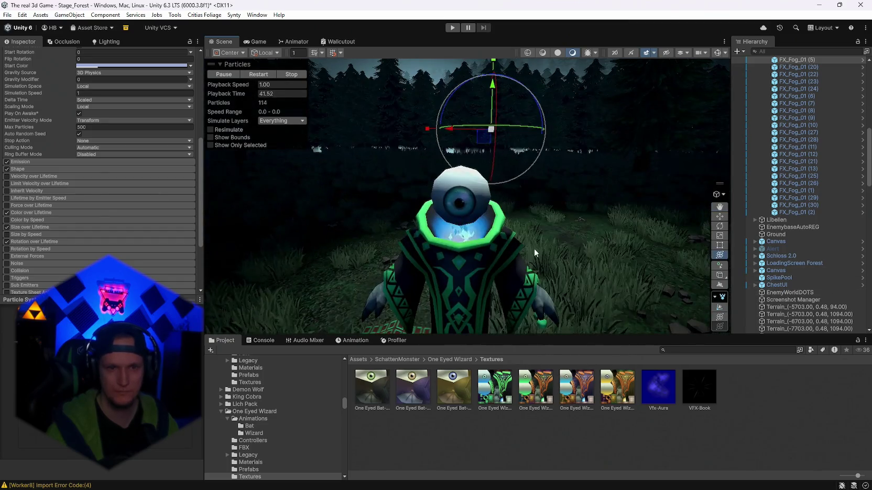
left_click(467, 239)
left_click(472, 236)
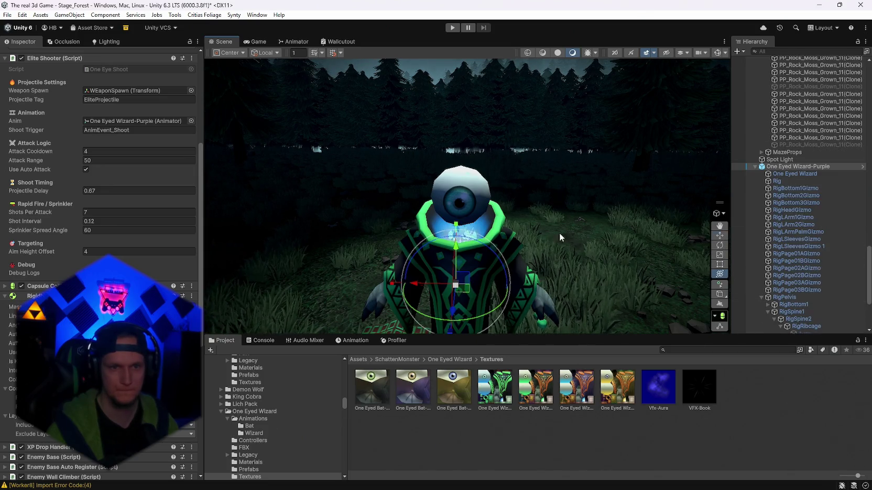
left_click(463, 241)
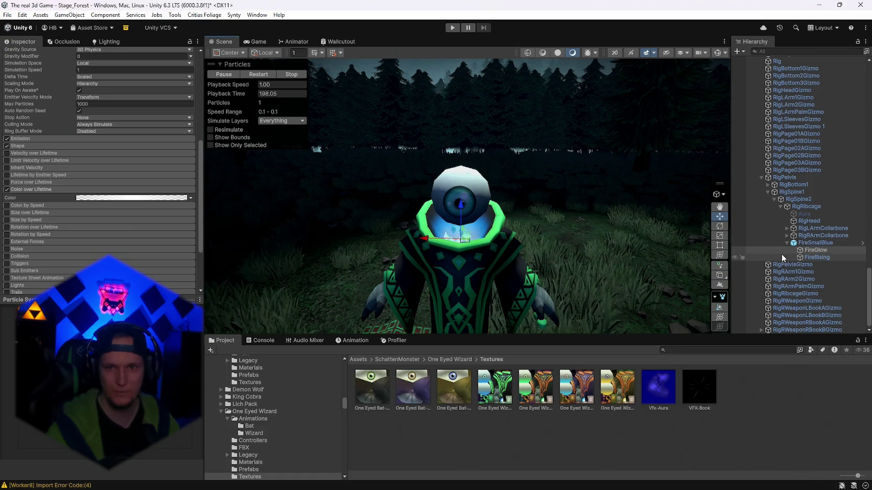
left_click(811, 243)
key("f")
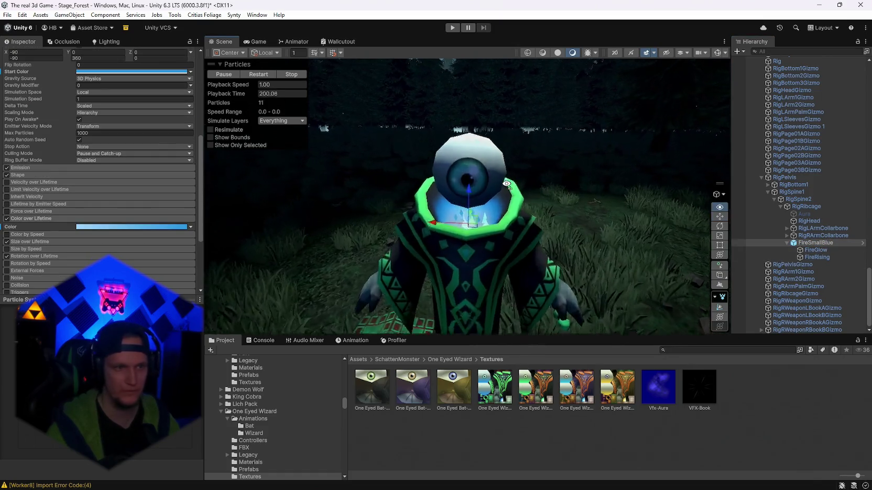
Step: Orbit around the wizard to inspect its head, collar and robe up close
left_click(720, 255)
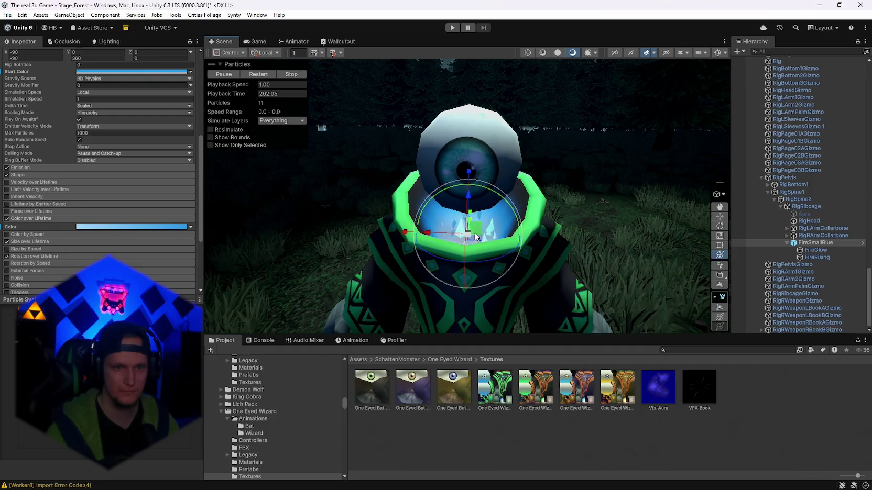
mouse_move(475, 237)
left_mouse_down()
mouse_move(441, 269)
mouse_move(485, 226)
mouse_move(487, 213)
left_mouse_up()
scroll(471, 246, "up", 3)
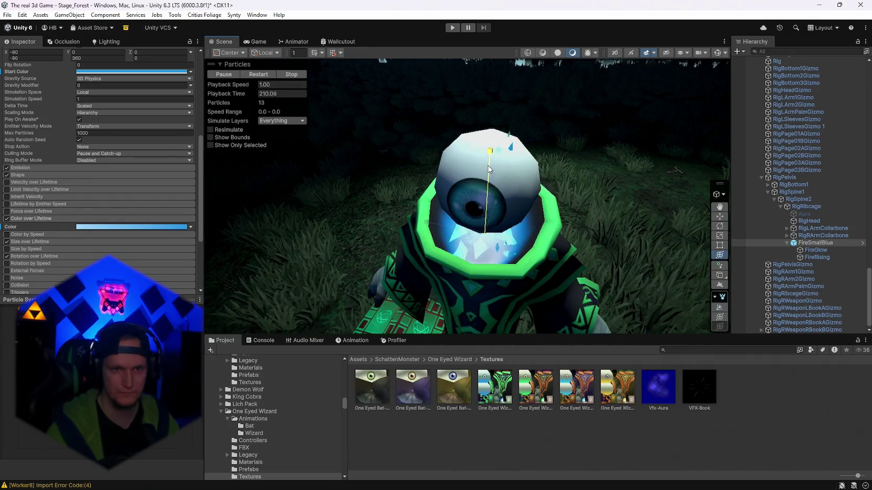
scroll(558, 223, "down", 5)
scroll(559, 223, "up", 6)
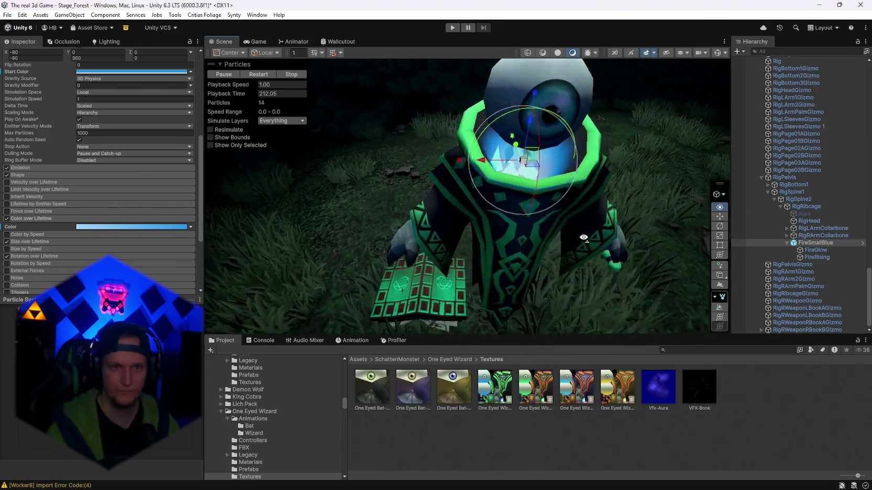
scroll(666, 219, "down", 4)
mouse_move(681, 212)
left_mouse_down()
mouse_move(705, 198)
mouse_move(779, 201)
left_mouse_up()
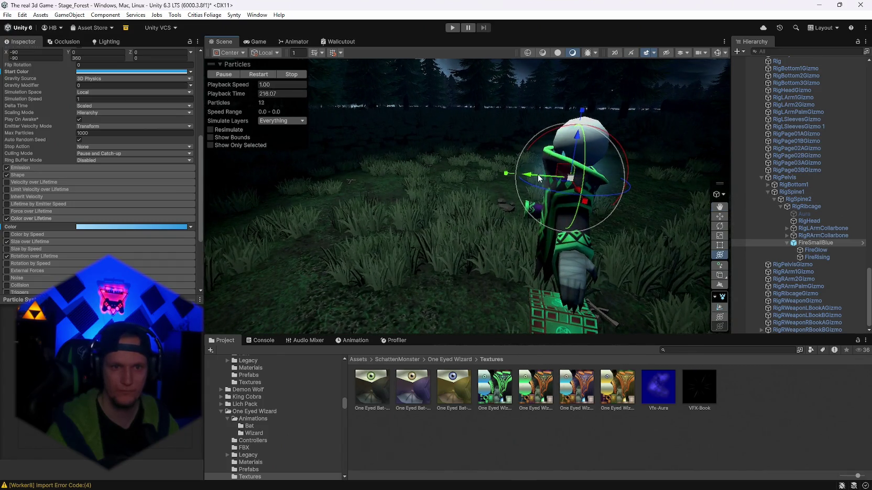
mouse_move(623, 223)
left_mouse_down()
mouse_move(349, 214)
mouse_move(53, 221)
mouse_move(851, 230)
mouse_move(583, 257)
mouse_move(396, 257)
mouse_move(611, 259)
mouse_move(302, 229)
mouse_move(333, 200)
mouse_move(367, 215)
mouse_move(451, 220)
mouse_move(500, 194)
left_mouse_up()
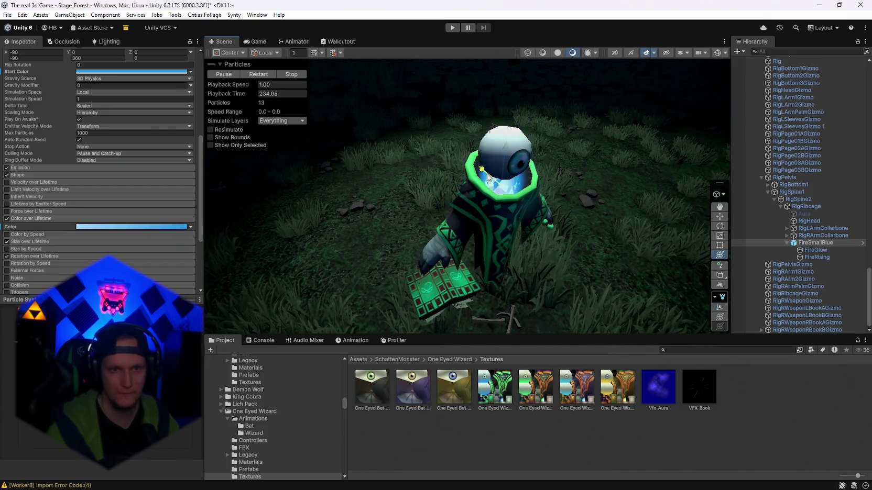
left_click_drag(550, 232, 456, 230)
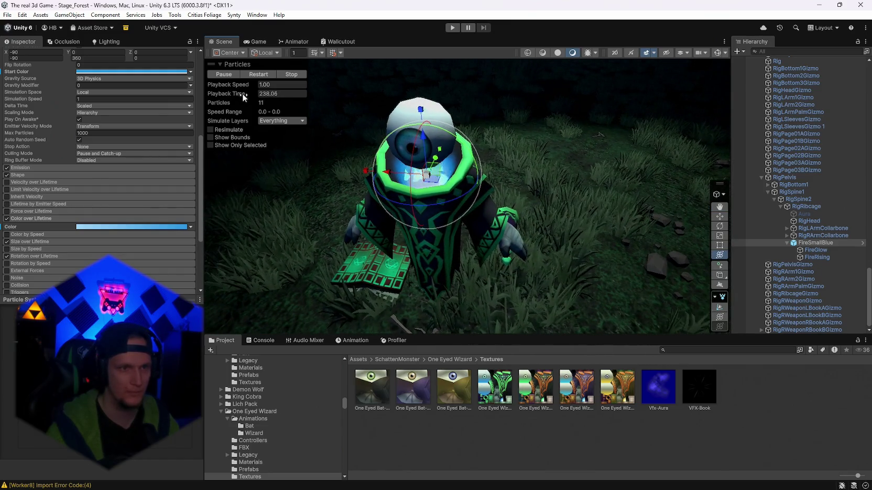
mouse_move(414, 107)
left_mouse_down()
mouse_move(755, 139)
mouse_move(808, 133)
mouse_move(450, 132)
mouse_move(598, 147)
mouse_move(543, 145)
mouse_move(668, 140)
mouse_move(674, 149)
left_mouse_up()
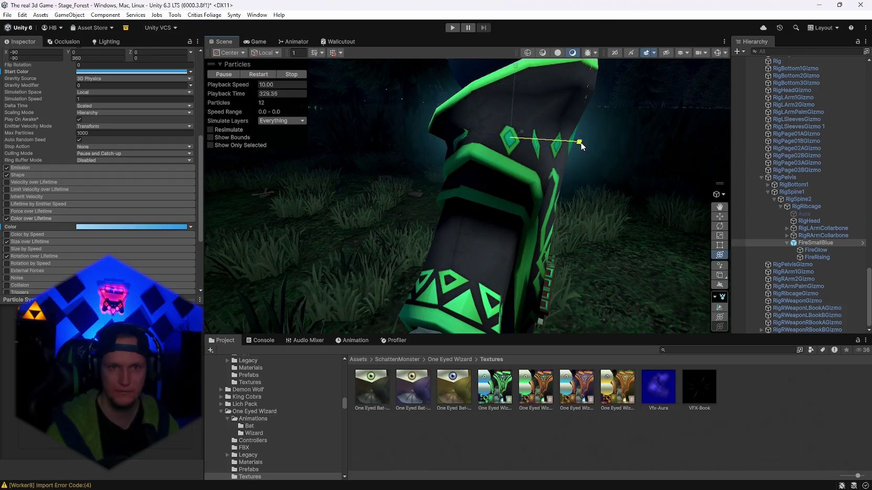
mouse_move(579, 142)
left_mouse_down()
mouse_move(642, 169)
mouse_move(760, 161)
mouse_move(756, 196)
left_mouse_up()
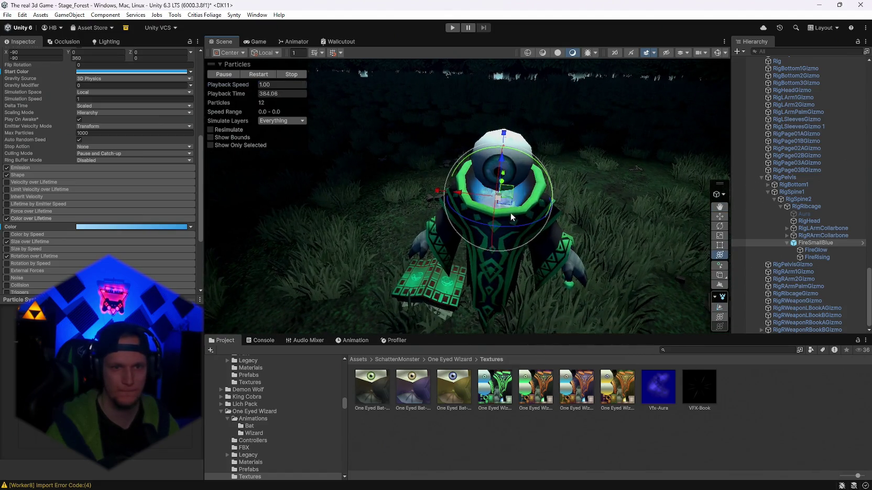
left_click_drag(510, 213, 528, 213)
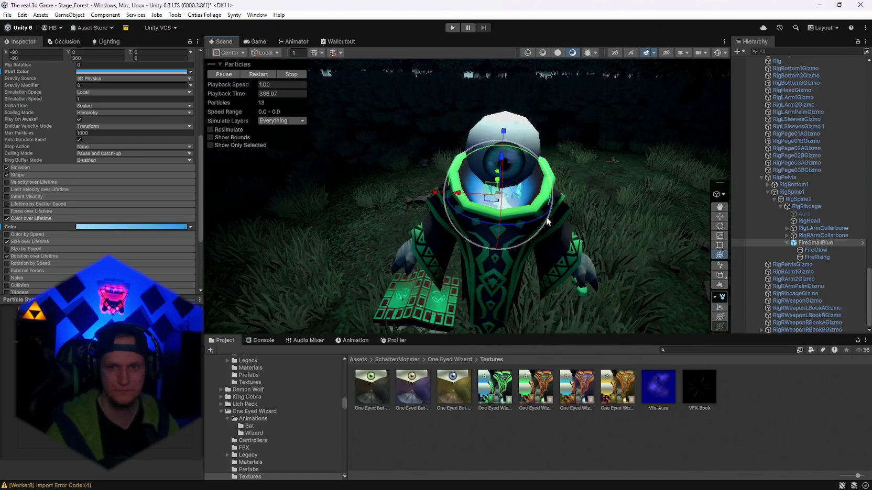
Step: Select FireRising and untick its active box to disable the effect
left_click(812, 250)
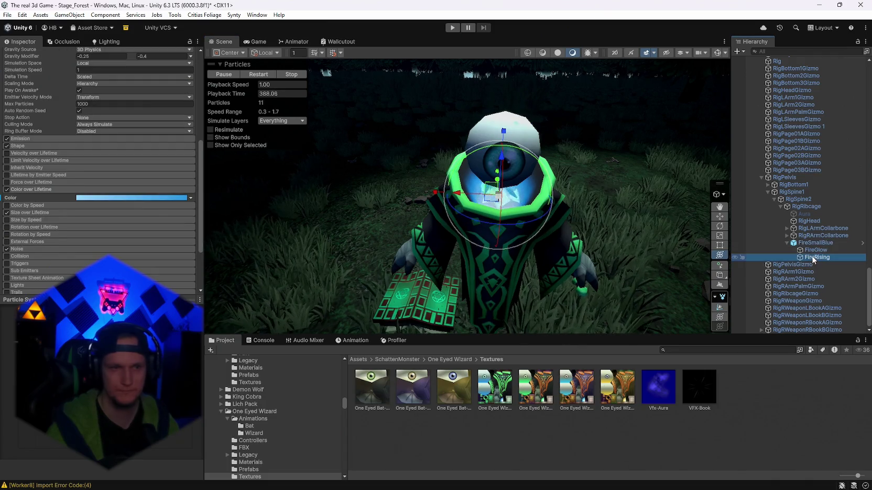
left_click(810, 258)
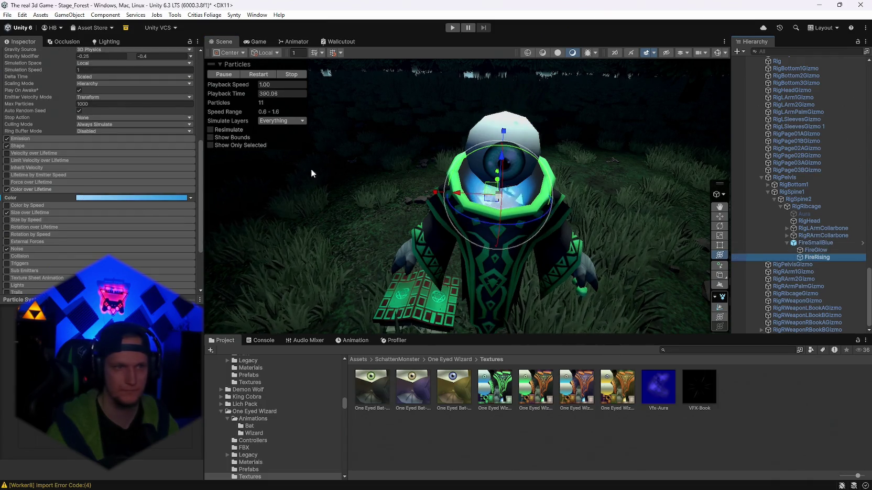
scroll(60, 67, "up", 5)
left_click(23, 55)
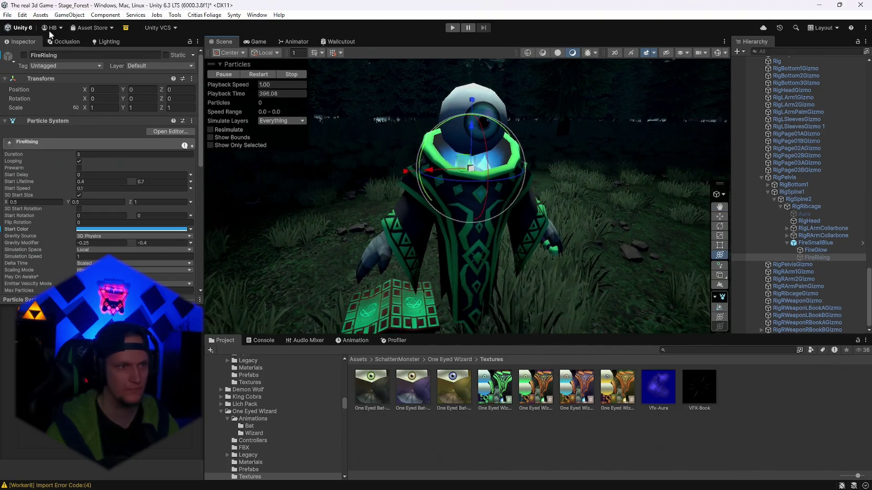
scroll(464, 190, "down", 4)
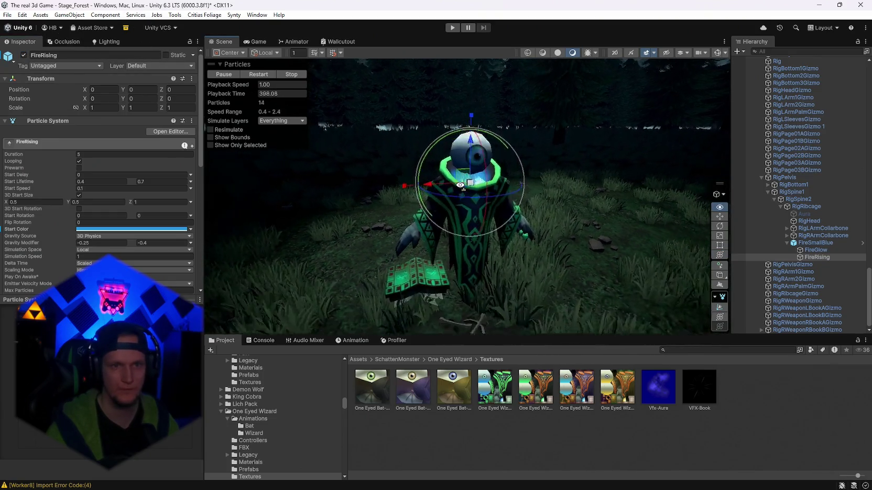
Step: Move One Eyed Wizard-Purple slightly along its depth axis and open its prefab Overrides
left_click(598, 155)
mouse_move(605, 172)
left_mouse_down()
mouse_move(545, 162)
mouse_move(570, 179)
left_mouse_up()
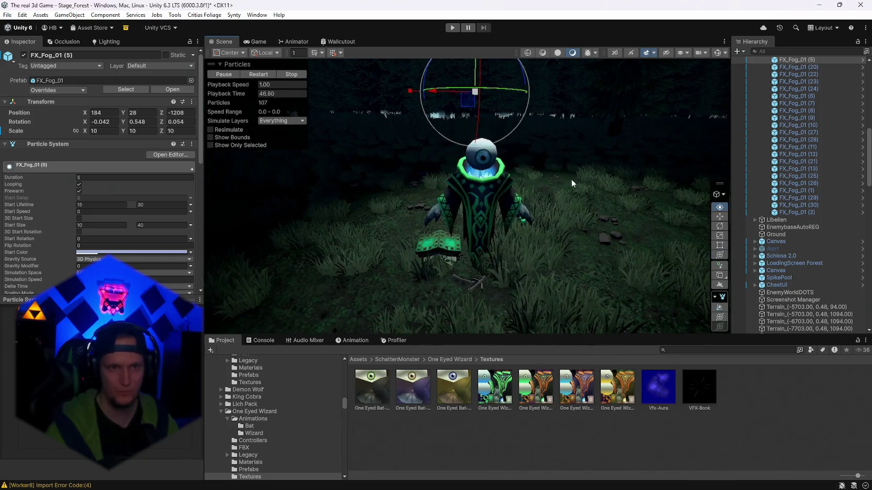
scroll(812, 273, "down", 20)
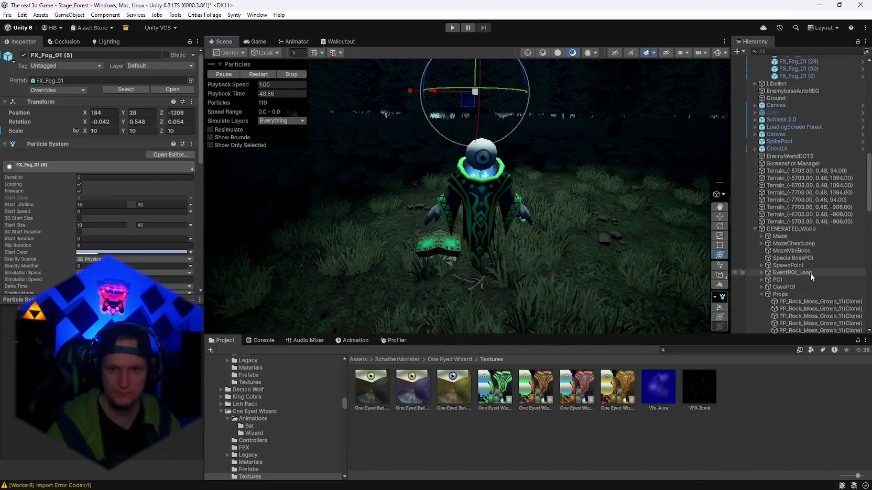
scroll(814, 274, "up", 5)
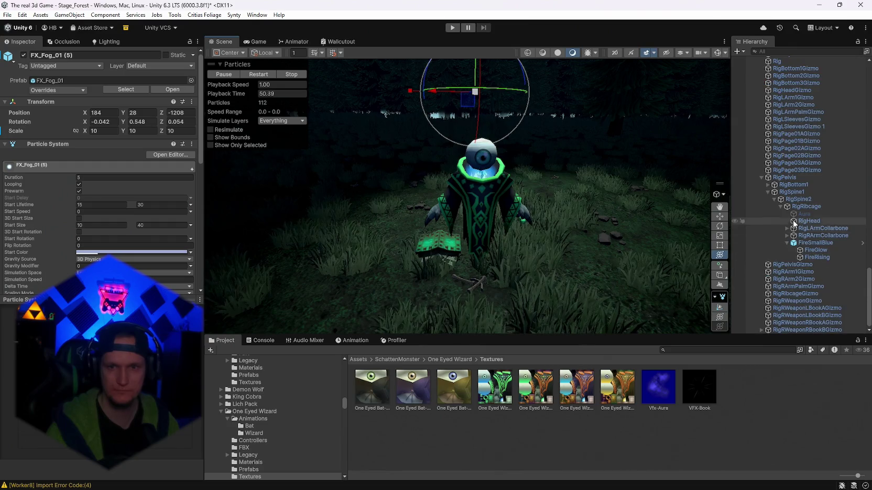
double_click(786, 183)
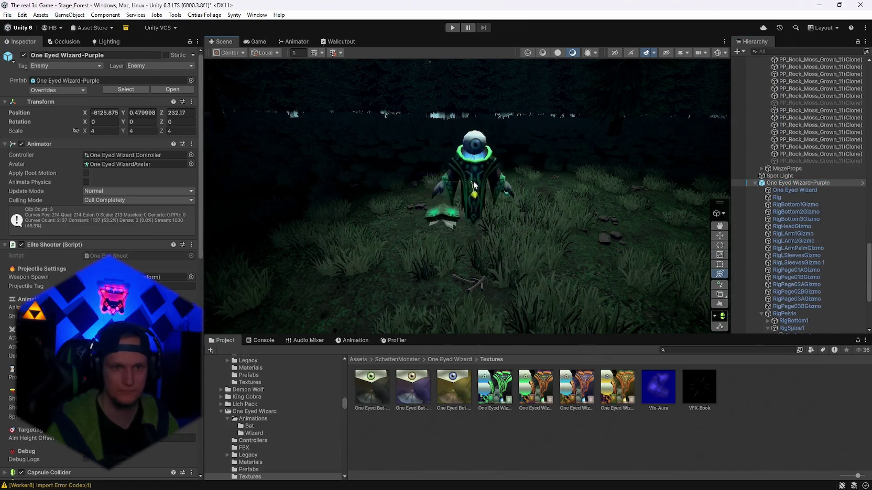
left_click_drag(465, 143, 462, 246)
left_click(58, 90)
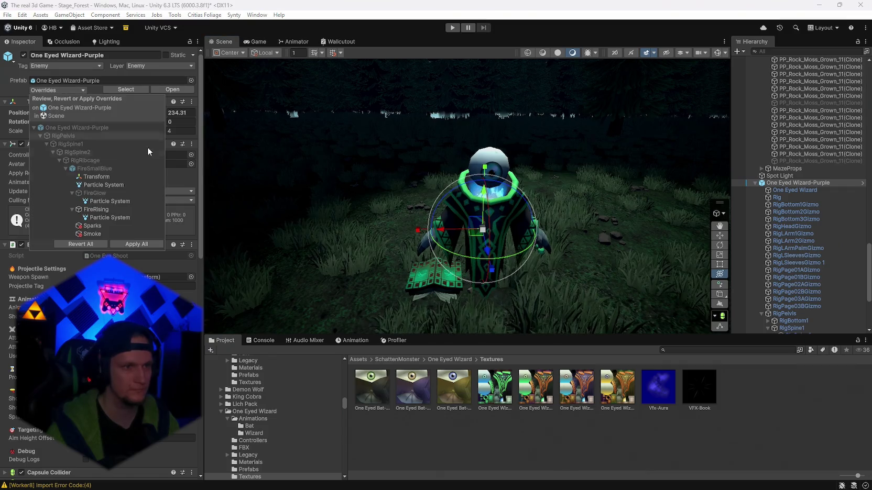
Step: Apply All overrides to the One Eyed Wizard-Purple prefab, then delete it from the scene
left_click(139, 244)
scroll(436, 252, "down", 3)
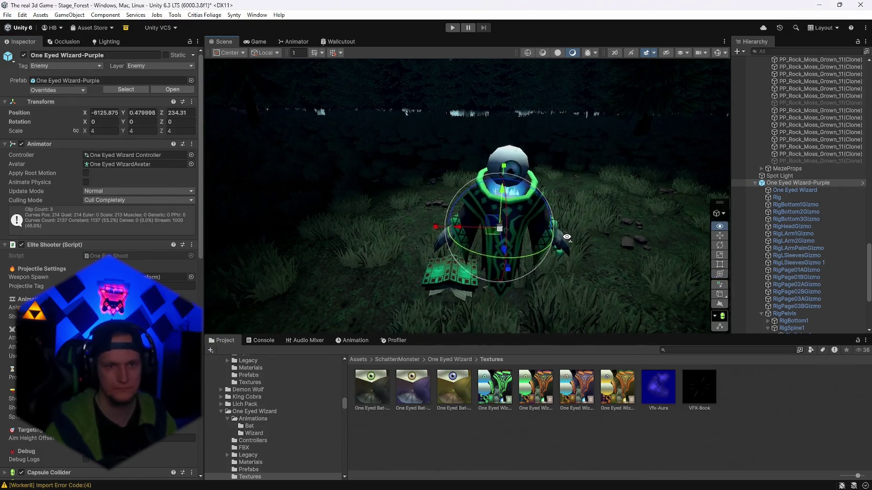
scroll(579, 250, "up", 1)
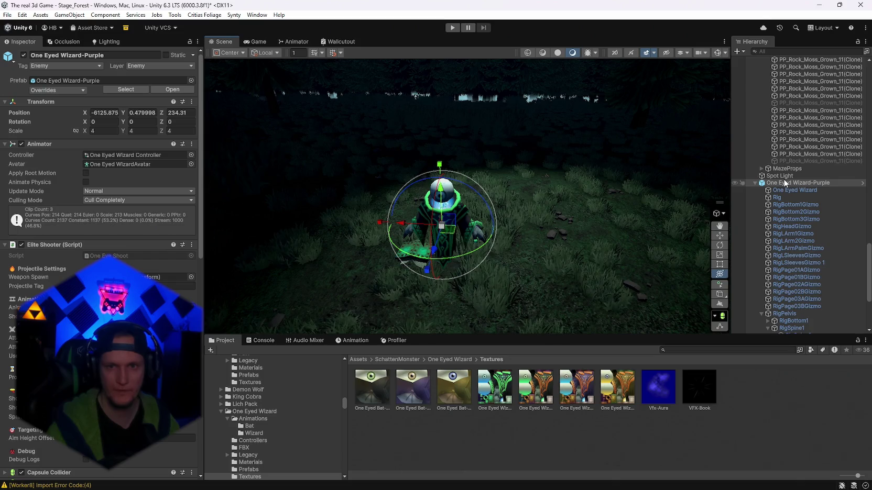
key("Delete")
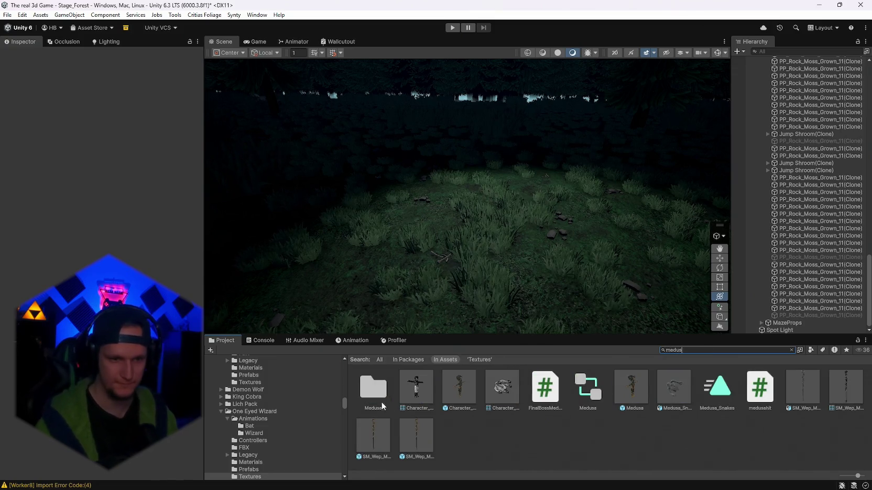
Step: Drop AcidMissile 1 from Medusa into the scene, check its Start Color, undo a stray move
double_click(381, 401)
mouse_move(417, 401)
left_mouse_down()
mouse_move(508, 290)
mouse_move(569, 266)
mouse_move(413, 293)
mouse_move(429, 300)
mouse_move(469, 291)
left_mouse_up()
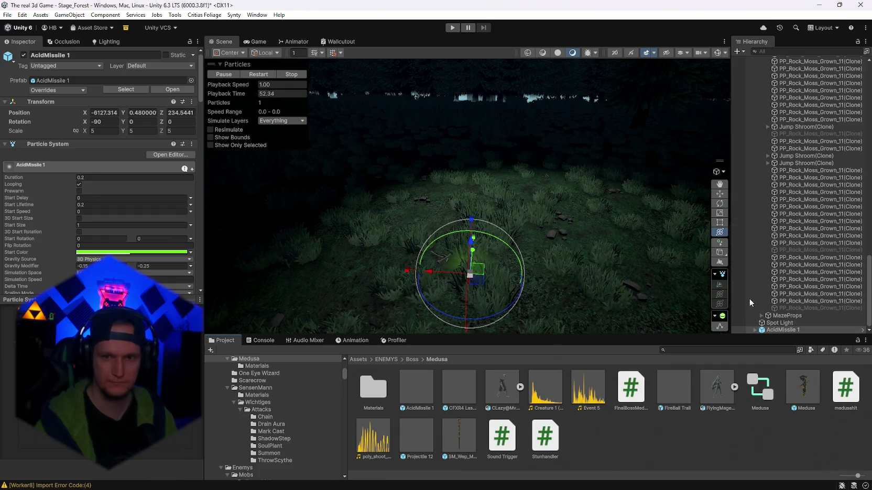
left_click(95, 253)
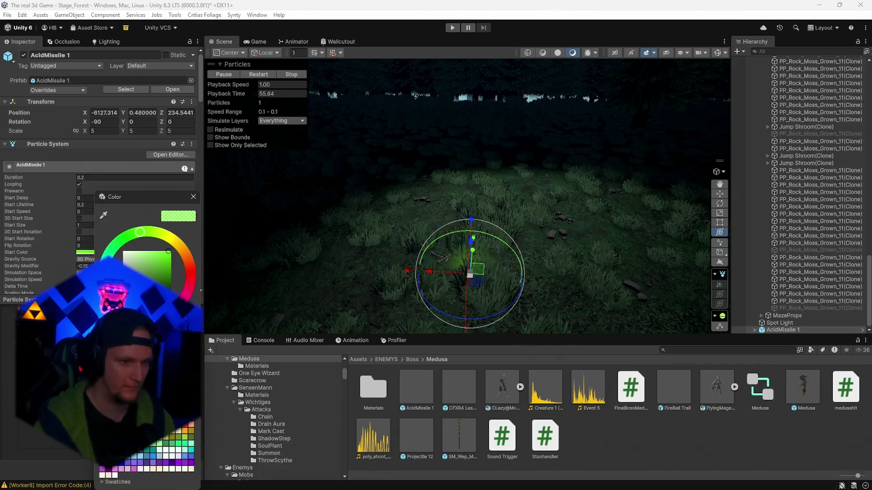
left_click(196, 201)
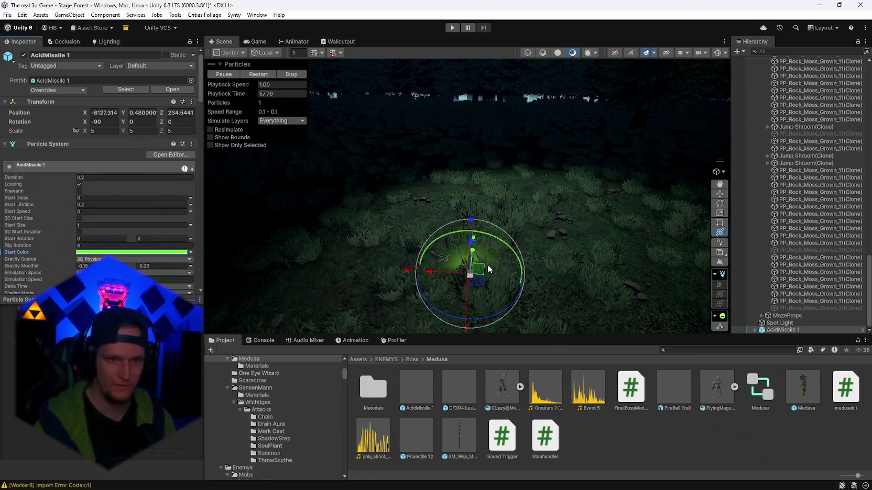
mouse_move(474, 270)
left_mouse_down()
mouse_move(479, 262)
mouse_move(424, 241)
mouse_move(411, 201)
mouse_move(366, 214)
mouse_move(475, 220)
left_mouse_up()
key("ctrl+z")
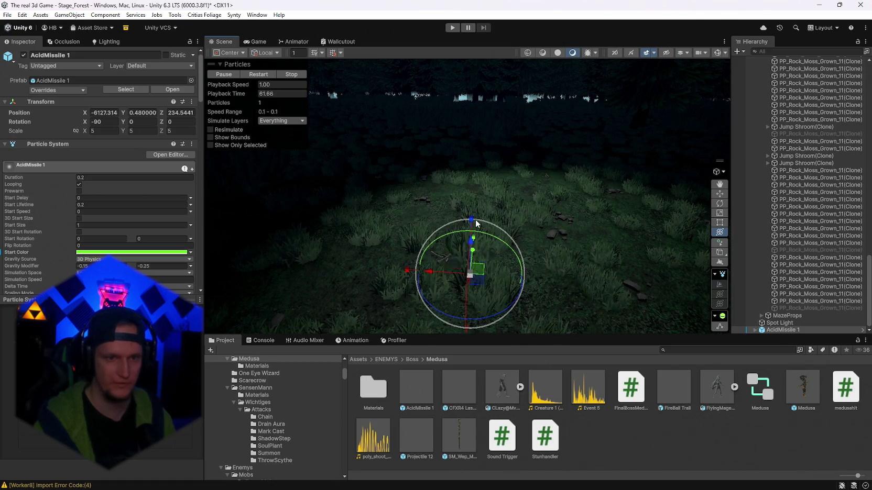
scroll(100, 173, "down", 8)
scroll(100, 253, "down", 6)
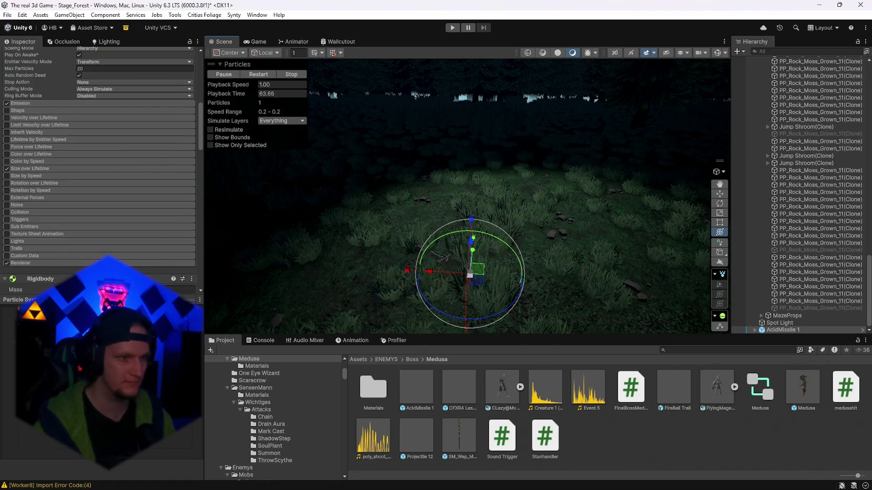
Step: Select AcidTrail under AcidMissile 1 and open its Color over Lifetime gradient
left_click(755, 330)
left_click(785, 316)
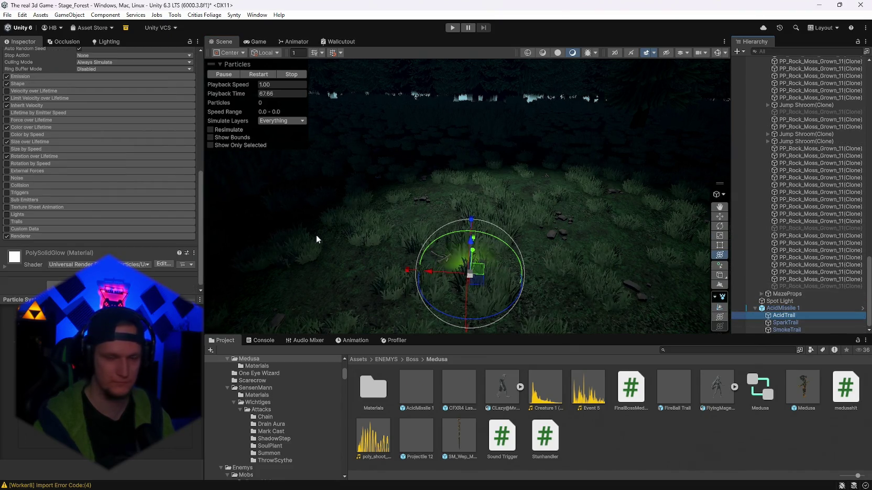
scroll(77, 225, "up", 5)
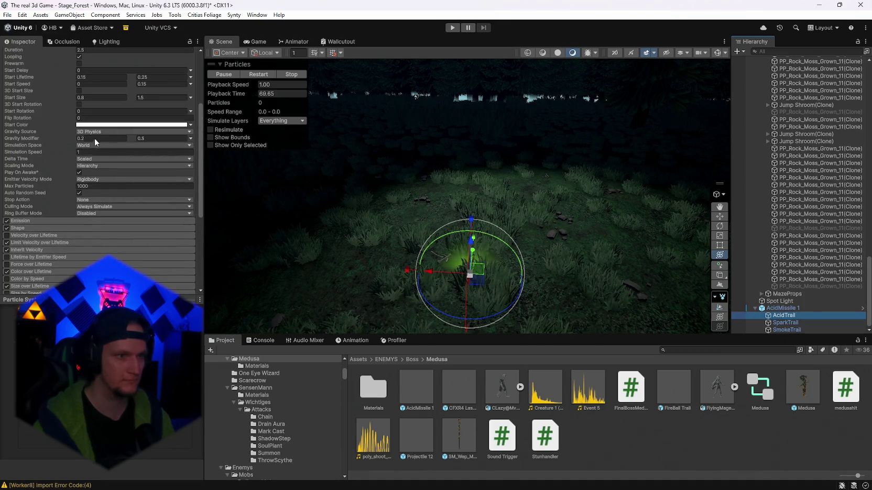
scroll(43, 207, "down", 2)
left_click(40, 224)
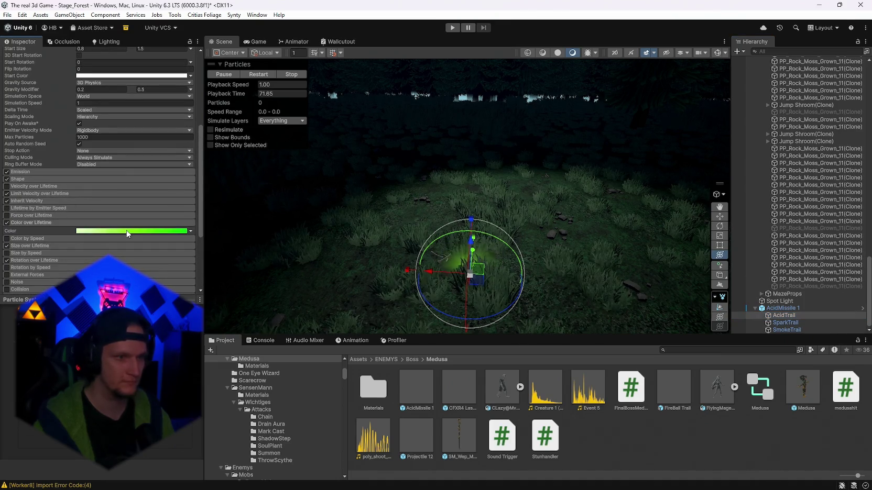
left_click(131, 231)
Step: Inspect the gradient's green colour and opacity keys unchanged, then preview the missile's particles
left_click(860, 303)
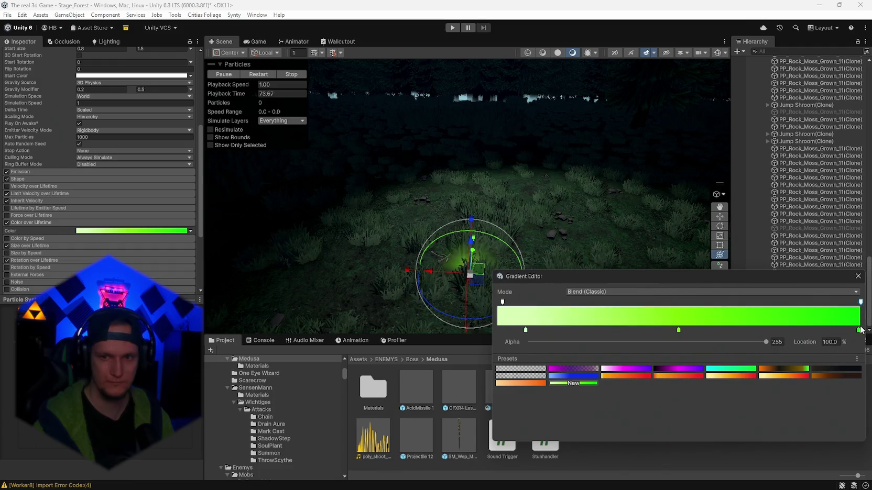
left_click(858, 331)
left_click(763, 343)
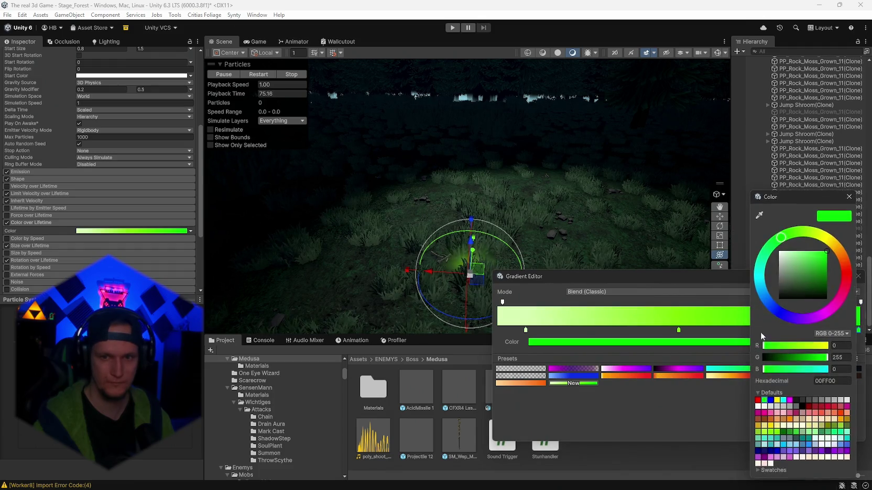
left_click(848, 197)
left_click(526, 331)
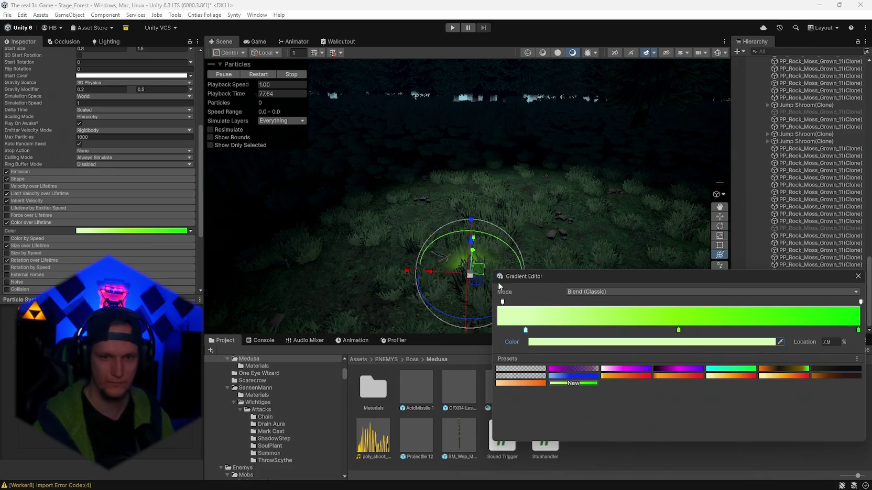
left_click(503, 302)
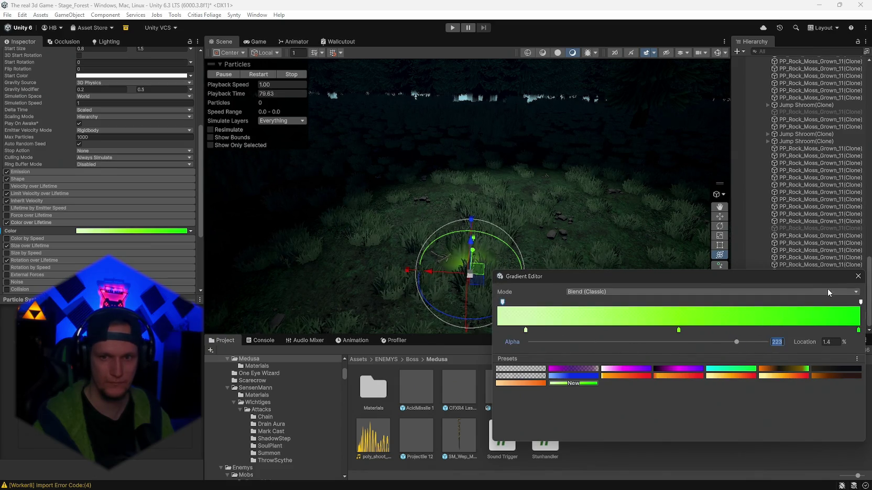
left_click(857, 276)
left_click(778, 309)
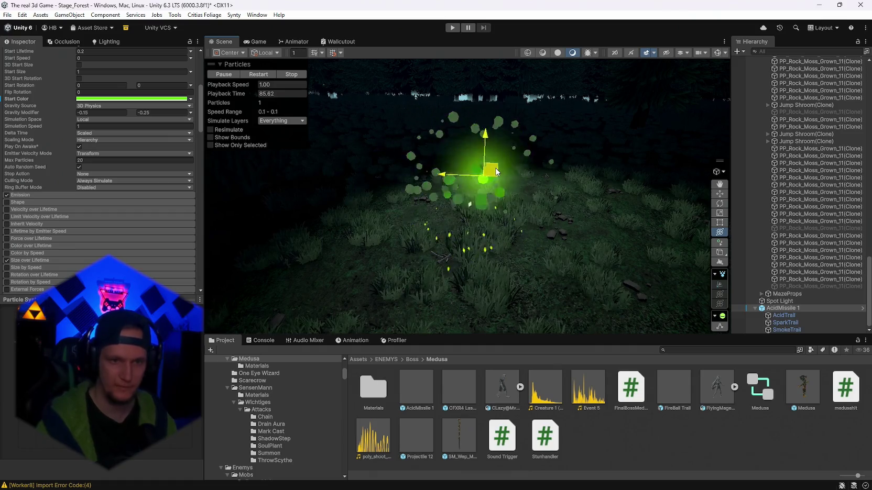
left_click(798, 322)
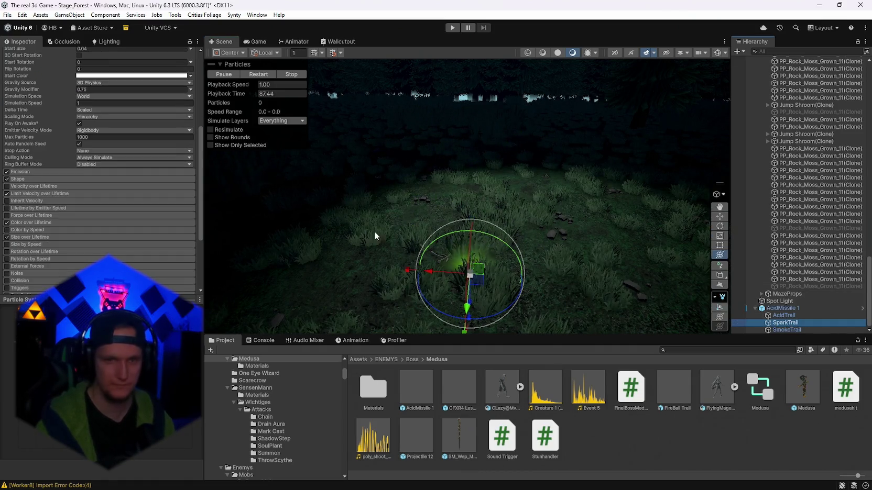
Step: Expand SmokeTrail's Renderer and Emission modules, then select AcidMissile 1
left_click(777, 329)
scroll(94, 198, "down", 5)
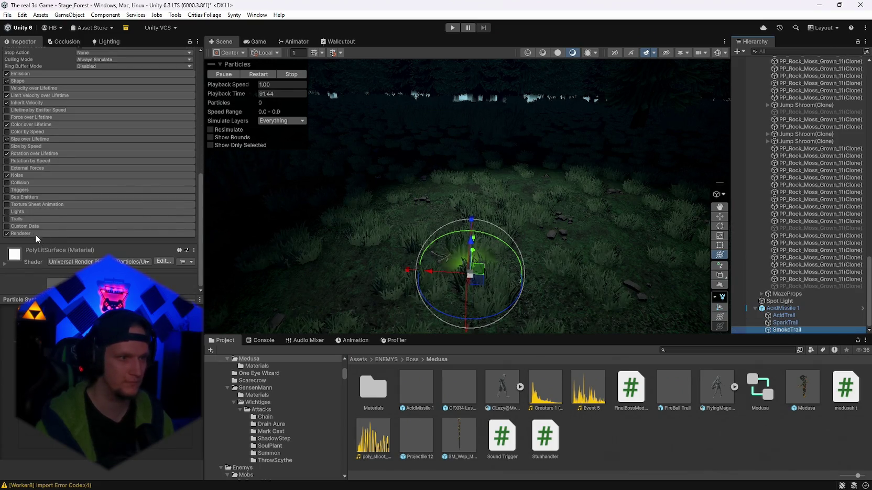
left_click(33, 233)
scroll(41, 223, "up", 5)
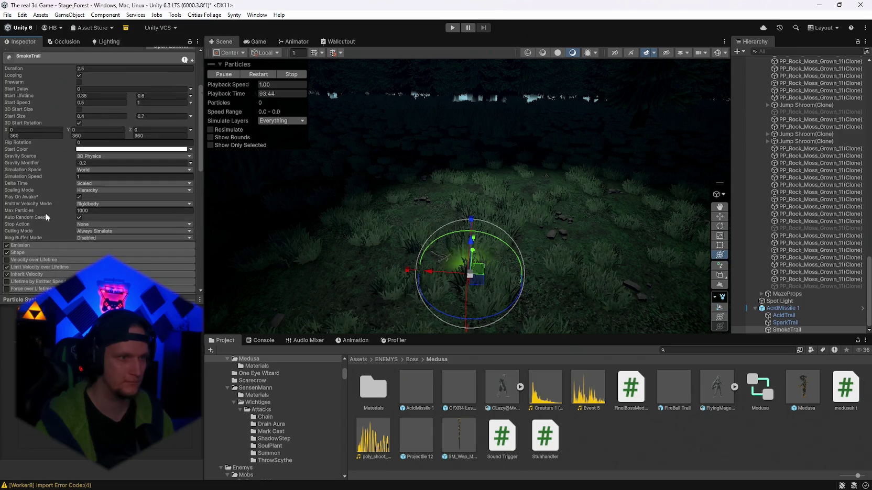
scroll(32, 215, "down", 1)
left_click(21, 223)
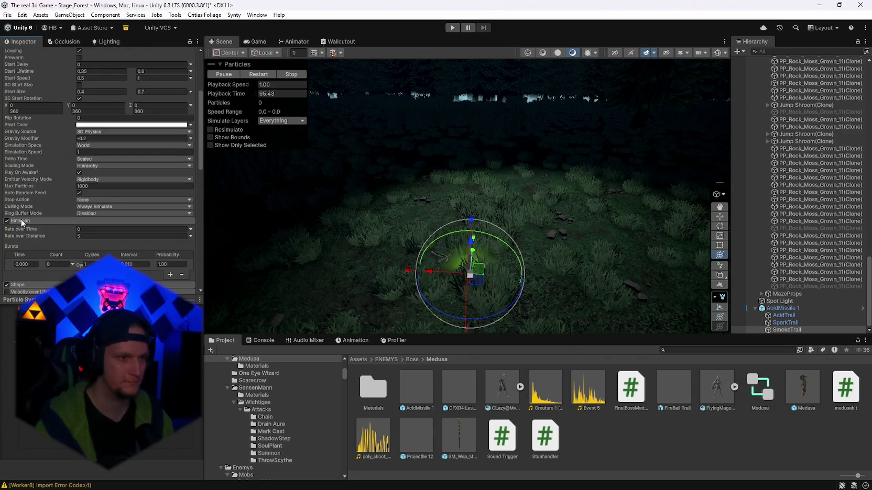
scroll(47, 228, "down", 2)
left_click(779, 308)
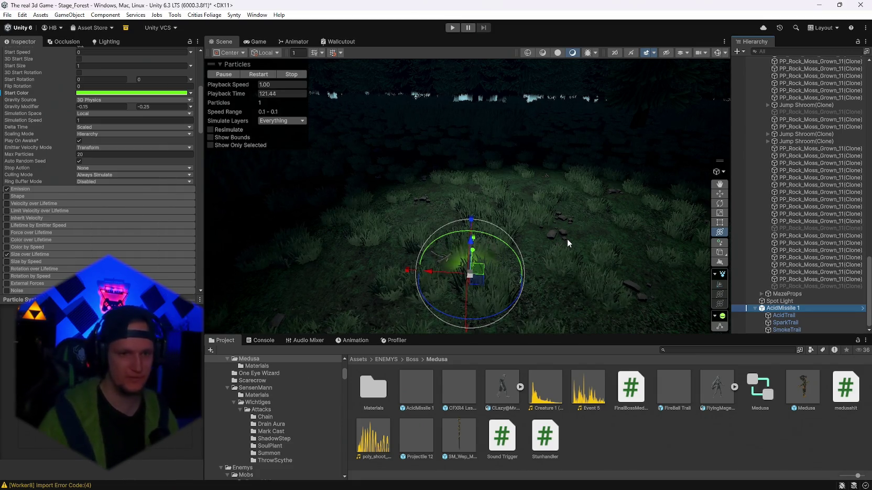
Step: Sweep the AcidMissile 1 emitter across the forest clearing to watch its green trail
mouse_move(567, 239)
left_mouse_down()
mouse_move(474, 255)
mouse_move(451, 248)
mouse_move(495, 265)
left_mouse_up()
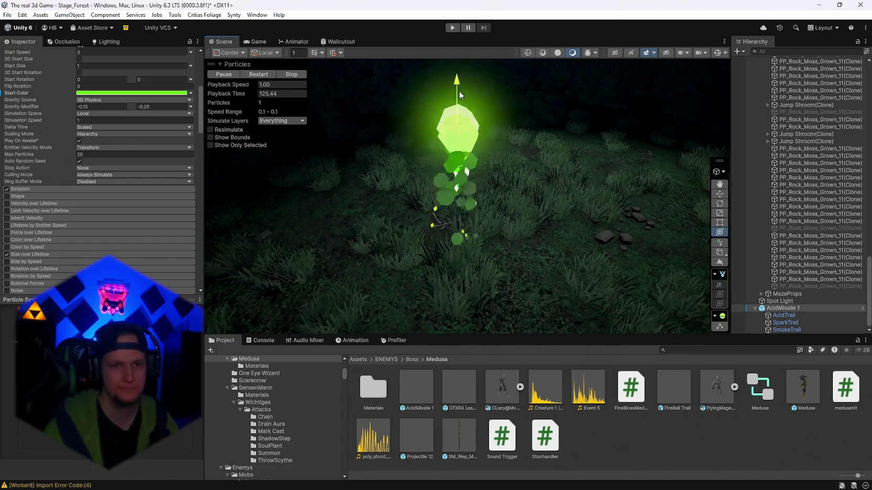
mouse_move(458, 61)
left_mouse_down()
mouse_move(452, 102)
mouse_move(444, 95)
mouse_move(452, 188)
mouse_move(439, 102)
mouse_move(515, 148)
mouse_move(473, 182)
mouse_move(592, 105)
mouse_move(496, 180)
mouse_move(625, 79)
mouse_move(585, 98)
mouse_move(504, 180)
mouse_move(515, 174)
mouse_move(507, 157)
mouse_move(497, 198)
mouse_move(485, 201)
mouse_move(650, 90)
mouse_move(641, 72)
mouse_move(643, 94)
mouse_move(520, 196)
left_mouse_up()
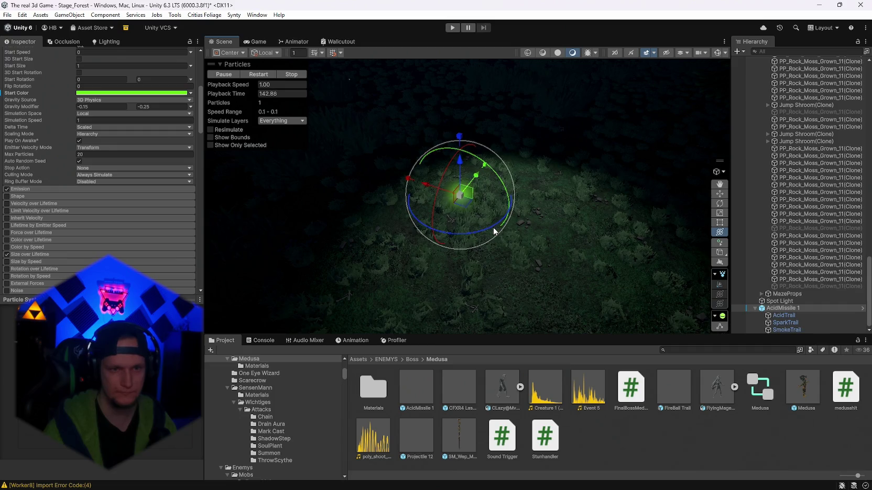
scroll(494, 231, "down", 3)
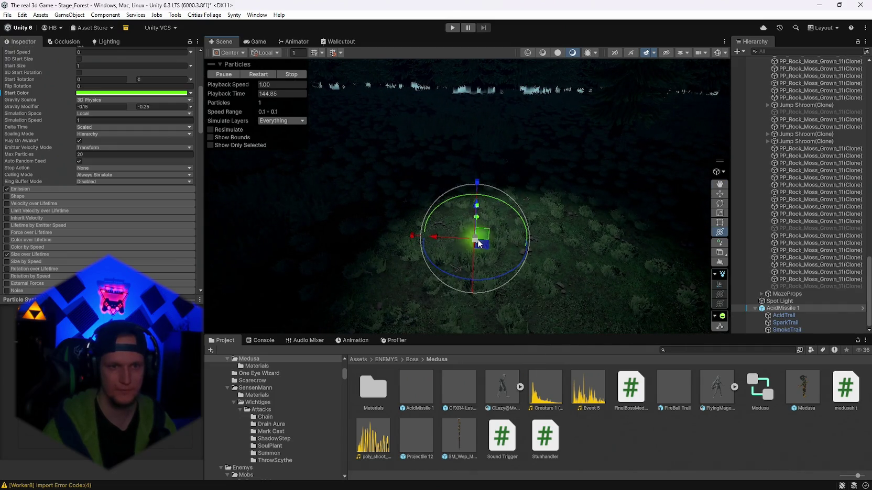
mouse_move(478, 244)
left_mouse_down()
mouse_move(507, 135)
mouse_move(594, 121)
mouse_move(390, 137)
mouse_move(624, 165)
mouse_move(382, 165)
mouse_move(599, 203)
mouse_move(430, 243)
mouse_move(500, 252)
left_mouse_up()
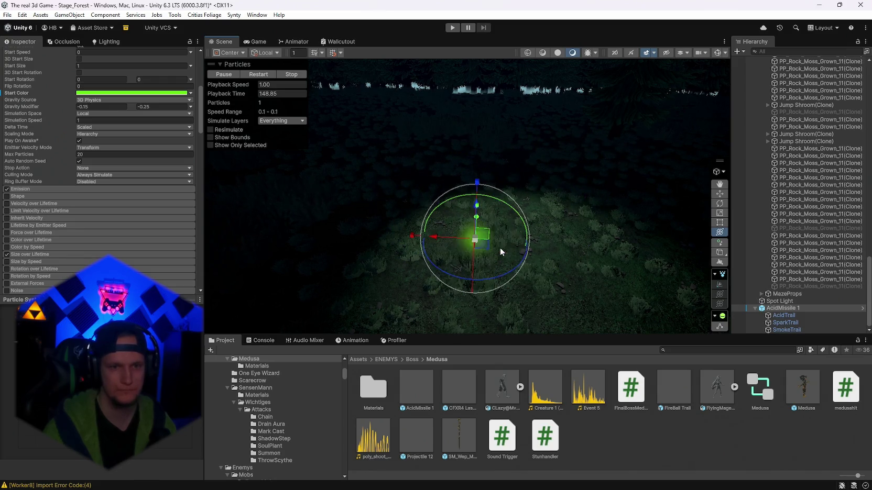
scroll(25, 257, "down", 3)
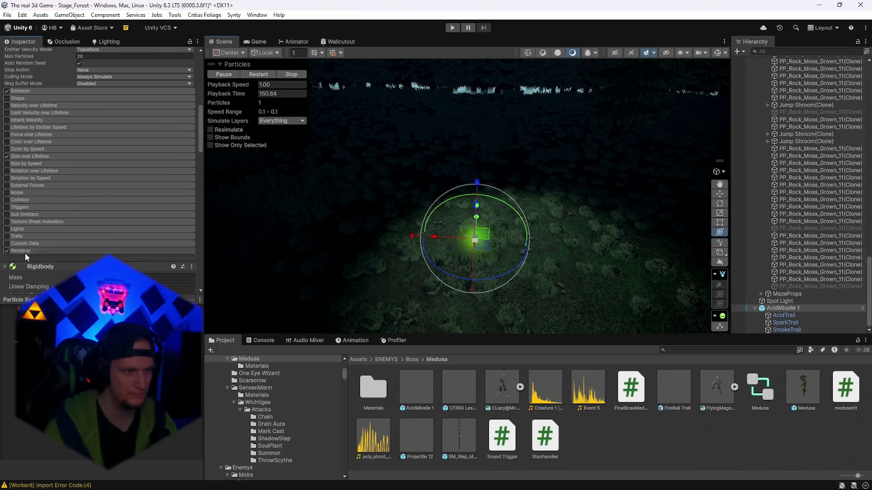
Step: Check the PolySpriteGlow_ADD material's emission colour and undo an accidental missile move
left_click(25, 251)
left_click(157, 273)
left_click(576, 390)
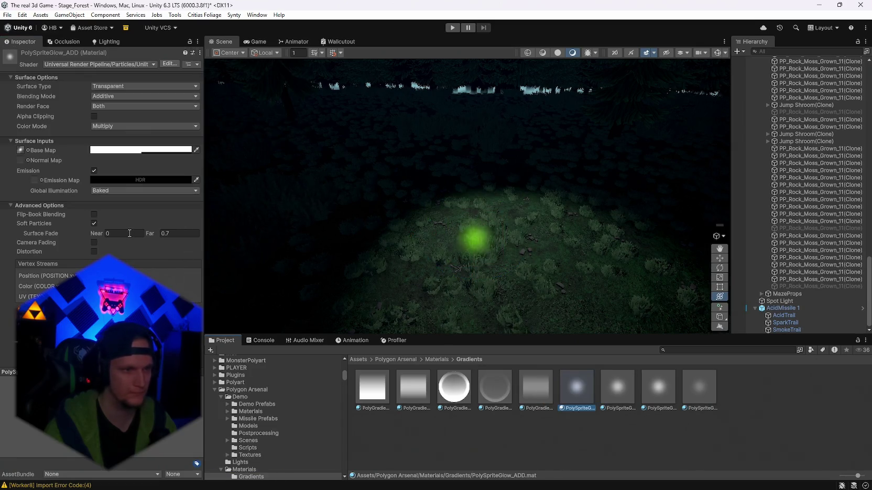
left_click(100, 180)
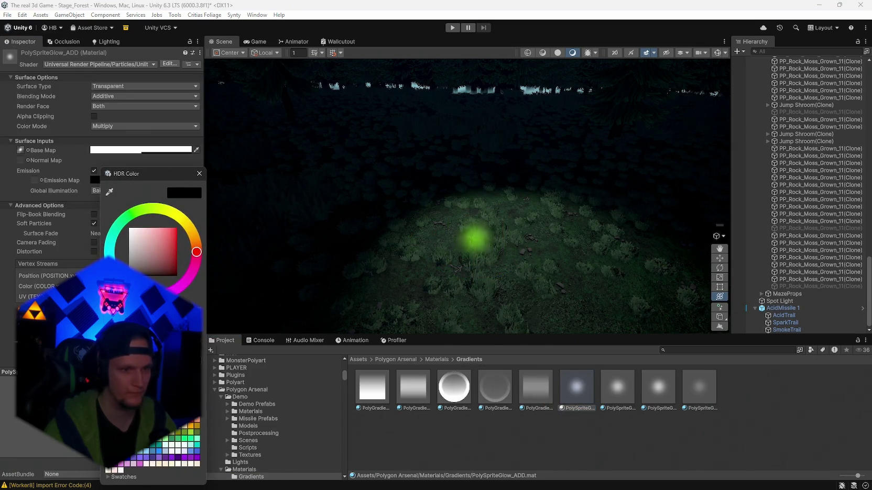
left_click(474, 238)
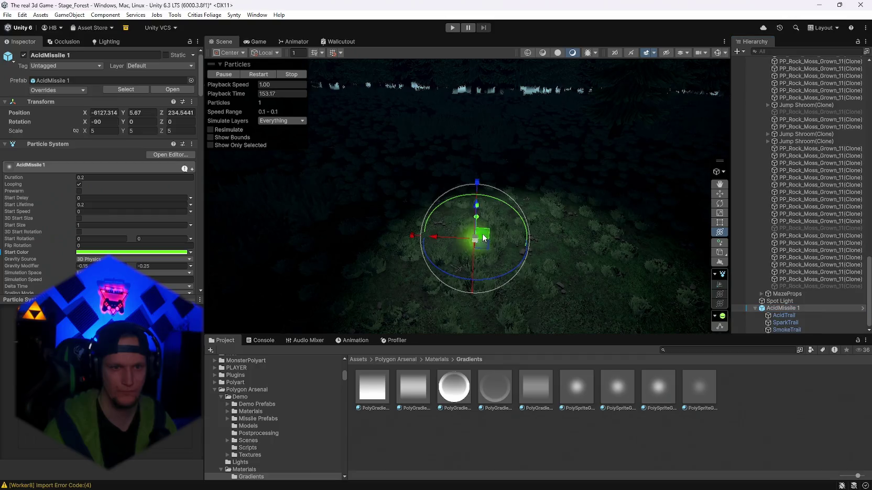
mouse_move(474, 238)
left_mouse_down()
mouse_move(406, 176)
mouse_move(556, 191)
mouse_move(379, 190)
mouse_move(574, 223)
mouse_move(570, 242)
left_mouse_up()
key("ctrl+z")
Step: Ping AcidTrail's PolySolidGlow renderer material in Polygon Arsenal's Materials/Main folder
scroll(81, 262, "down", 10)
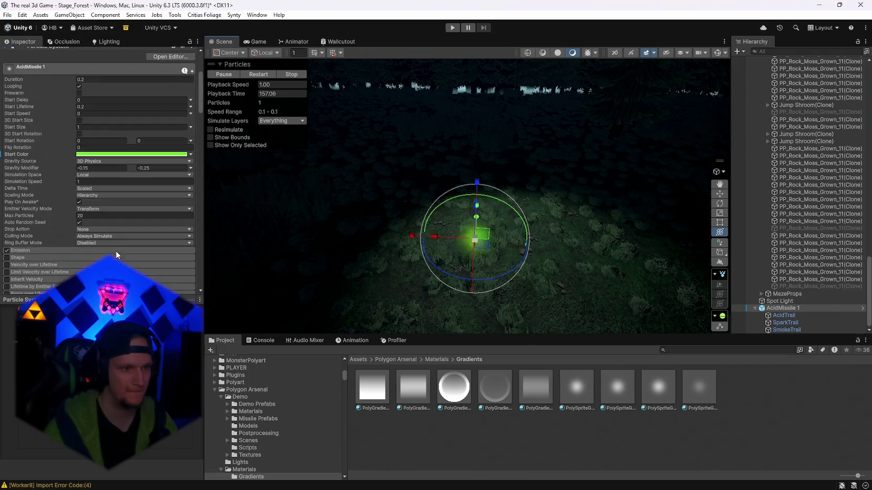
left_click(81, 261)
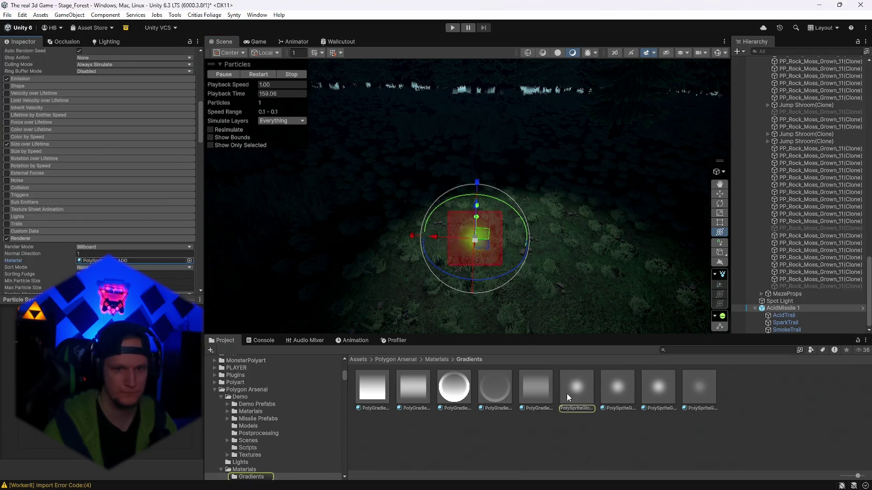
left_click(767, 317)
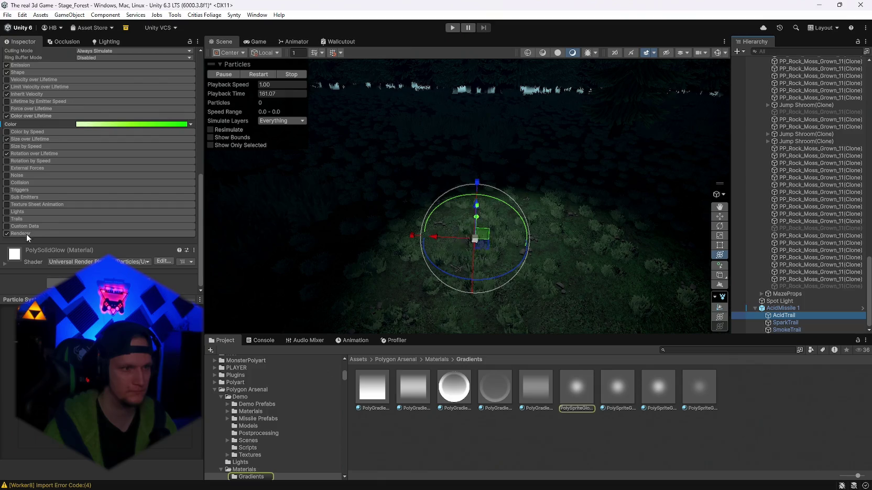
scroll(157, 254, "down", 3)
left_click(93, 196)
left_click(388, 316)
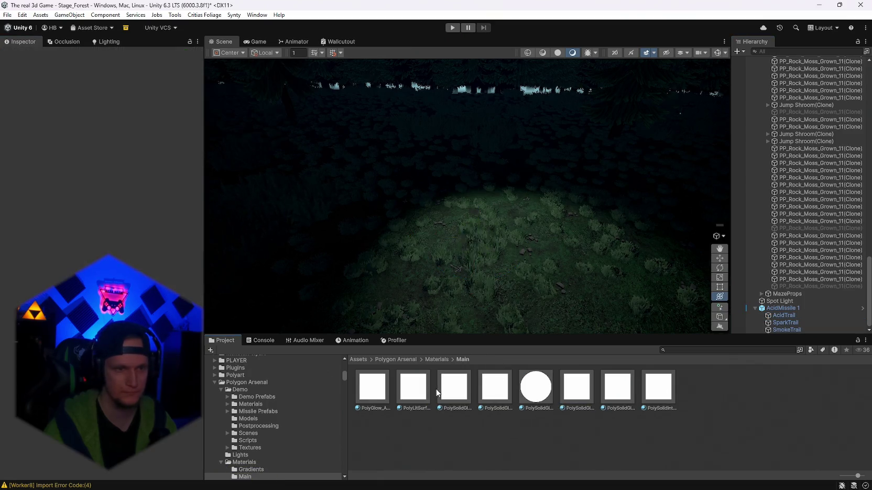
Step: Inspect PolySolidGlow's emission colour, then swing AcidMissile 1 across the scene to preview its trail
left_click(457, 395)
left_click(126, 181)
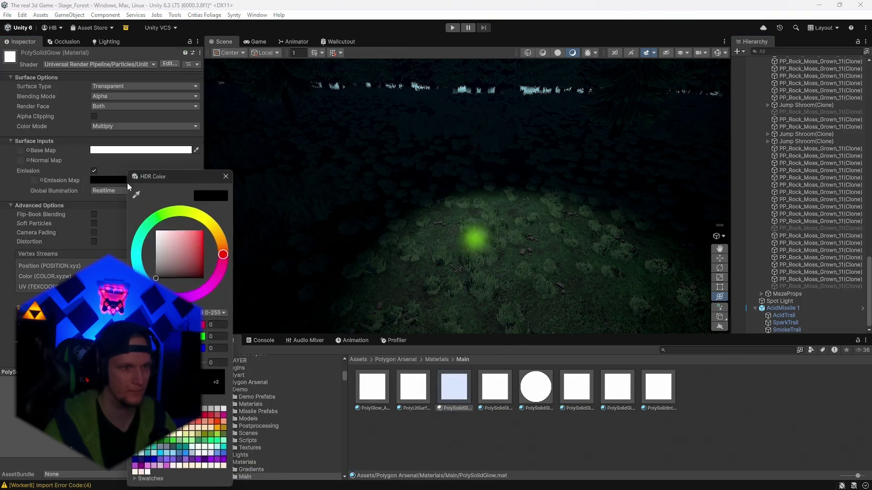
key("Escape")
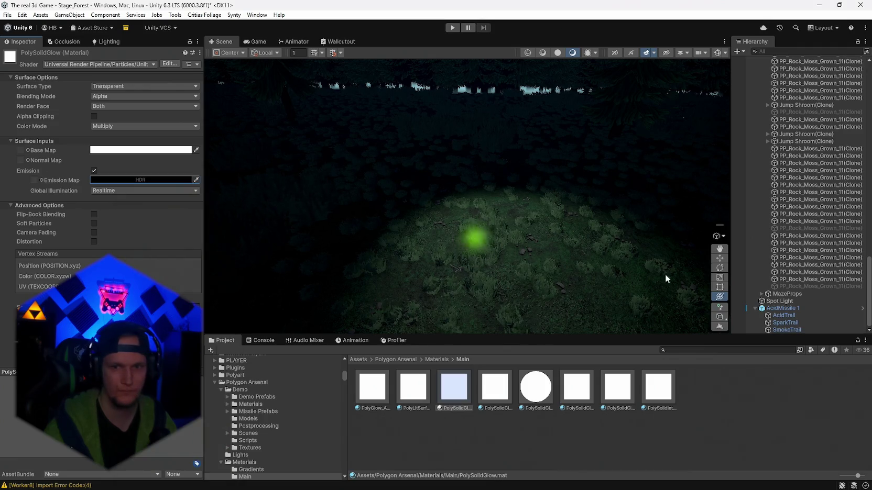
left_click(780, 308)
mouse_move(375, 218)
left_mouse_down()
mouse_move(480, 157)
mouse_move(475, 174)
mouse_move(539, 181)
mouse_move(453, 218)
mouse_move(586, 223)
left_mouse_up()
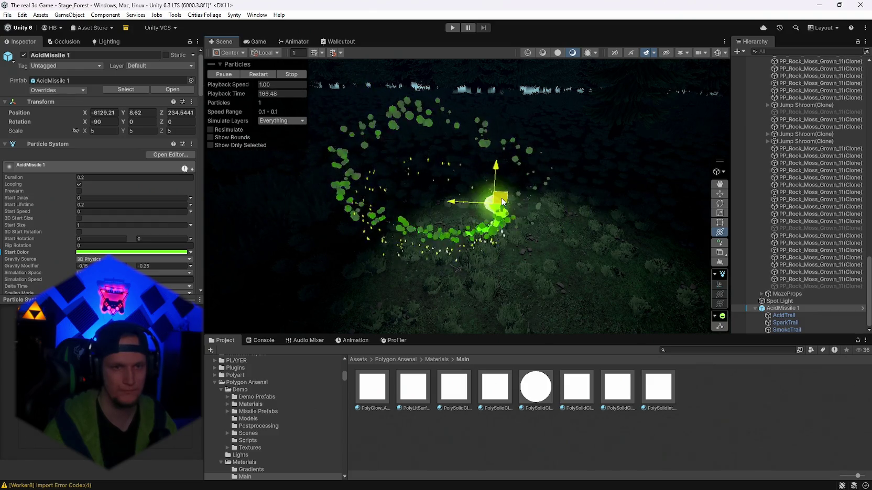
Step: Check the emission colour of AcidTrail's PolySolidGlow material, then loop AcidMissile 1 again to preview the trail
left_click(780, 316)
scroll(143, 233, "down", 15)
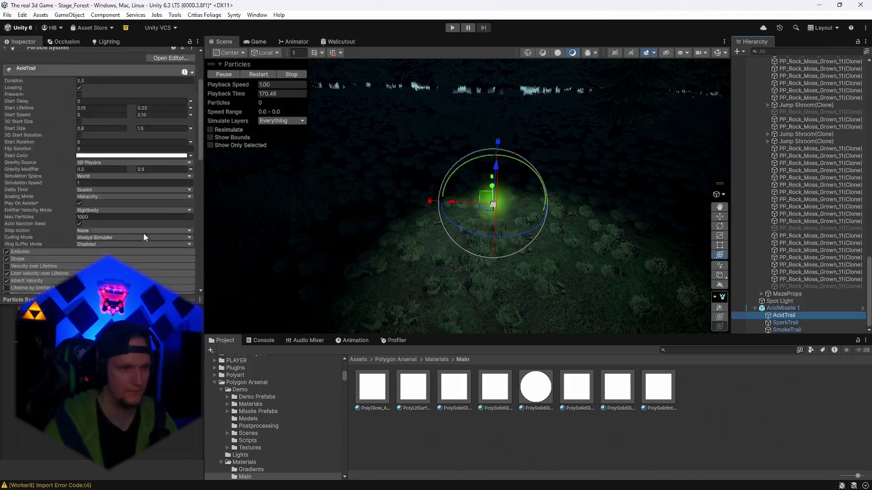
left_click(87, 239)
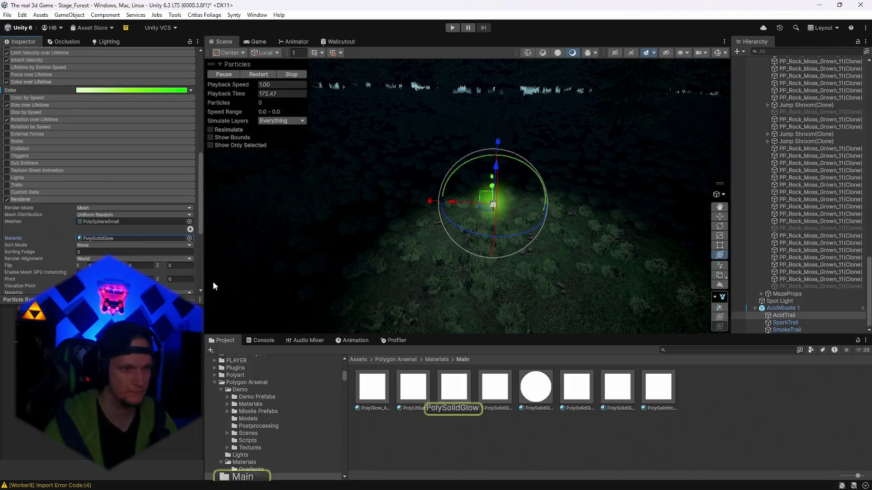
left_click(454, 388)
left_click(116, 180)
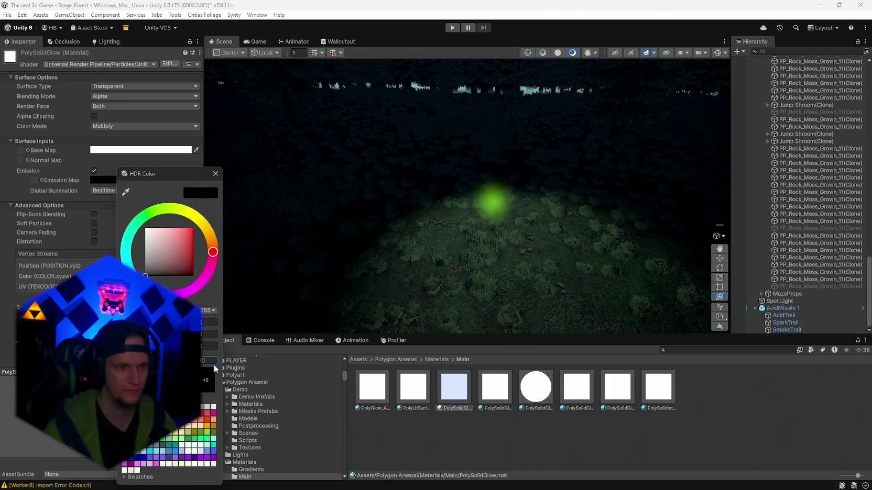
key("ctrl+z")
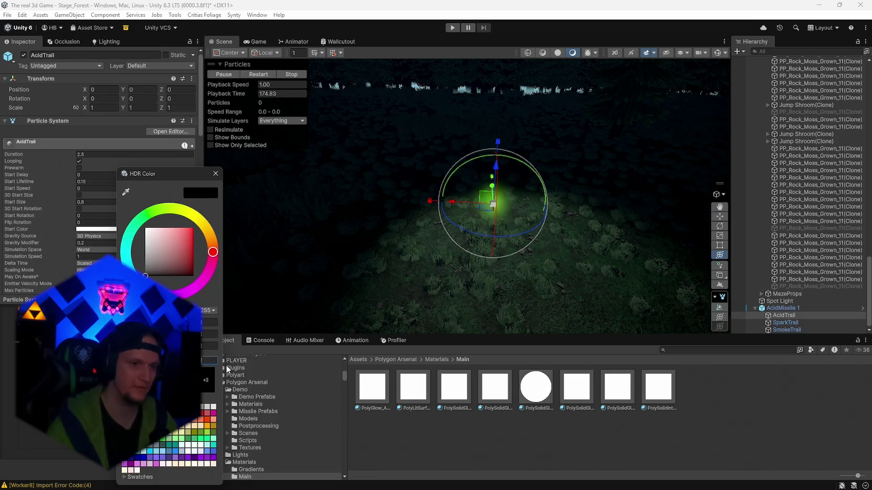
left_click(216, 173)
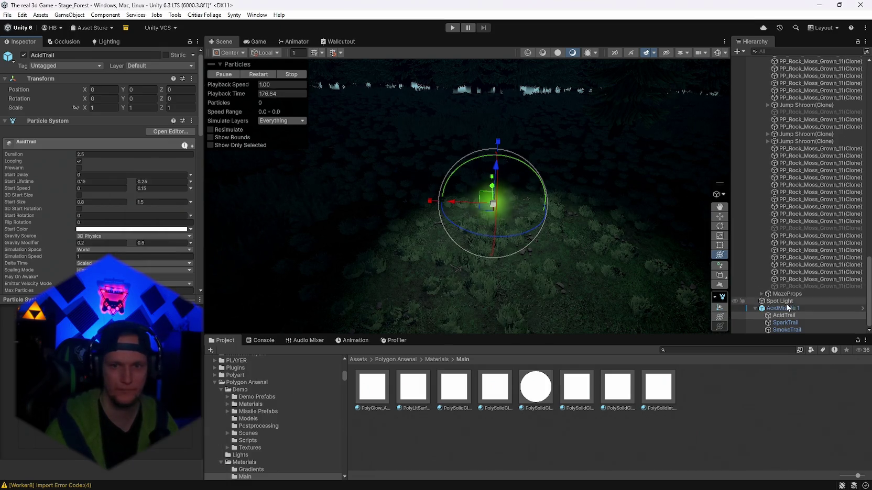
left_click(786, 308)
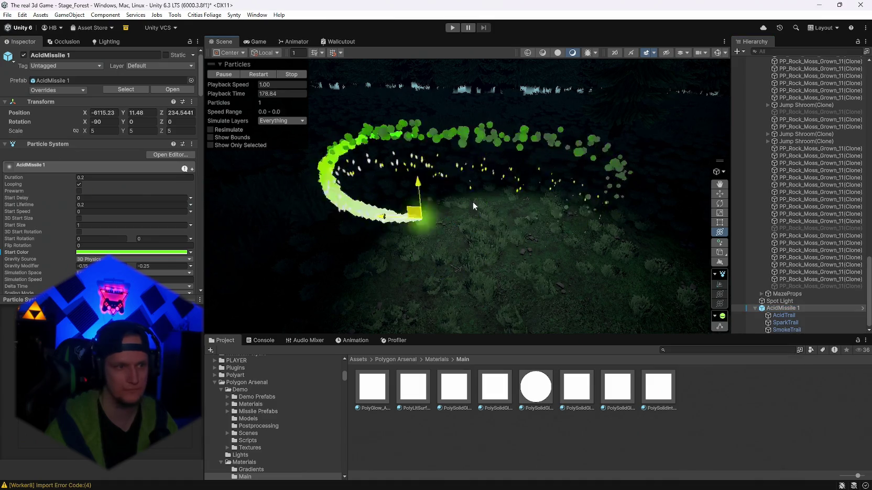
mouse_move(472, 206)
left_mouse_down()
mouse_move(361, 147)
mouse_move(416, 181)
left_mouse_up()
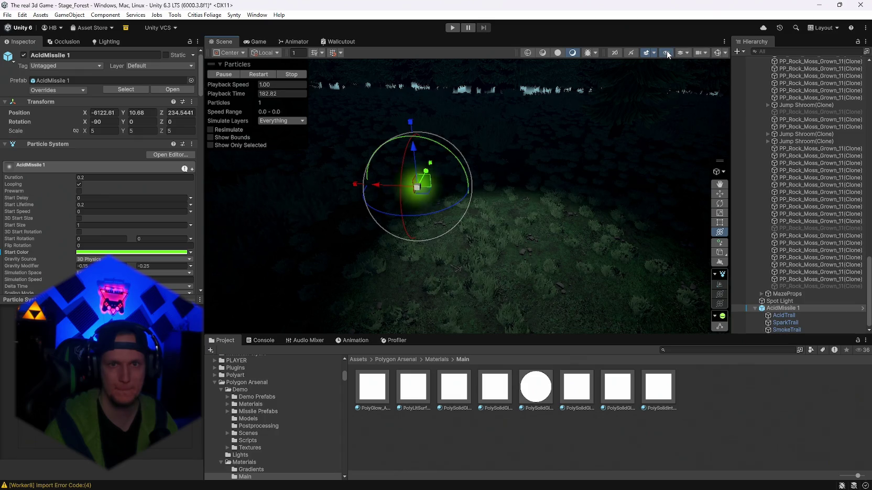
left_click(697, 53)
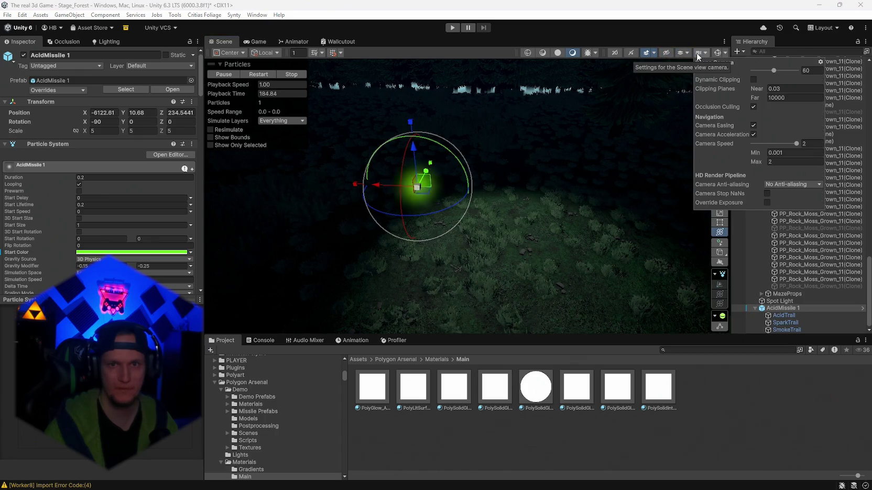
left_click(698, 53)
left_click(706, 52)
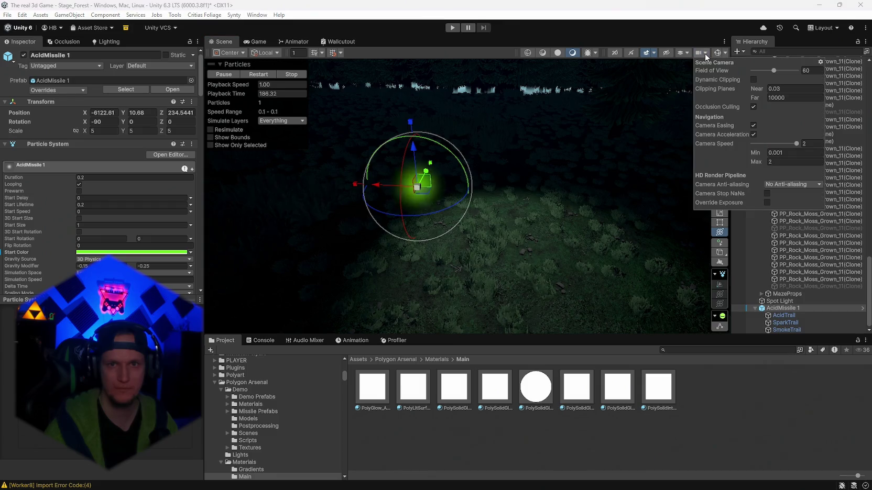
left_click(753, 79)
left_click(767, 203)
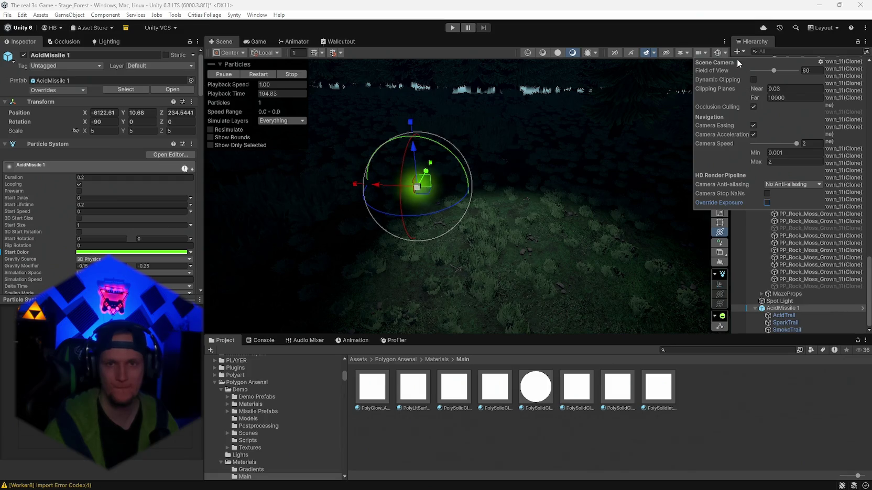
left_click(699, 53)
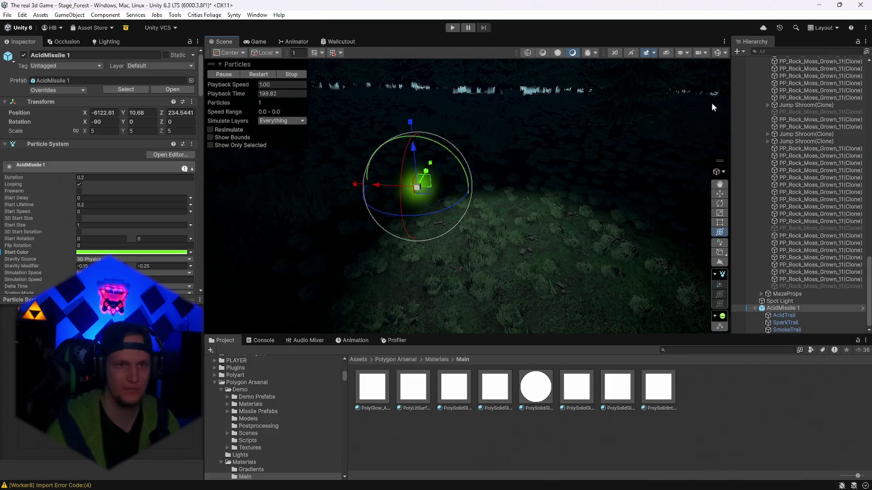
left_click(699, 52)
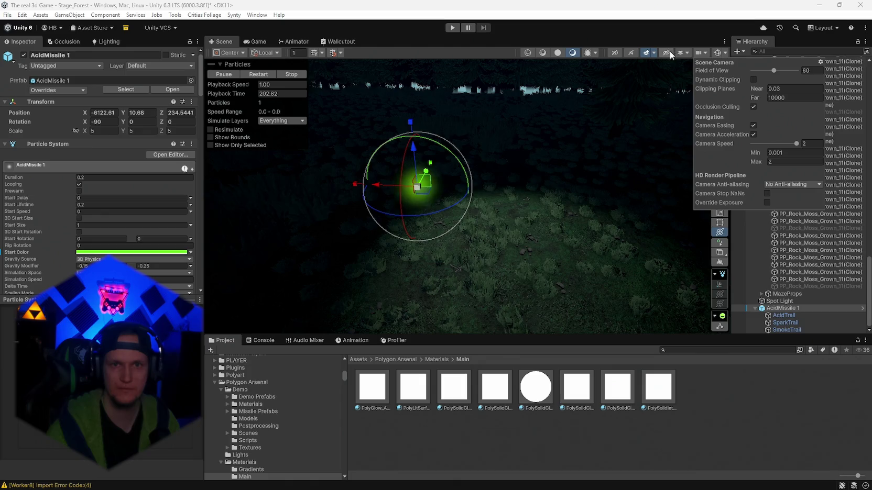
left_click(654, 53)
left_click(654, 54)
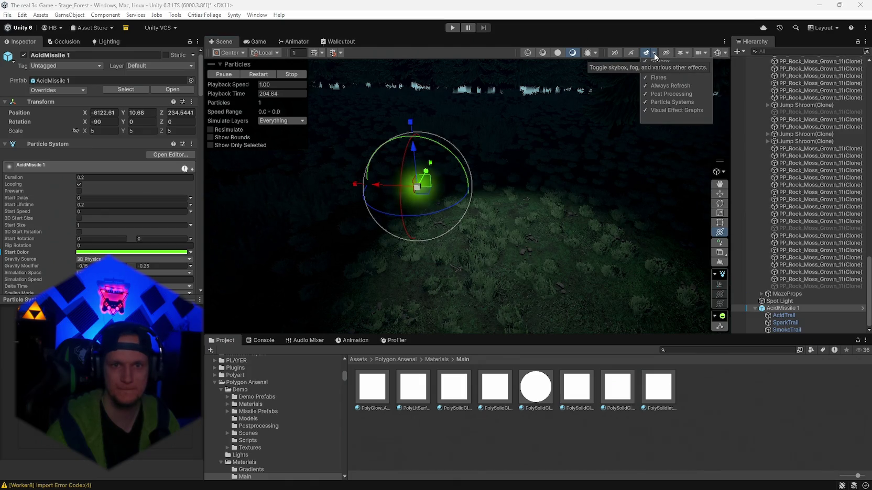
left_click(670, 93)
left_click(669, 94)
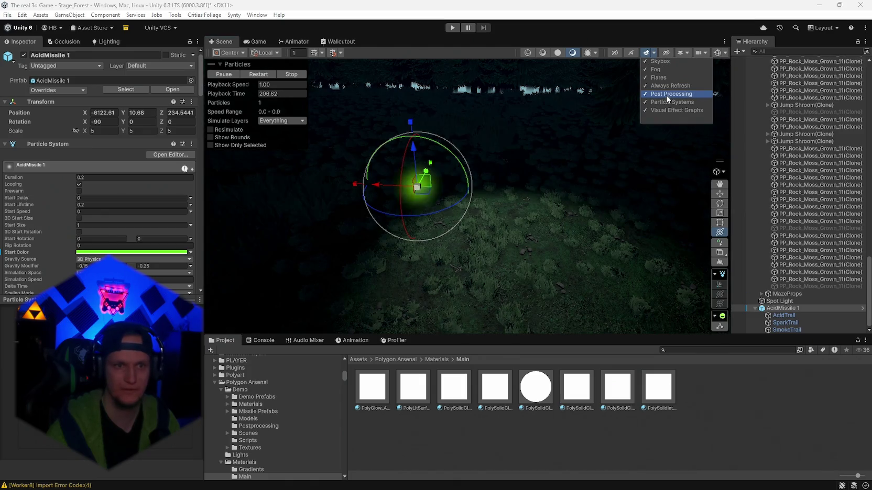
left_click(668, 95)
left_click(667, 95)
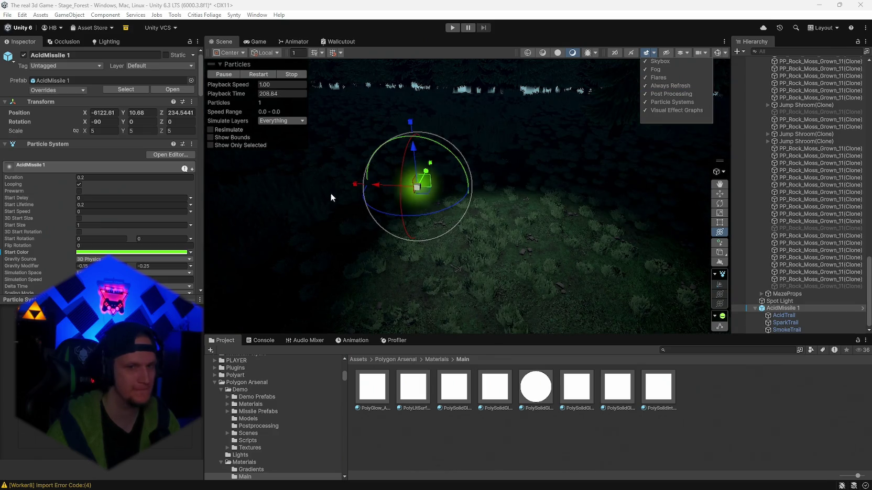
mouse_move(417, 186)
left_mouse_down()
mouse_move(484, 181)
mouse_move(450, 220)
mouse_move(434, 190)
mouse_move(414, 205)
left_mouse_up()
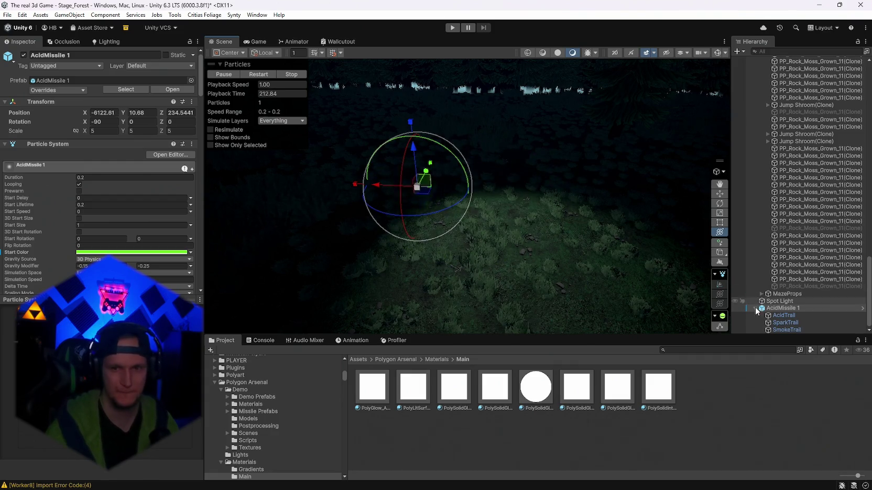
left_click(784, 316)
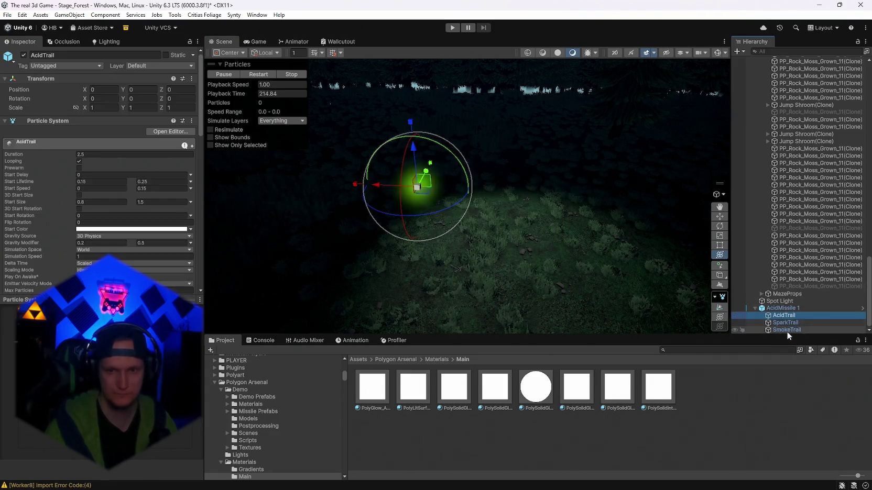
Step: Locate AcidMissile 1's renderer material PolySpriteGlow_ADD and inspect its emission colour
left_click(789, 308)
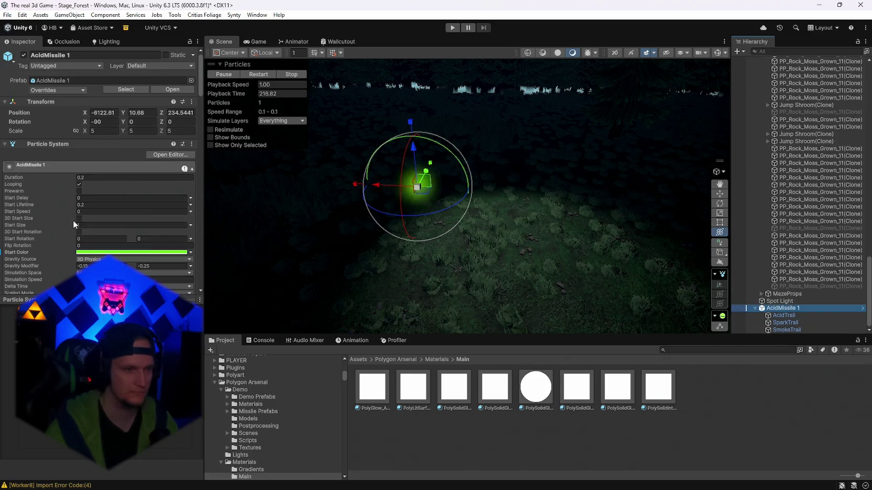
scroll(79, 222, "down", 15)
left_click(98, 212)
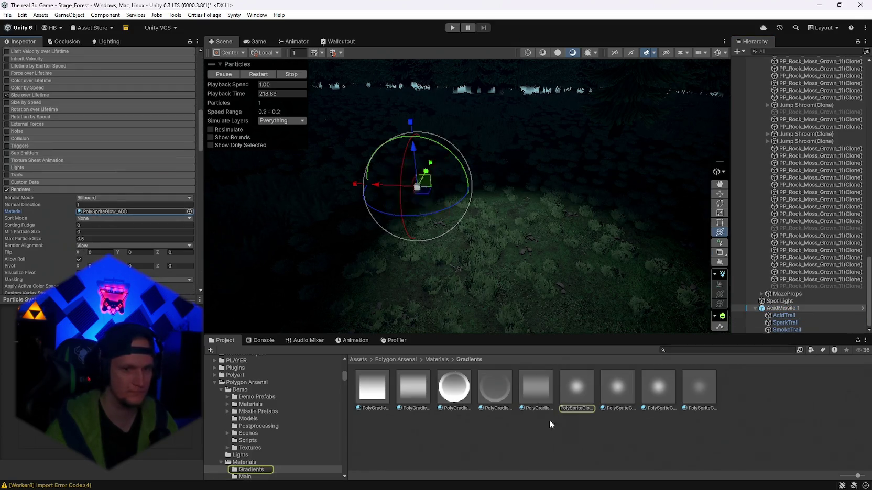
left_click(575, 388)
left_click(113, 179)
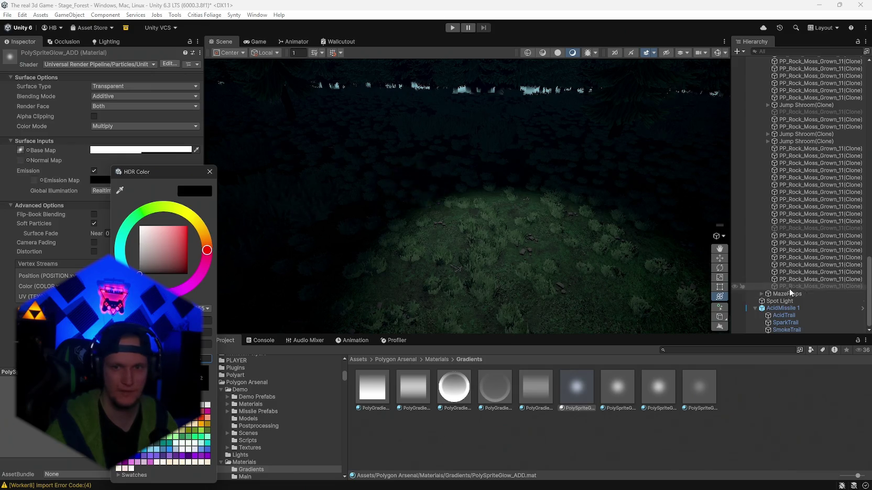
Step: Move AcidMissile 1 to preview its glow, then reselect PolySpriteGlow_ADD and close its emission picker
left_click(783, 308)
mouse_move(422, 184)
left_mouse_down()
mouse_move(549, 183)
mouse_move(451, 208)
mouse_move(506, 200)
left_mouse_up()
scroll(87, 220, "down", 15)
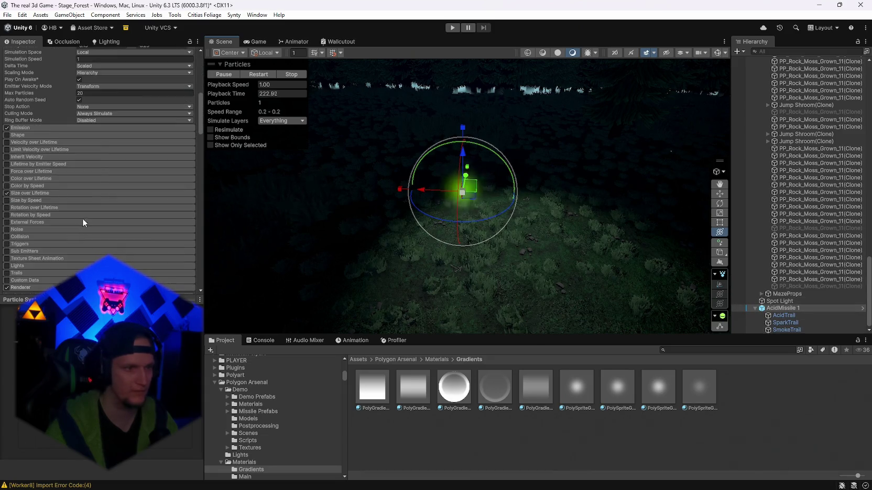
left_click(115, 260)
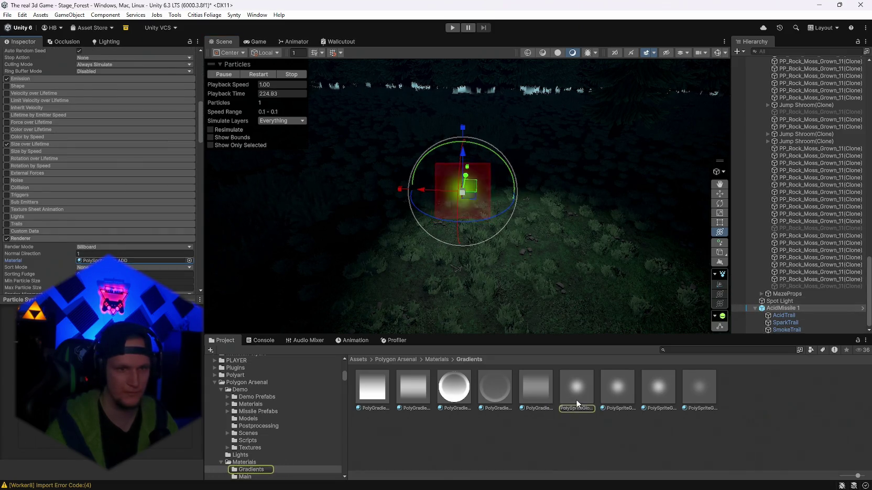
left_click(575, 395)
left_click(111, 184)
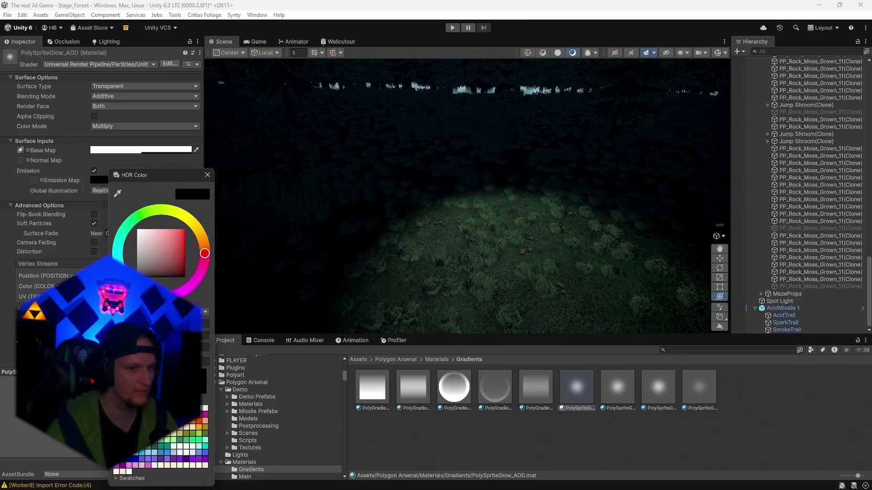
left_click(212, 177)
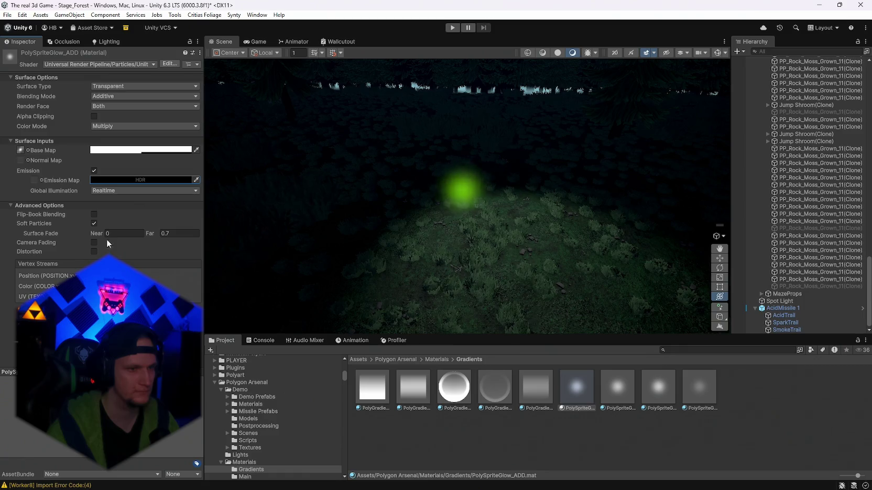
Step: Turn off soft particles and switch global illumination to None, then back to Realtime
left_click(94, 224)
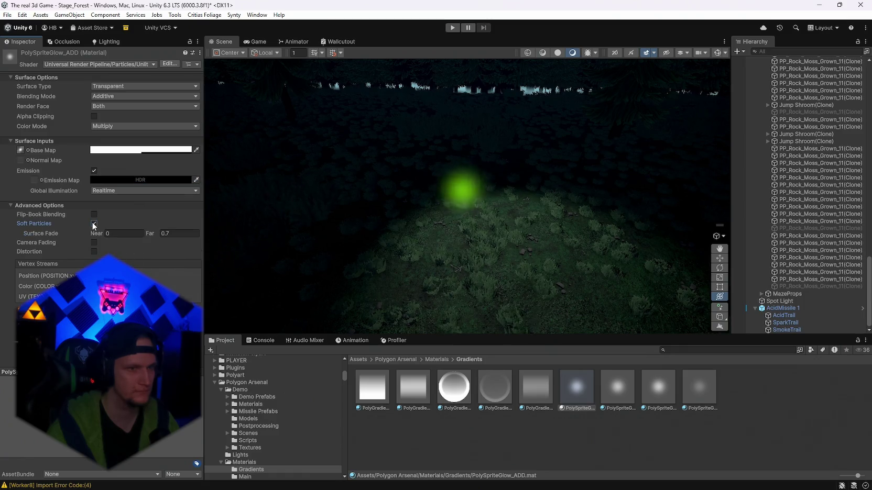
left_click(105, 180)
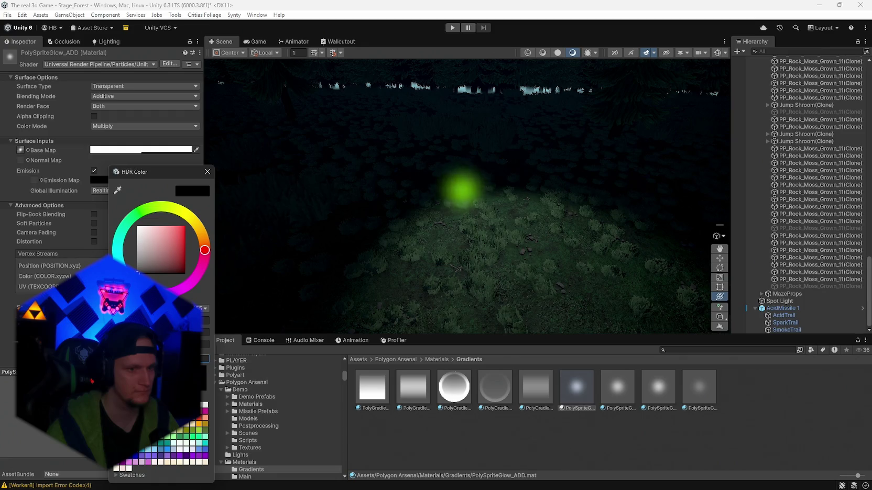
left_click(54, 194)
left_click(93, 180)
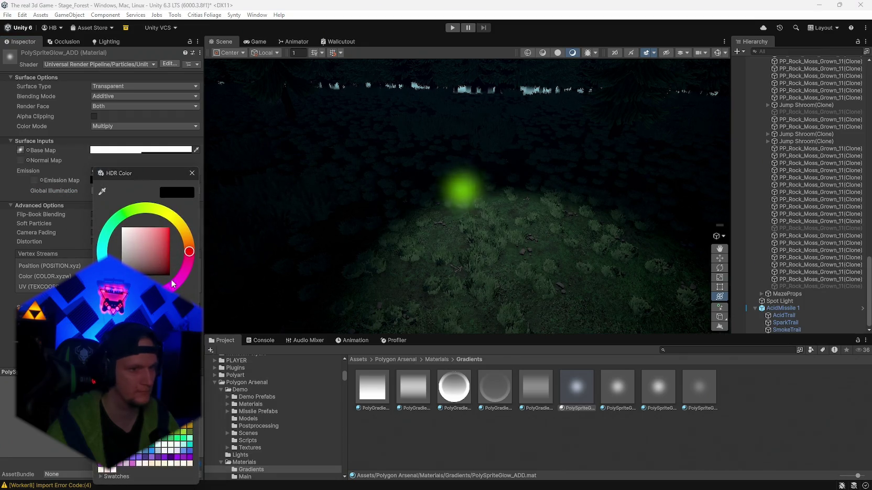
left_click(191, 174)
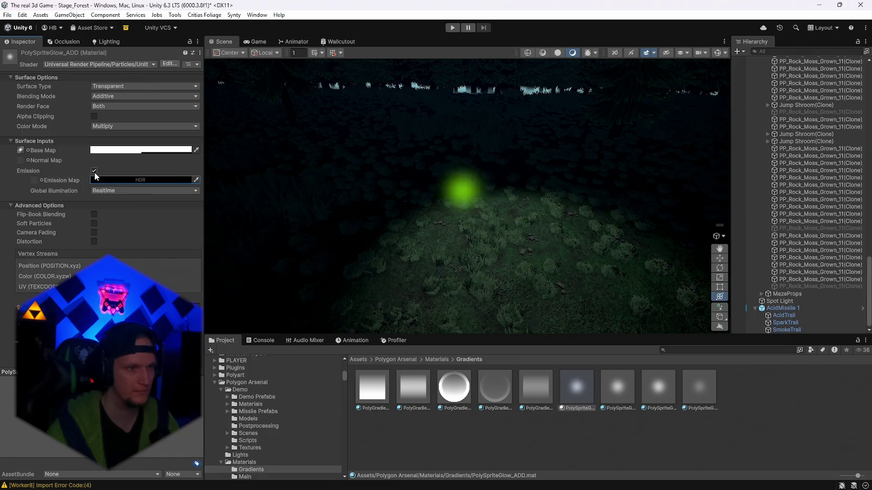
left_click(110, 193)
left_click(117, 218)
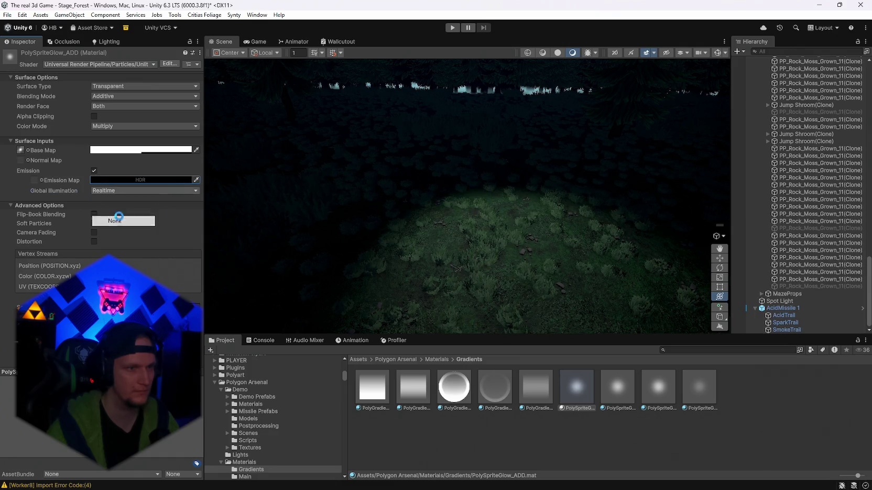
left_click(126, 180)
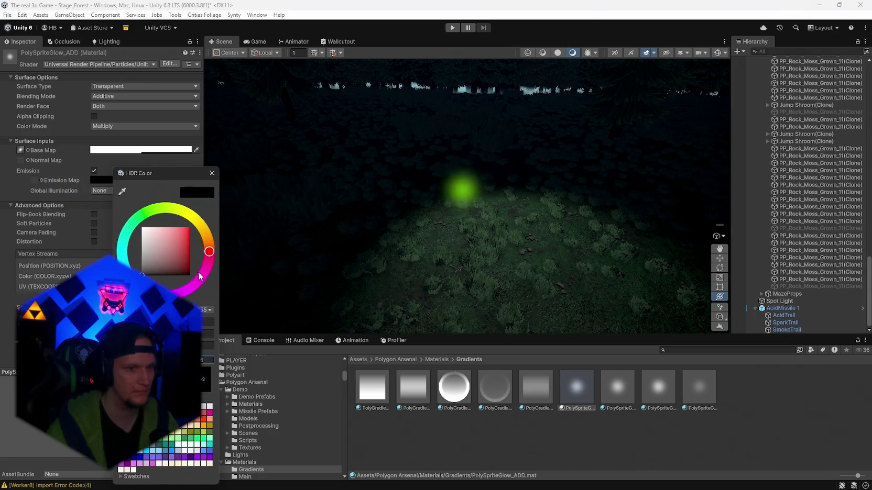
left_click(211, 179)
left_click(111, 179)
left_click(211, 179)
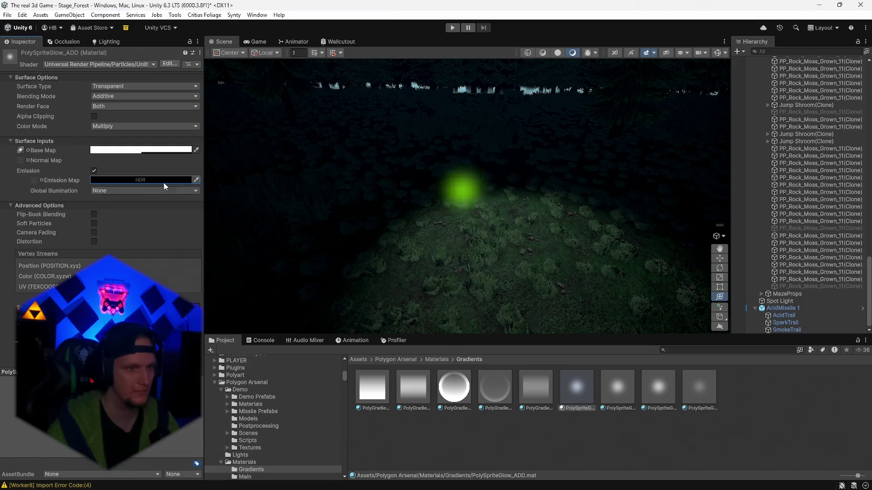
left_click(123, 191)
left_click(119, 201)
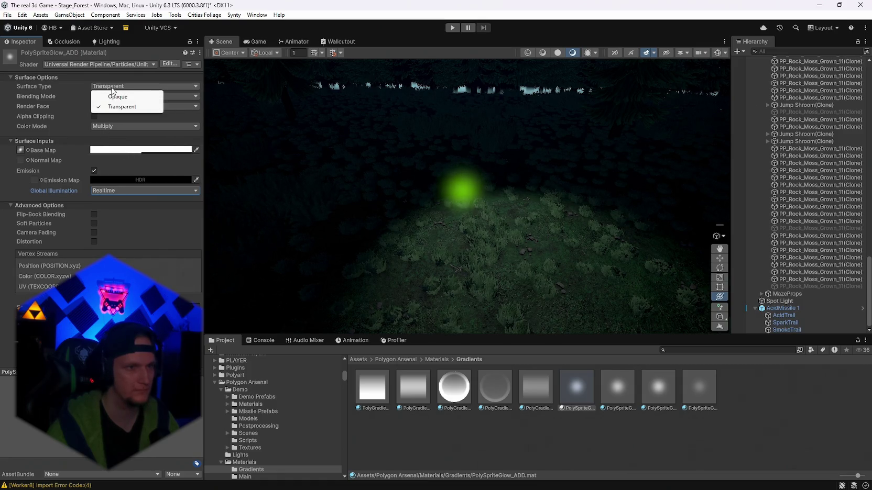
Step: Try making PolySpriteGlow_ADD's surface opaque and recheck its emission colour
left_click(115, 97)
left_click(124, 180)
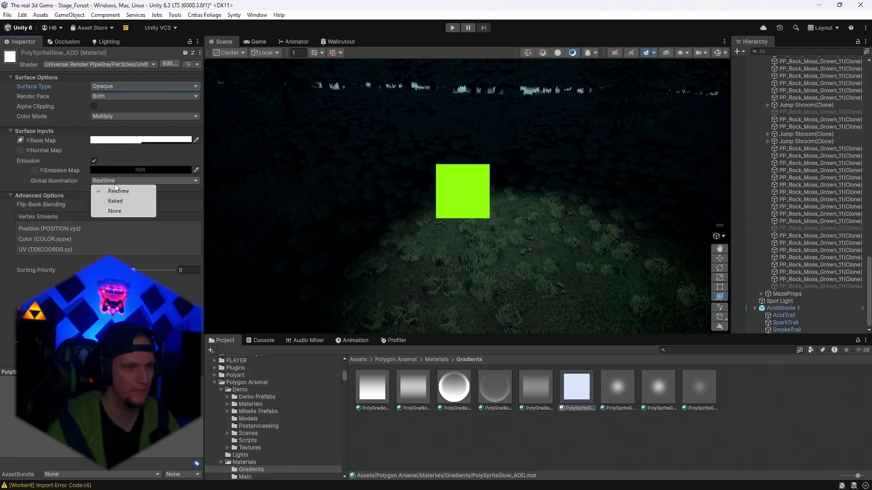
left_click(125, 179)
left_click(126, 170)
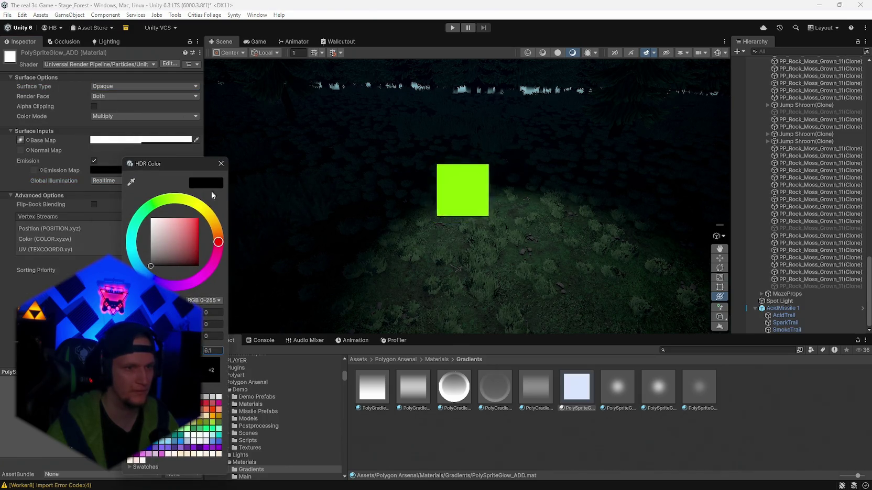
left_click(143, 173)
left_click(121, 169)
key("Escape")
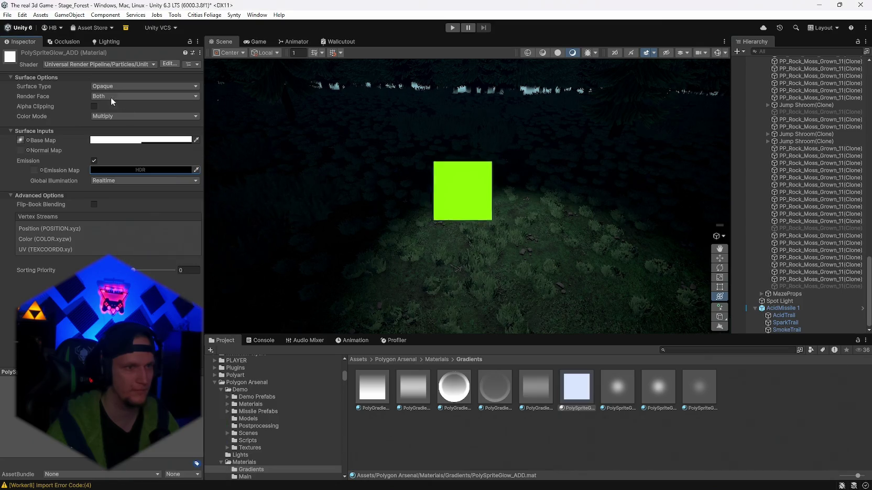
Step: Set Surface Type to Transparent, keep Additive blending and Both render faces, and set Color Mode to Color
left_click(111, 87)
left_click(116, 108)
left_click(105, 96)
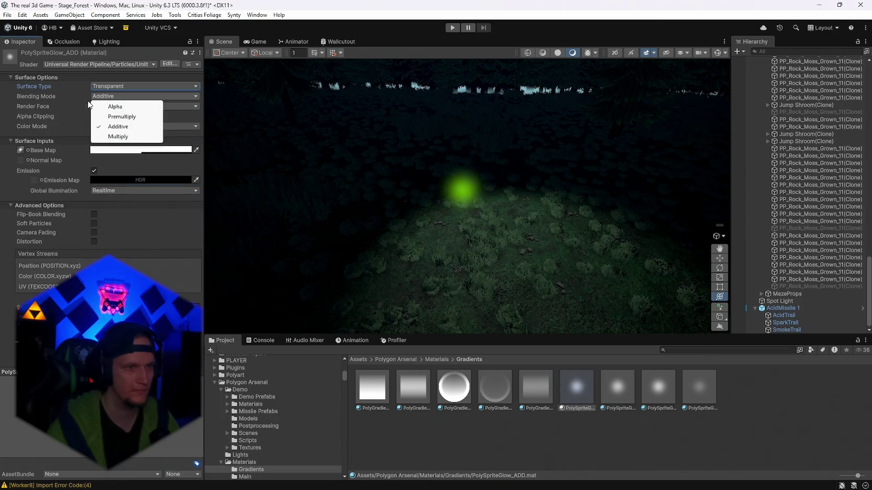
left_click(88, 105)
left_click(100, 105)
left_click(66, 106)
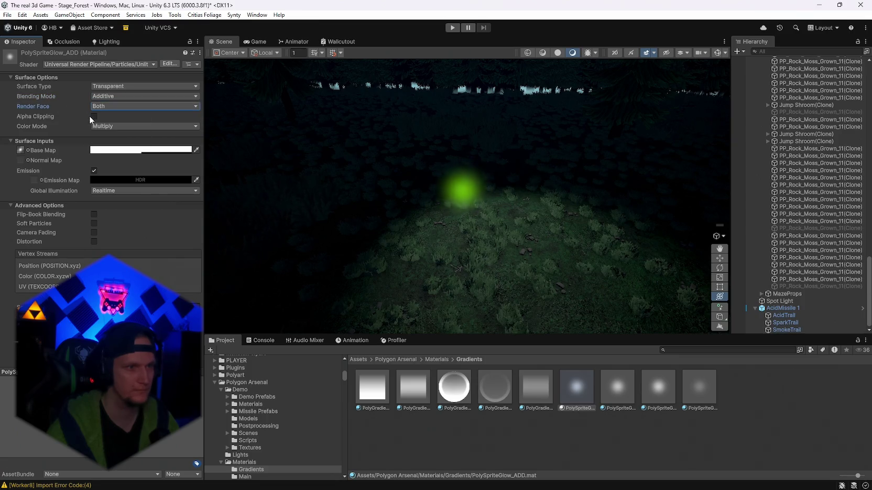
left_click(98, 125)
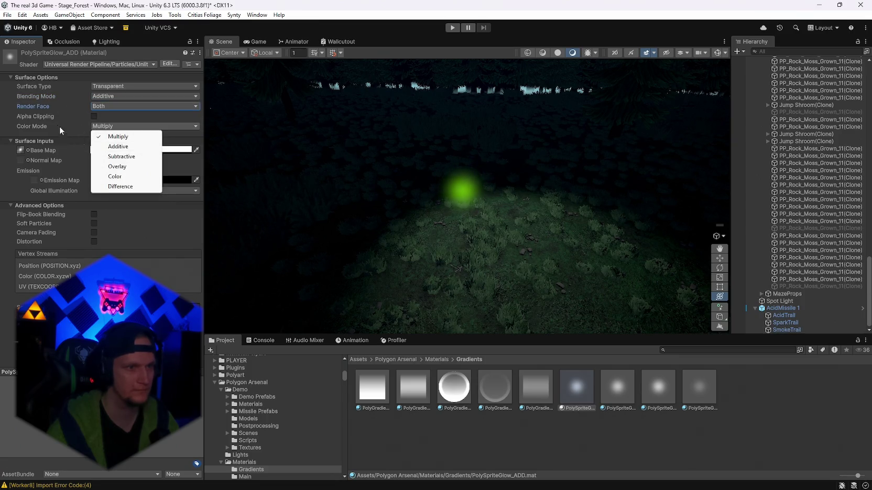
left_click(119, 176)
Step: Check the emission colour, then set Color Mode back to Multiply
left_click(110, 179)
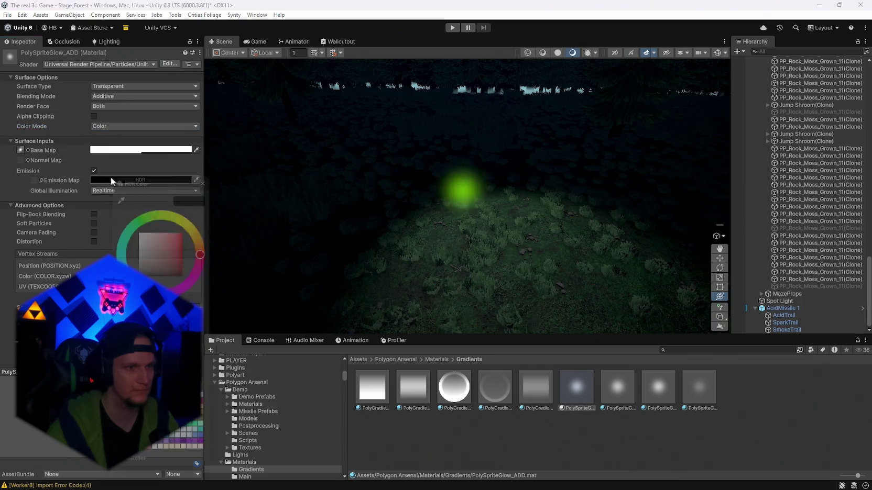
left_click(213, 174)
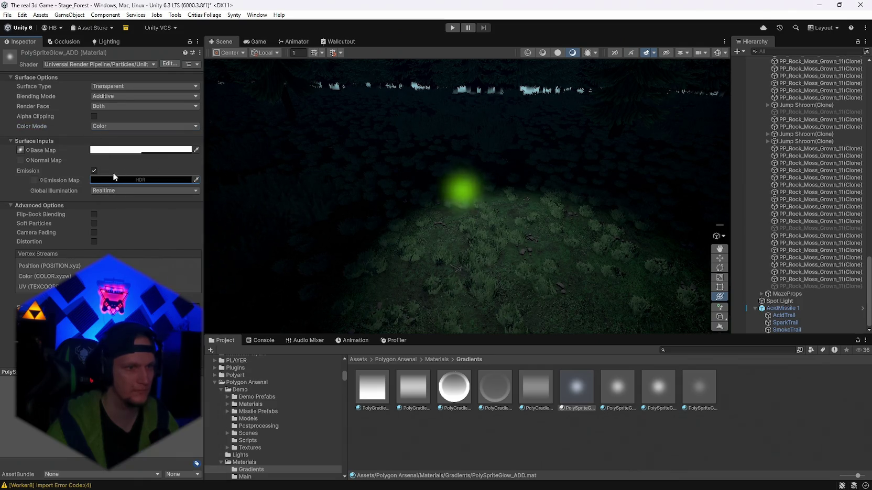
left_click(115, 180)
left_click(210, 172)
left_click(109, 125)
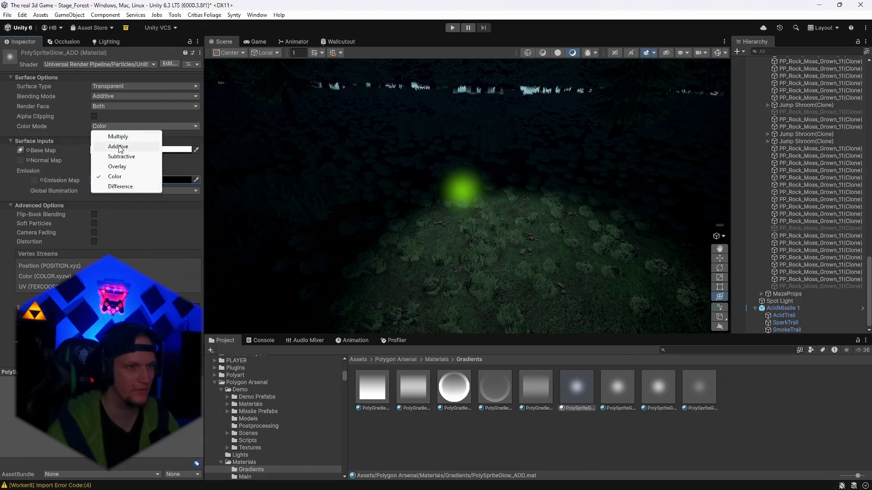
left_click(118, 137)
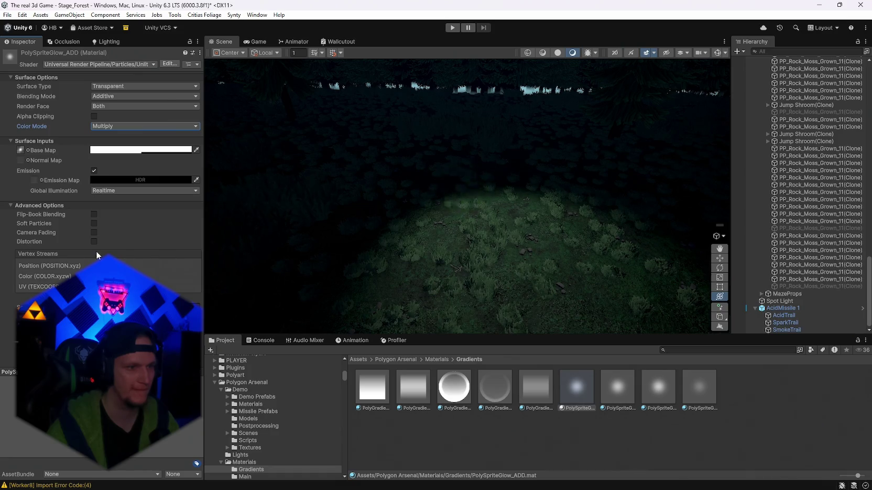
Step: Toggle flip-book blending, soft particles and camera fading on and off, leaving all three off
left_click(93, 214)
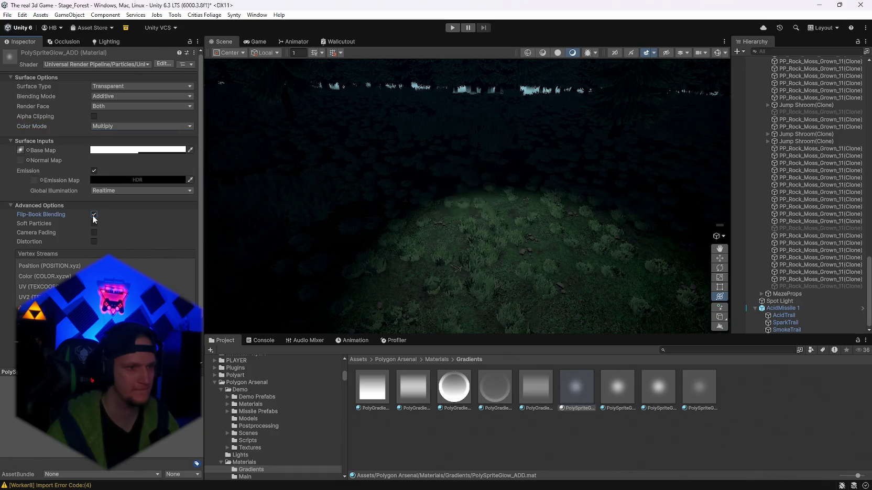
left_click(94, 215)
left_click(94, 224)
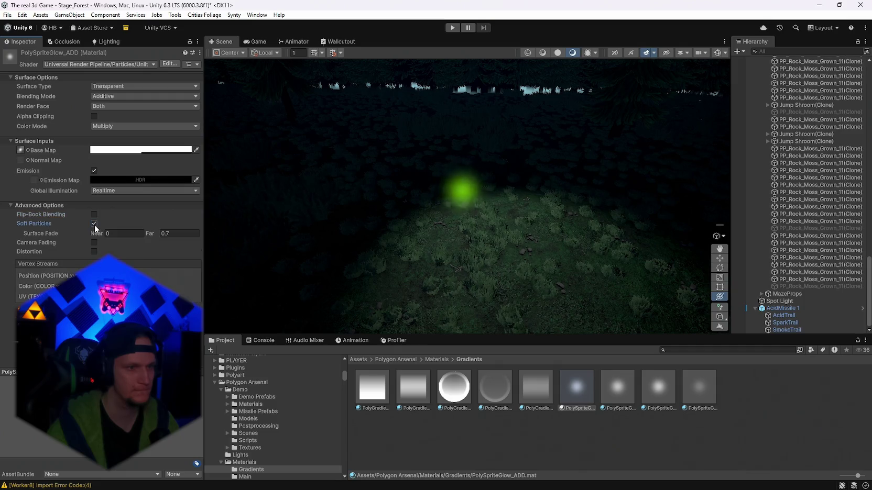
left_click(94, 224)
left_click(94, 233)
left_click(94, 233)
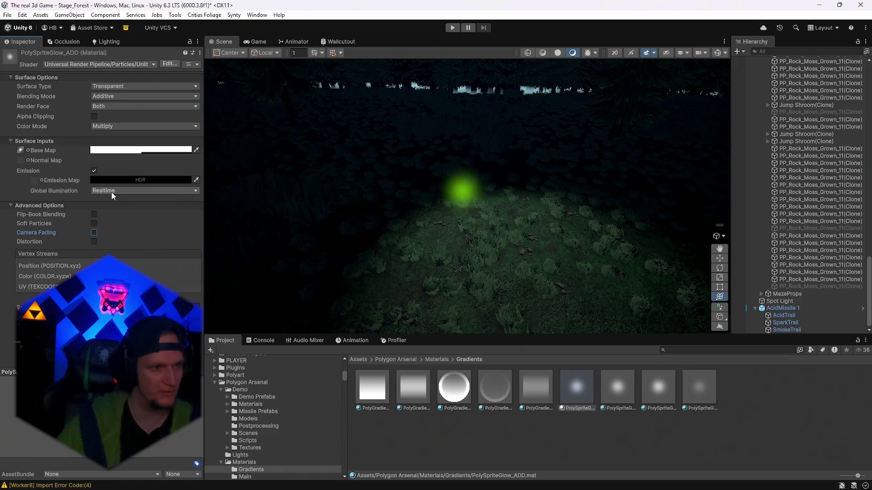
left_click(149, 179)
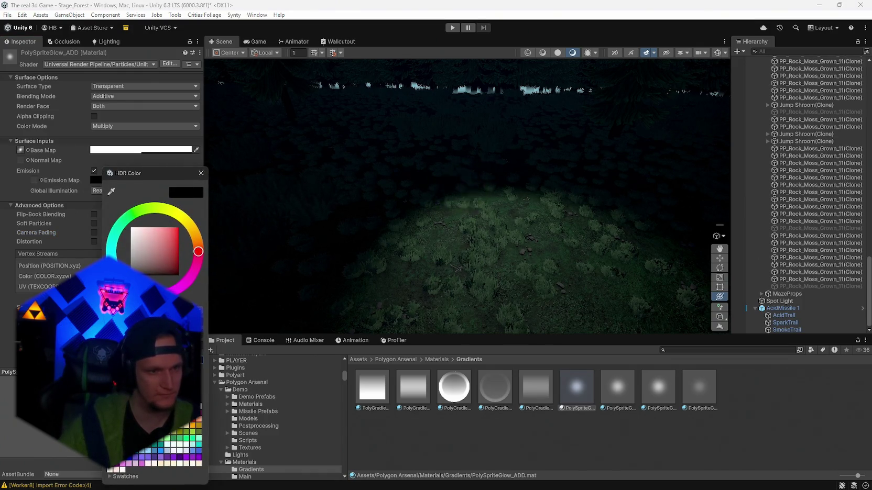
left_click(201, 174)
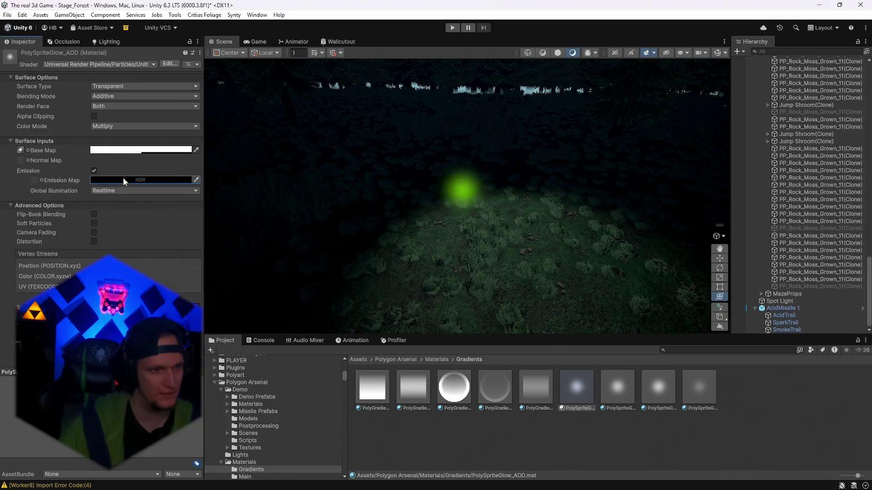
left_click(123, 178)
mouse_move(125, 173)
left_mouse_down()
mouse_move(215, 147)
mouse_move(362, 50)
left_mouse_up()
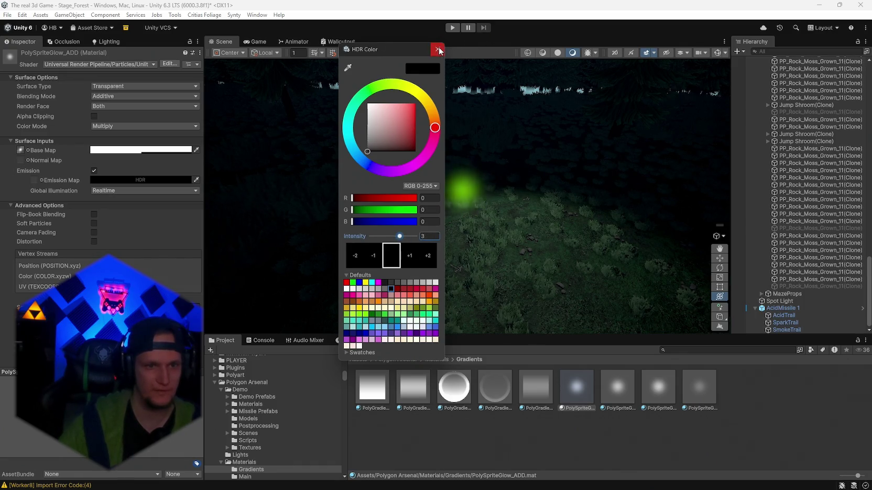
left_click(346, 288)
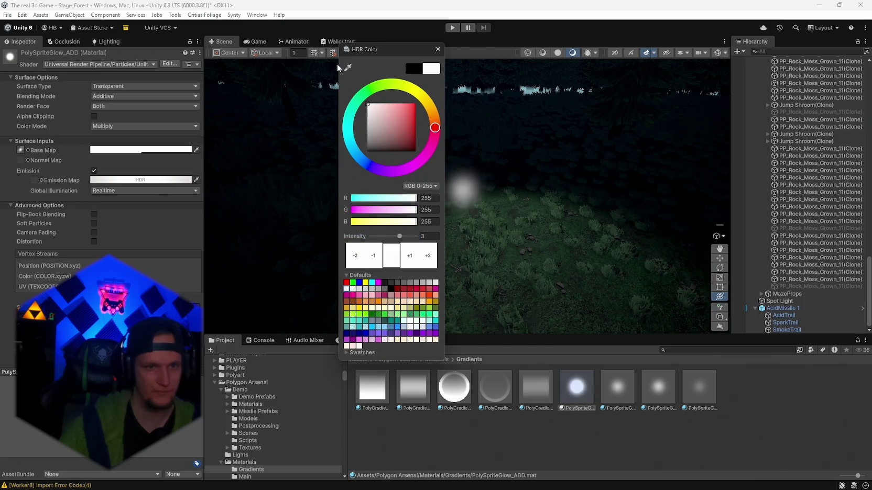
left_click(437, 49)
left_click(116, 180)
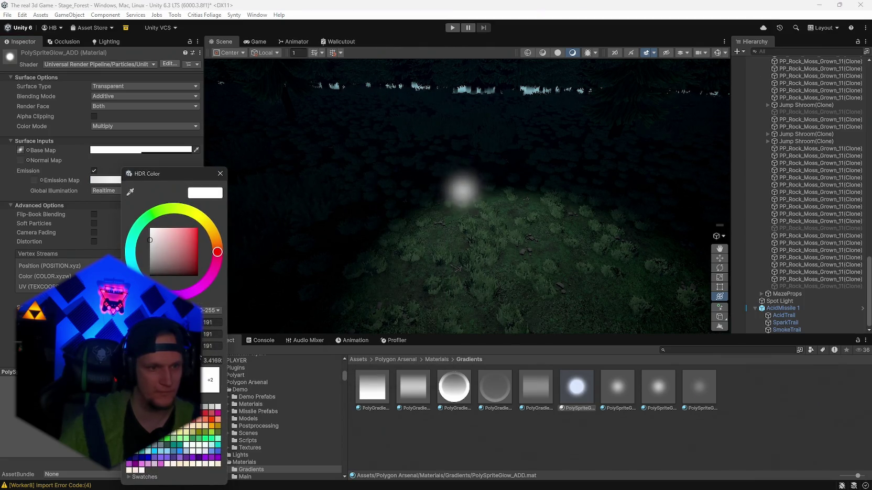
mouse_move(178, 230)
left_mouse_down()
mouse_move(208, 240)
mouse_move(176, 208)
mouse_move(202, 223)
mouse_move(114, 206)
mouse_move(141, 286)
left_mouse_up()
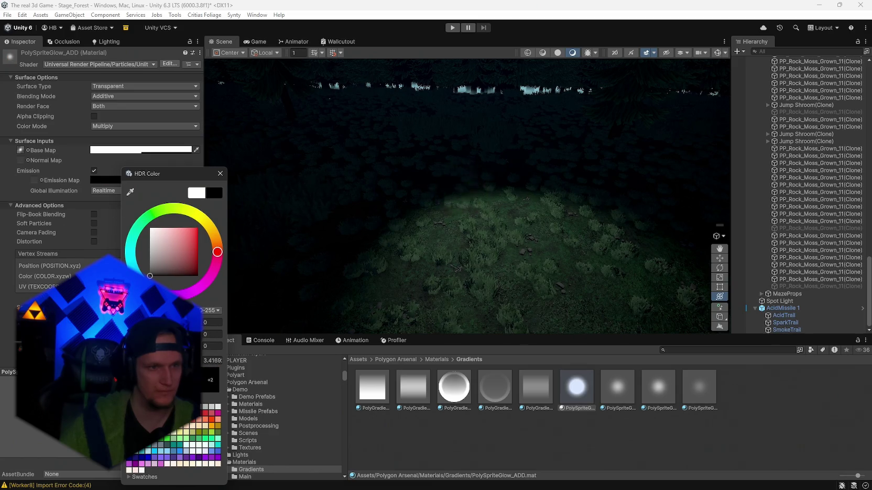
left_click(220, 173)
left_click(133, 179)
left_click(231, 169)
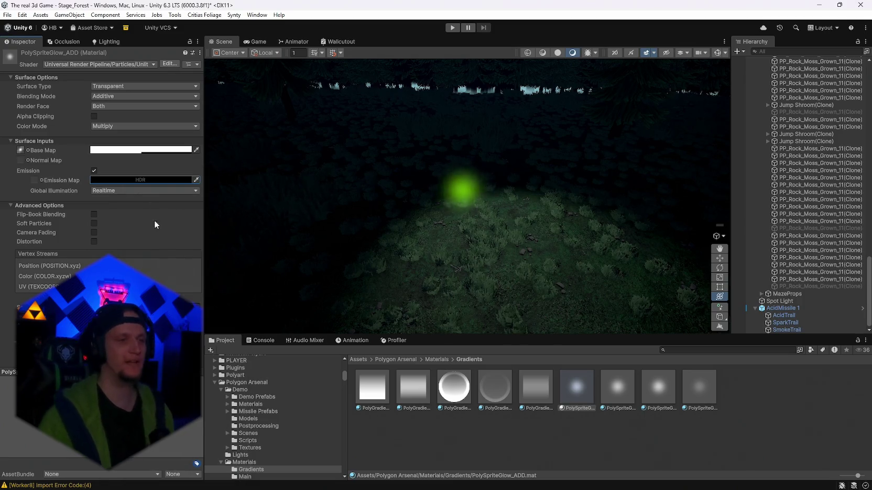
Step: Duplicate AcidMissile 1's PolySpriteGlow_ADD renderer material and rename the copy Acid
left_click(782, 308)
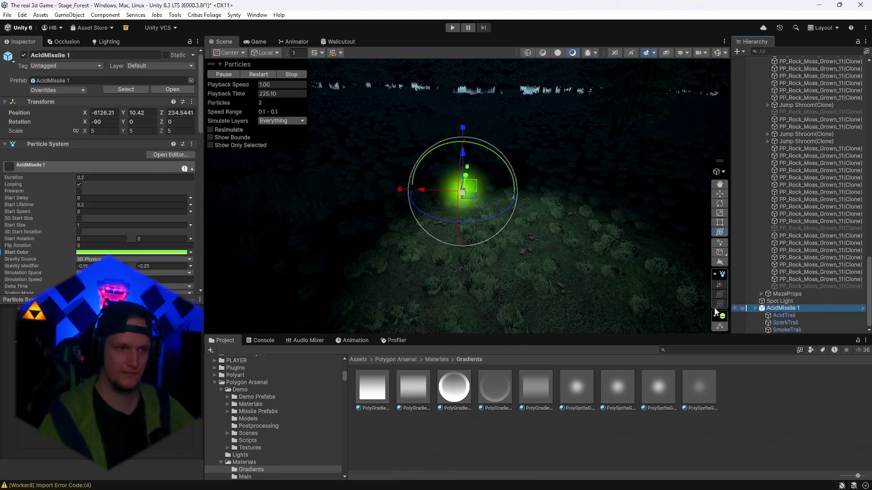
scroll(112, 235, "down", 15)
left_click(105, 212)
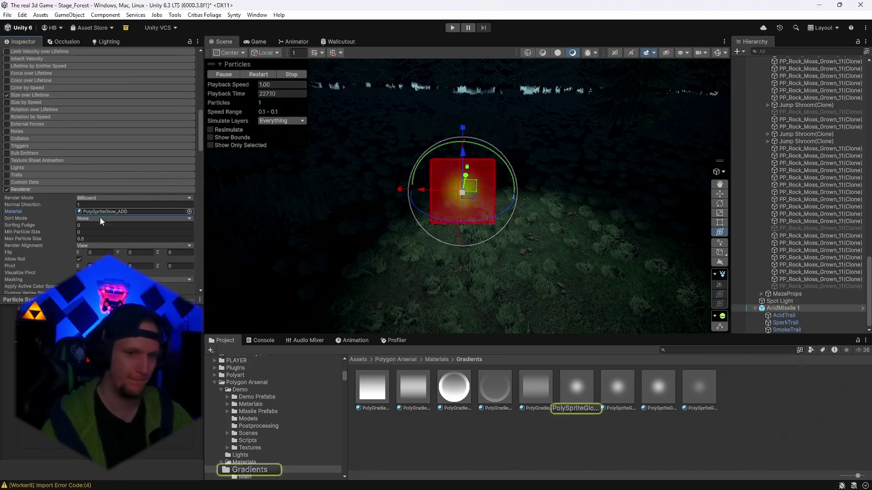
left_click(577, 393)
key("ctrl+d")
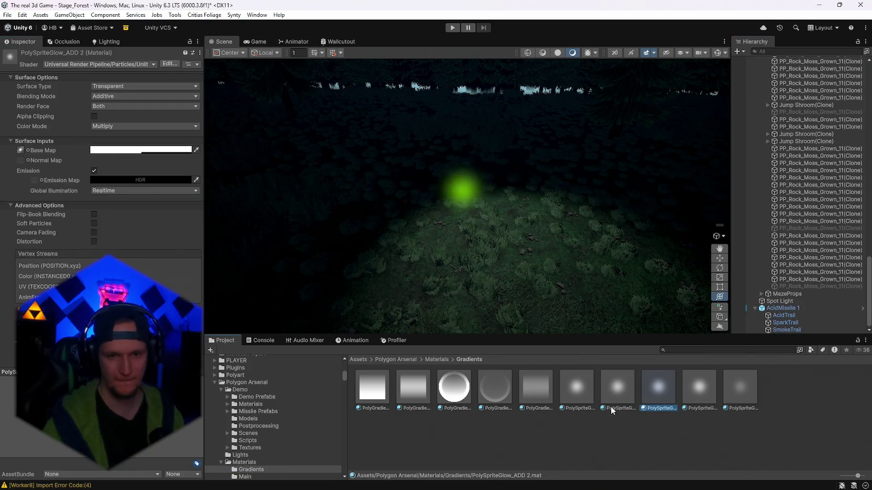
right_click(657, 393)
left_click(686, 167)
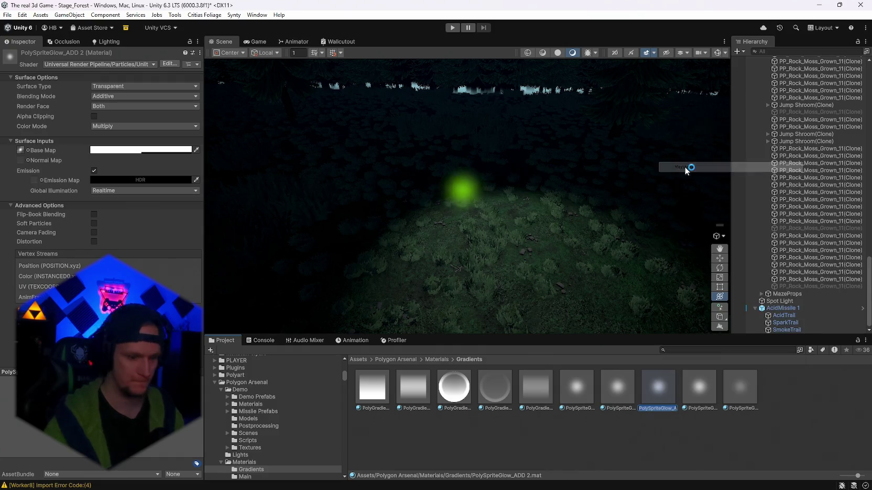
type("Acid")
key("Return")
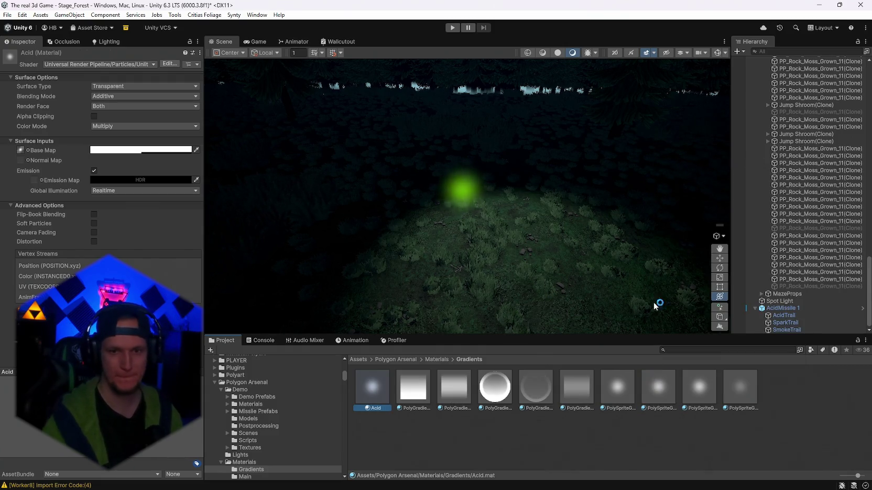
Step: Assign the Acid material to AcidMissile 1's Renderer Material slot and select it
left_click(783, 308)
scroll(115, 230, "down", 10)
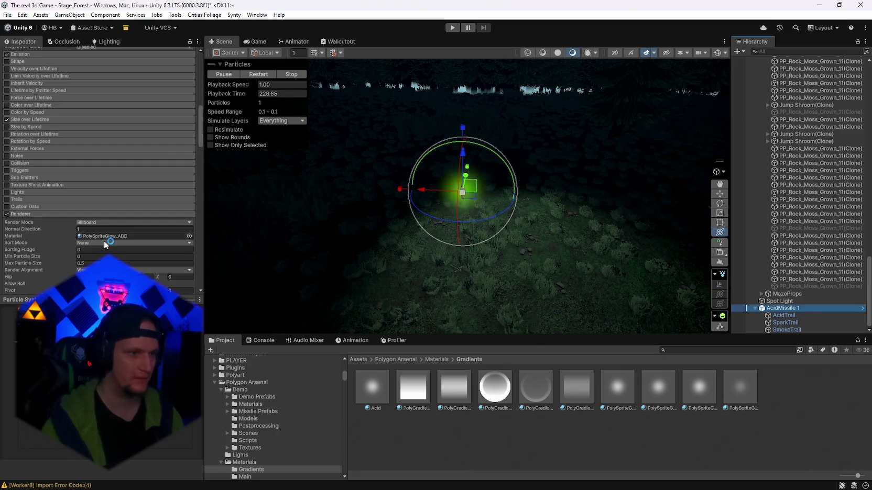
left_click_drag(372, 386, 85, 230)
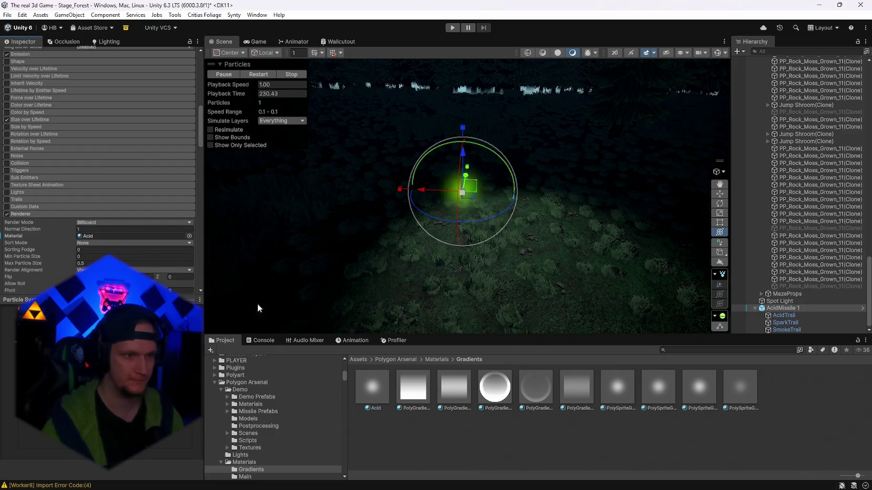
left_click(370, 390)
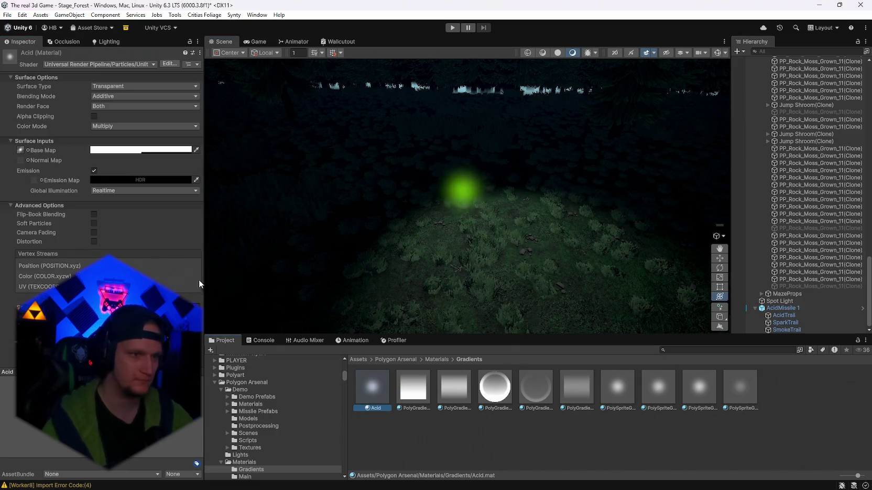
Step: Set the Acid material's emission colour to a bright green, entering 2.9
left_click(120, 180)
left_click(147, 208)
left_click(185, 224)
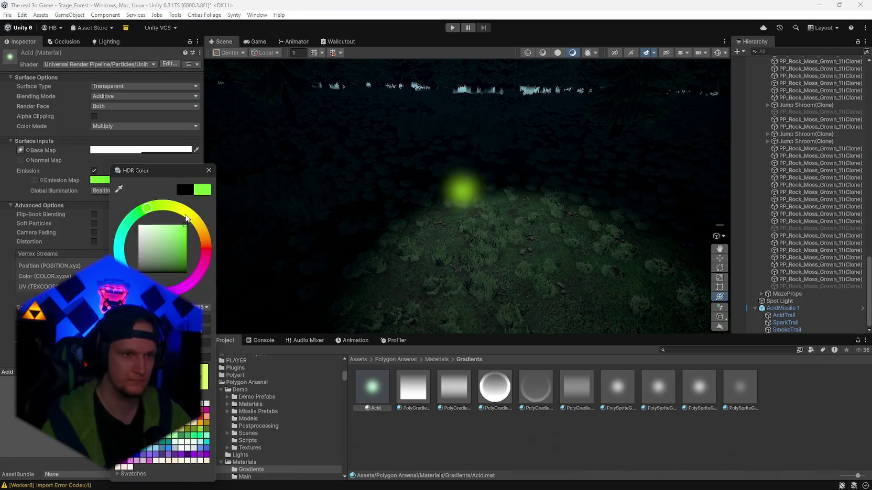
left_click_drag(200, 169, 216, 167)
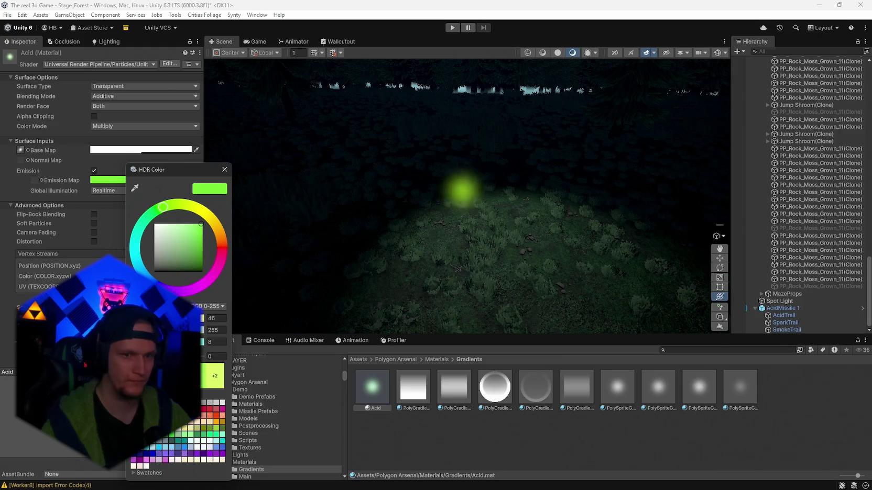
type("2.9")
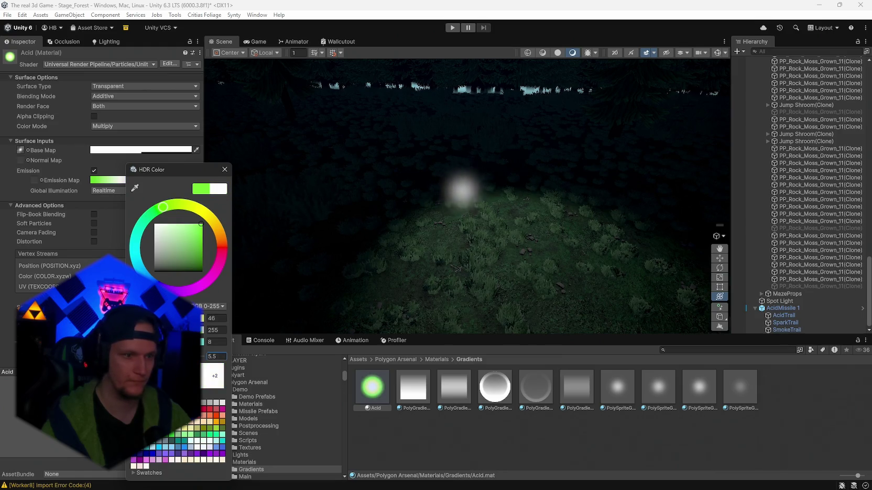
left_click(224, 170)
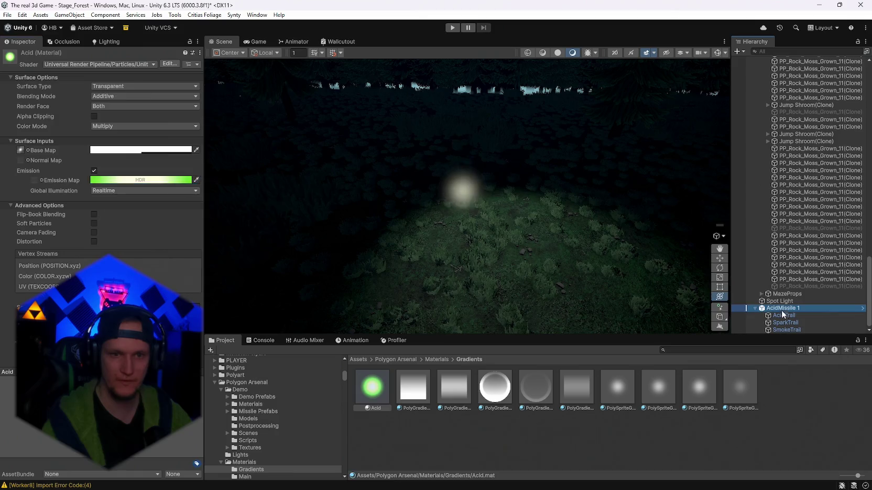
Step: Move AcidMissile 1 to preview its trail, recheck Acid's emission colour, then select AcidTrail
left_click(783, 308)
mouse_move(504, 195)
left_mouse_down()
mouse_move(401, 219)
mouse_move(486, 236)
left_mouse_up()
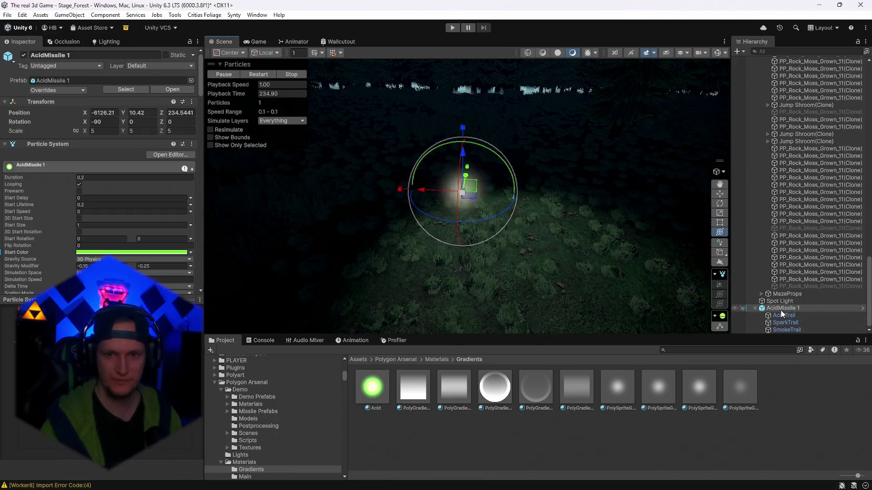
scroll(126, 229, "down", 4)
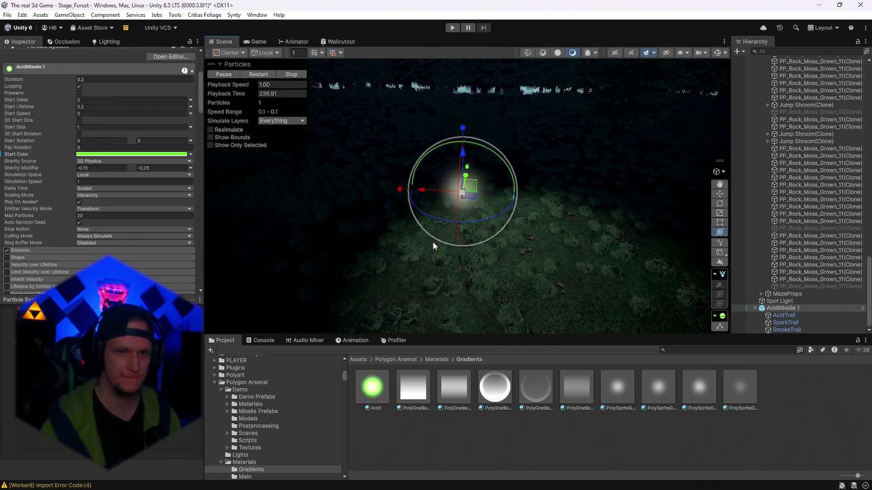
left_click(372, 387)
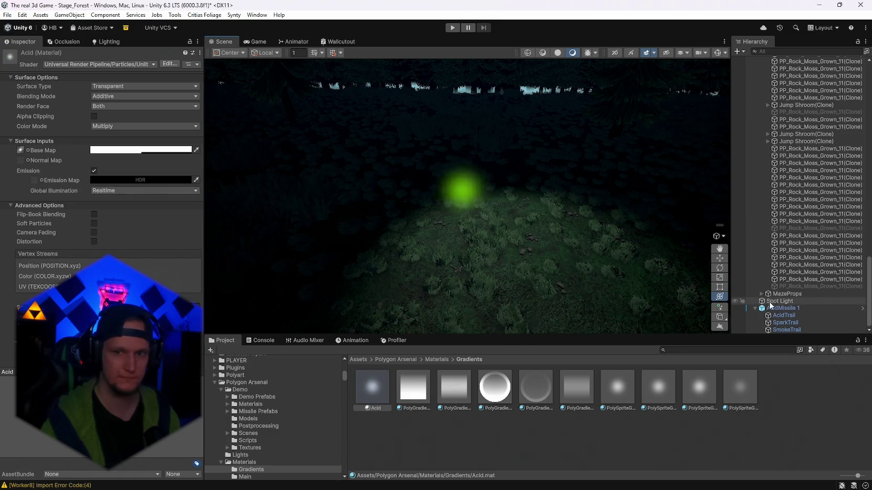
left_click(132, 180)
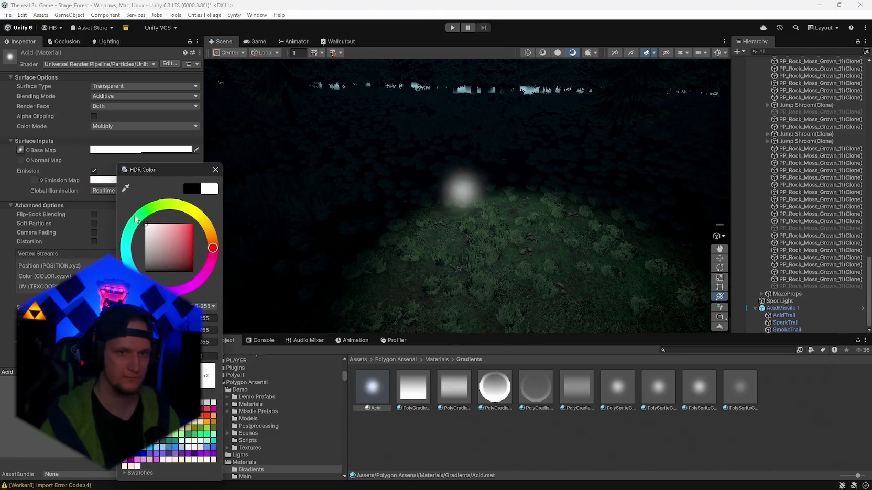
left_click(215, 169)
left_click(775, 316)
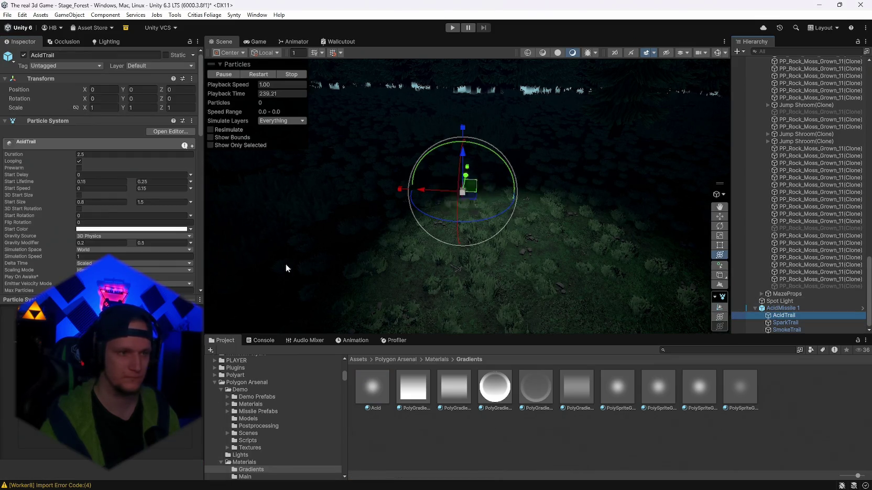
Step: Revert AcidMissile 1's renderer back to PolySpriteGlow_ADD, then locate AcidTrail's PolySolidGlow material
scroll(152, 233, "down", 8)
left_click(770, 308)
scroll(109, 207, "down", 3)
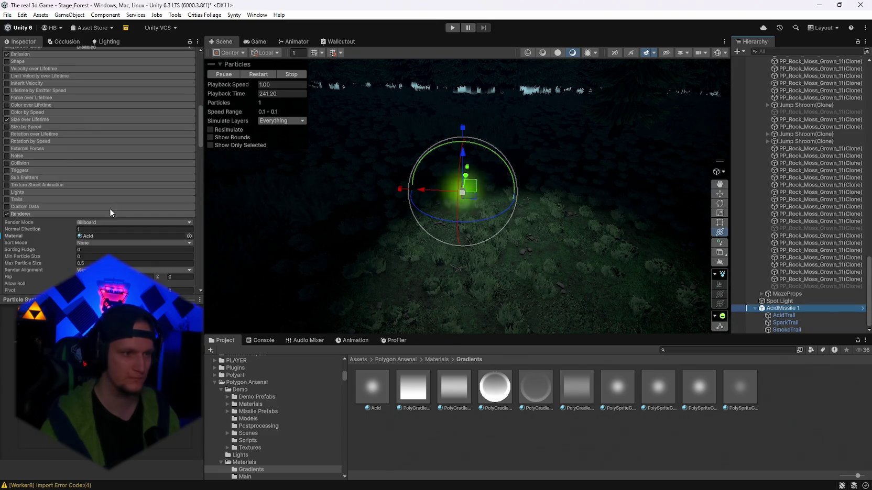
double_click(151, 238)
key("ctrl+z")
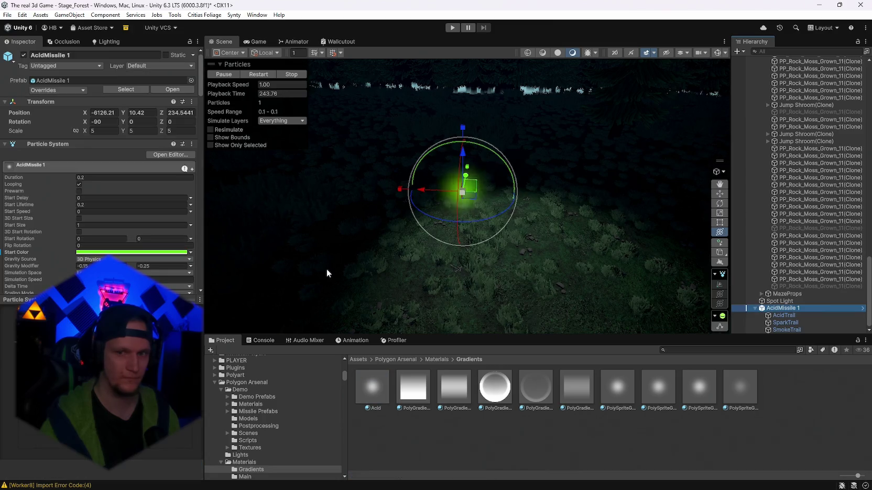
scroll(152, 227, "down", 10)
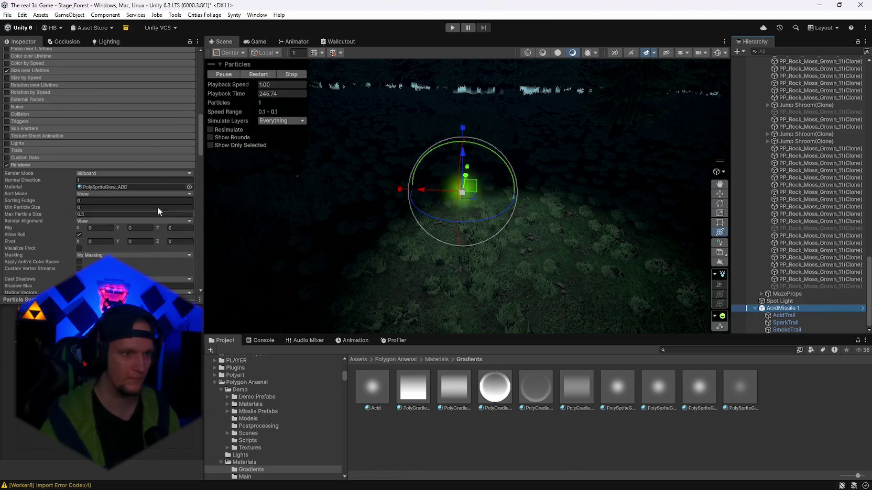
left_click(815, 315)
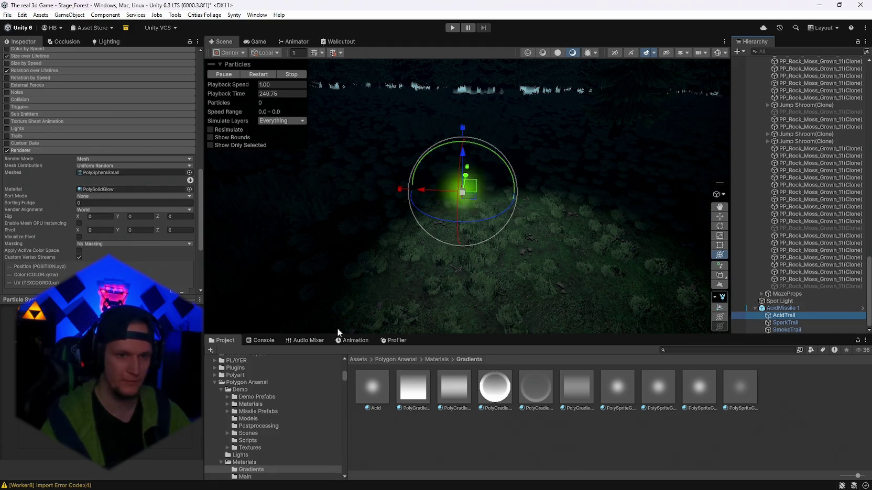
left_click(104, 188)
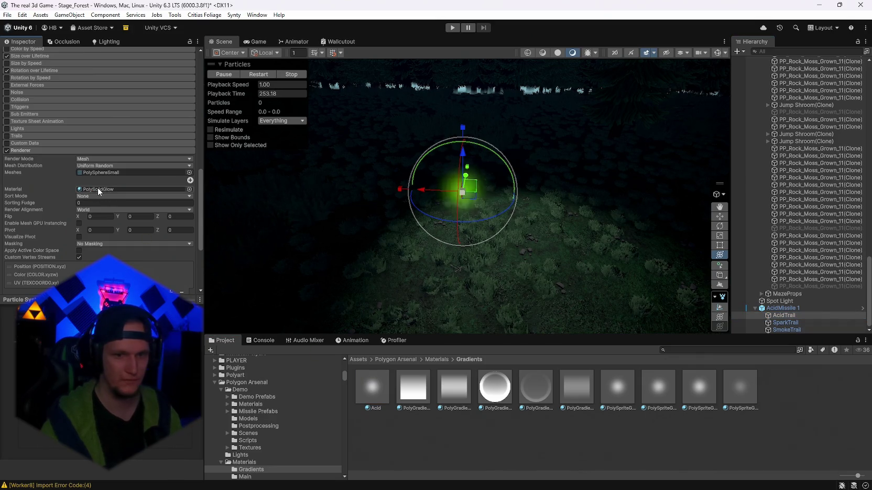
Step: Duplicate PolySolidGlow twice from AcidTrail's renderer, creating PolySolidGlow 3 and a copy renamed Acid
left_click(468, 396)
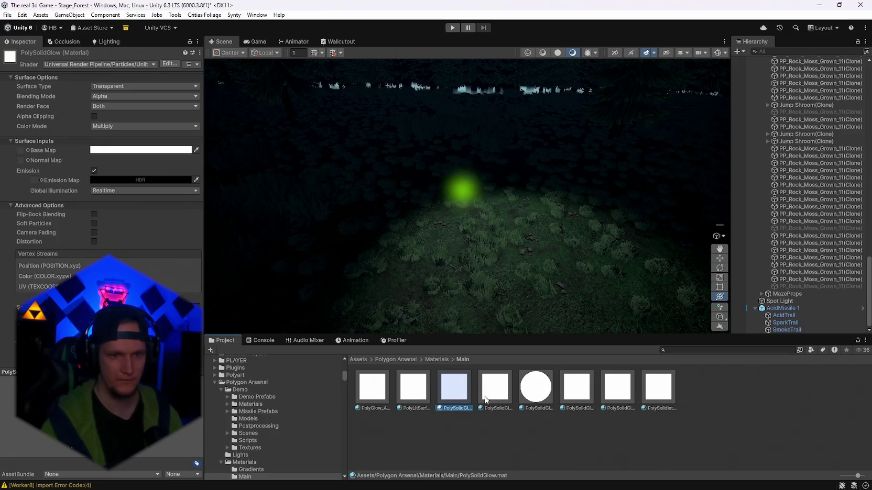
key("ctrl+d")
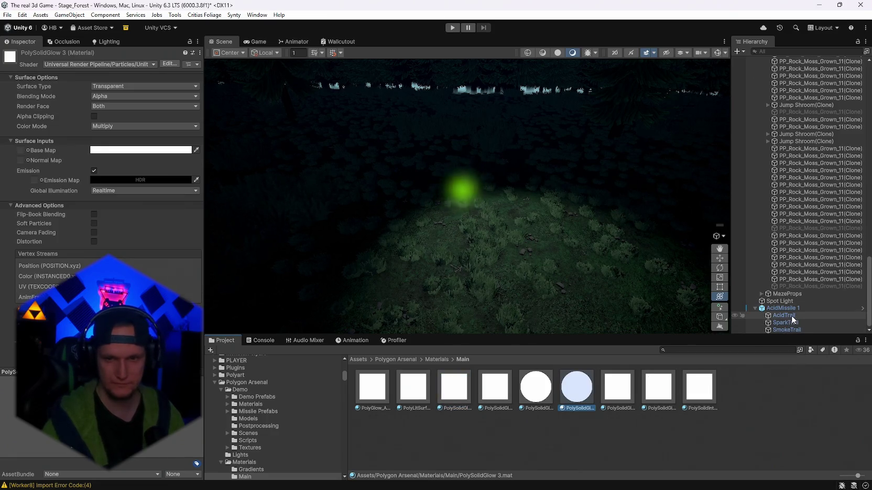
left_click(787, 314)
scroll(94, 217, "down", 10)
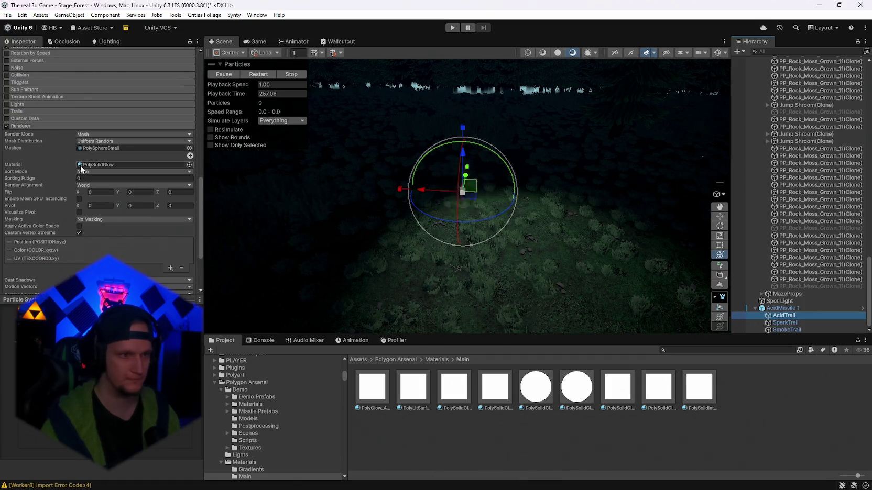
left_click(485, 389)
left_click(456, 390)
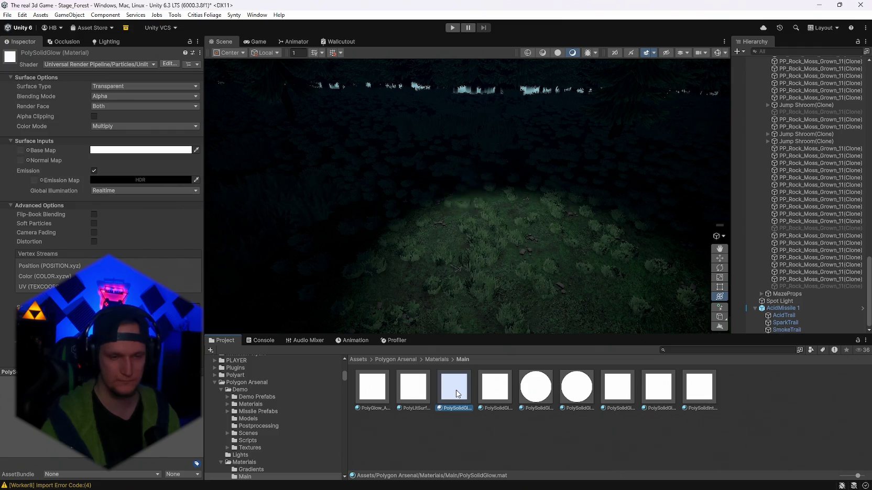
key("ctrl+d")
right_click(626, 402)
left_click(660, 172)
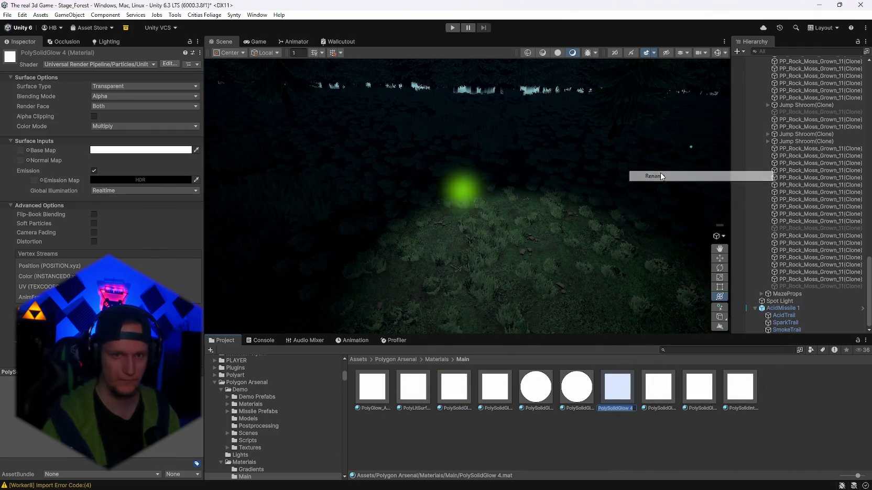
type("Acid")
key("Return")
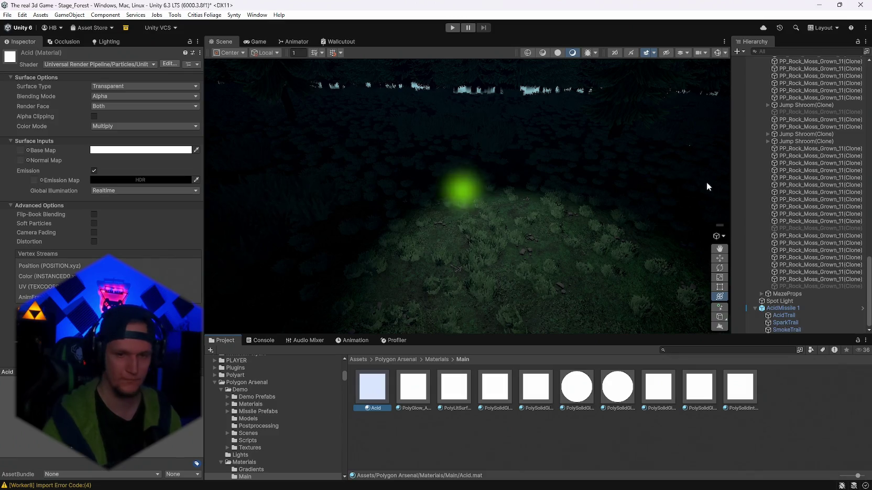
left_click(785, 317)
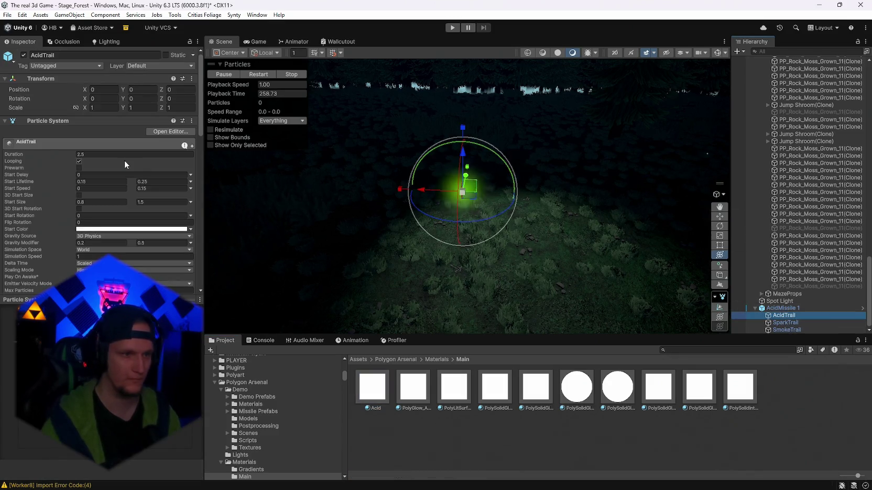
Step: Assign the new Acid material to AcidTrail's renderer and give its emission a green shade
scroll(126, 188, "down", 10)
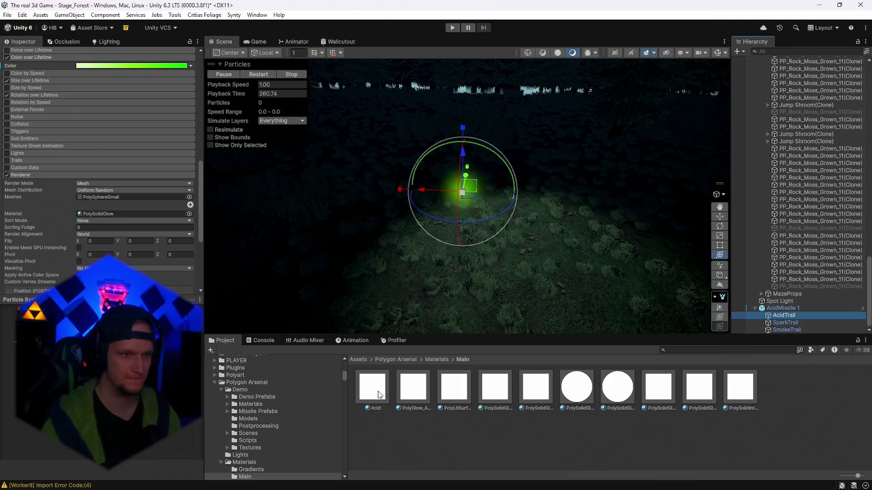
left_click_drag(91, 219, 98, 216)
double_click(98, 214)
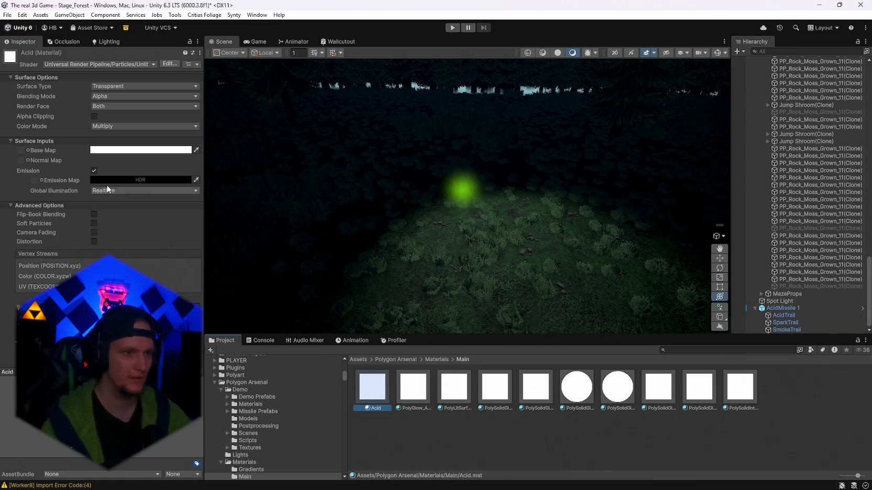
left_click(107, 181)
left_click(143, 230)
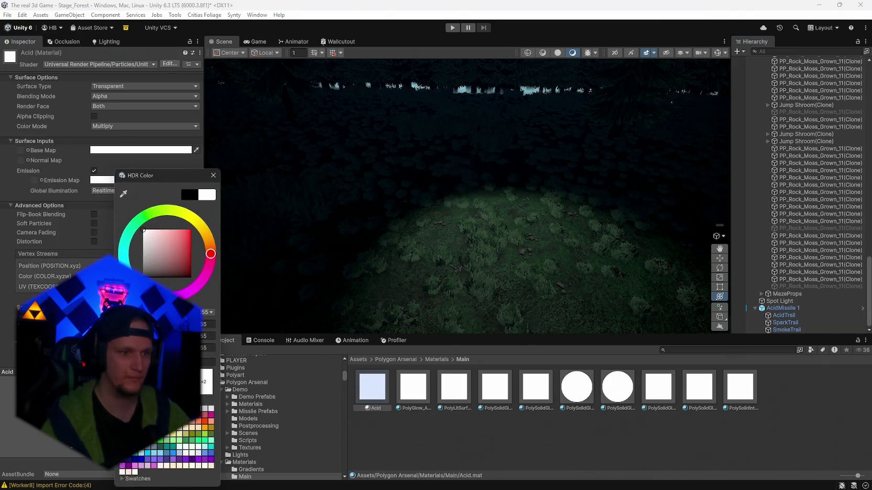
left_click(148, 215)
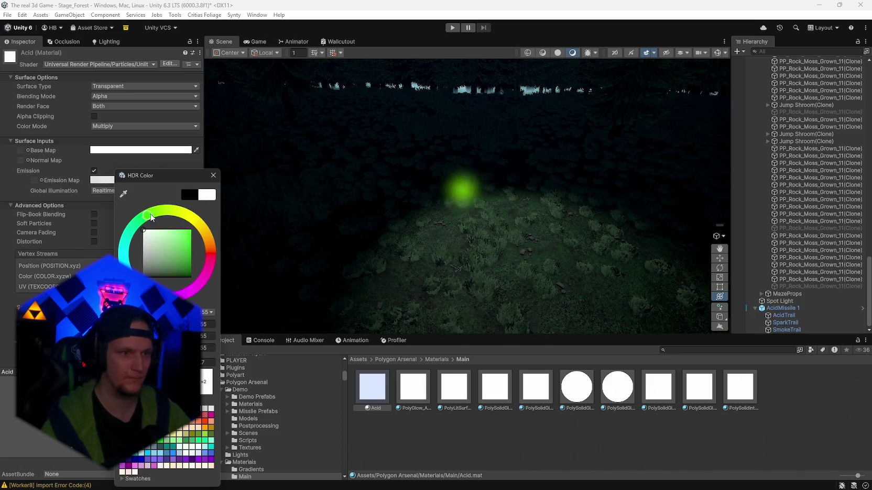
left_click(175, 257)
left_click(214, 176)
Step: Preview the trail with AcidMissile 1, push Acid's emission to saturated yellow, and preview again
left_click(799, 309)
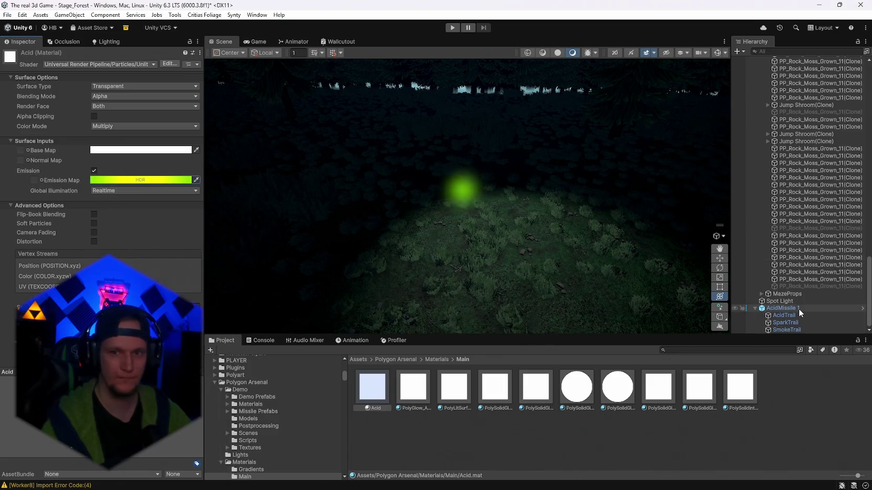
mouse_move(468, 184)
left_mouse_down()
mouse_move(537, 177)
mouse_move(476, 211)
mouse_move(455, 238)
mouse_move(511, 197)
left_mouse_up()
scroll(98, 255, "down", 5)
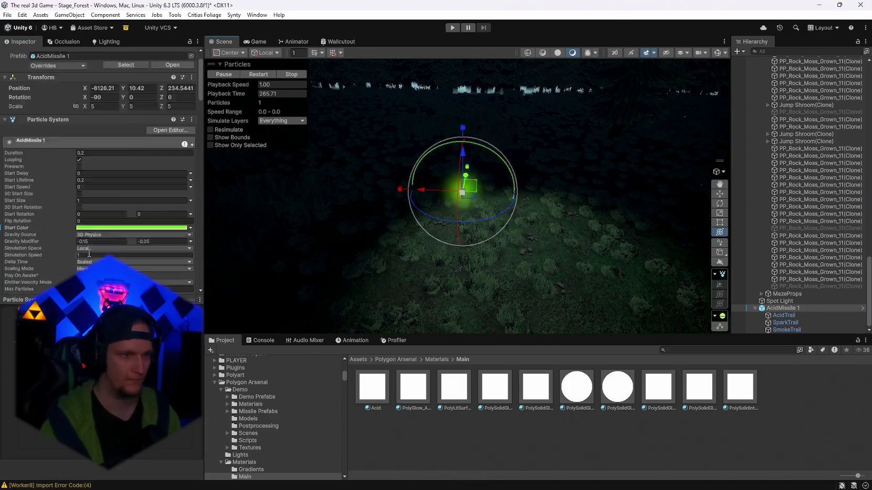
scroll(98, 255, "down", 6)
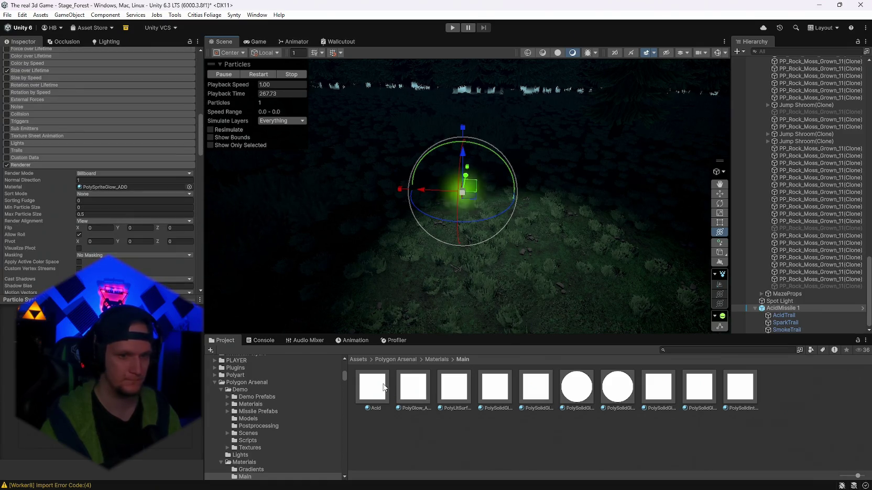
left_click(783, 316)
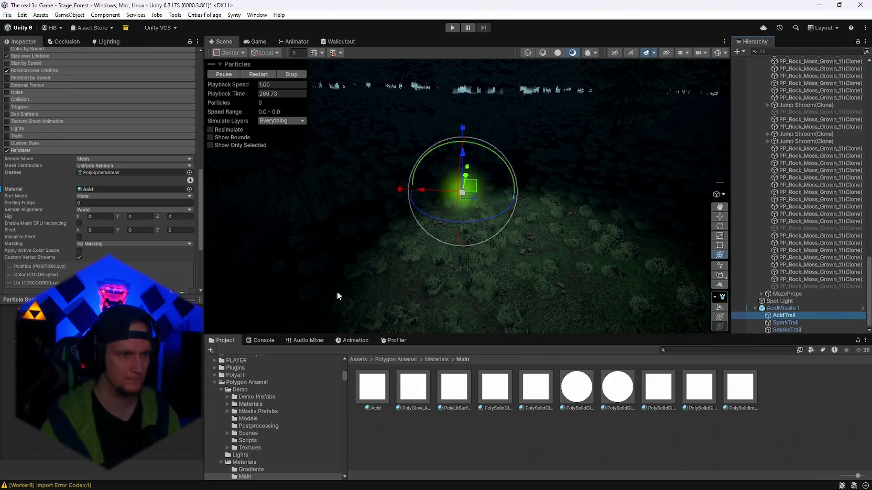
left_click(372, 387)
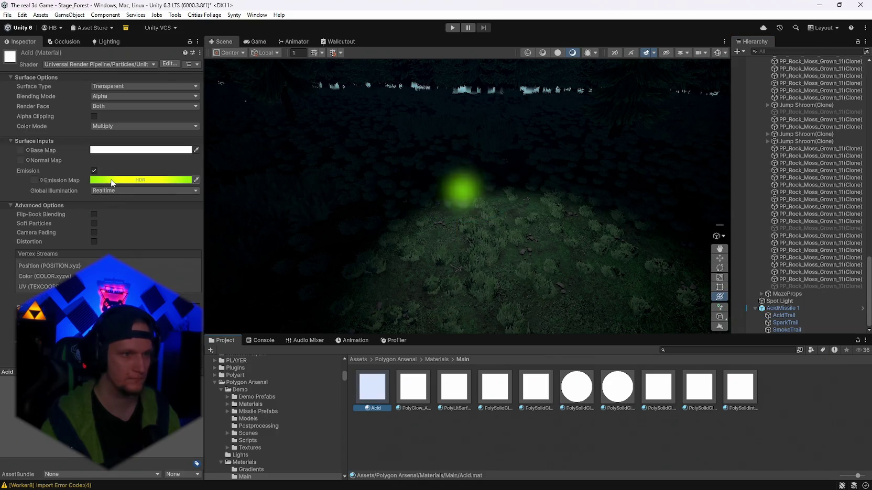
left_click(111, 181)
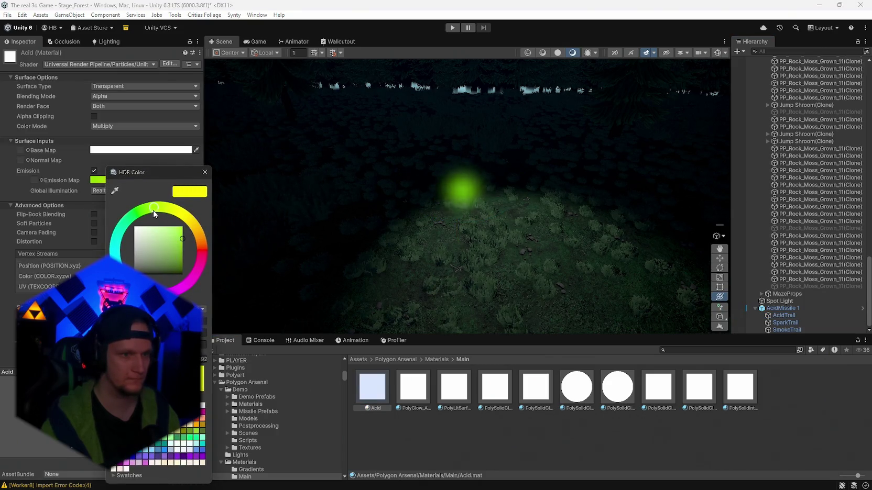
left_click(203, 359)
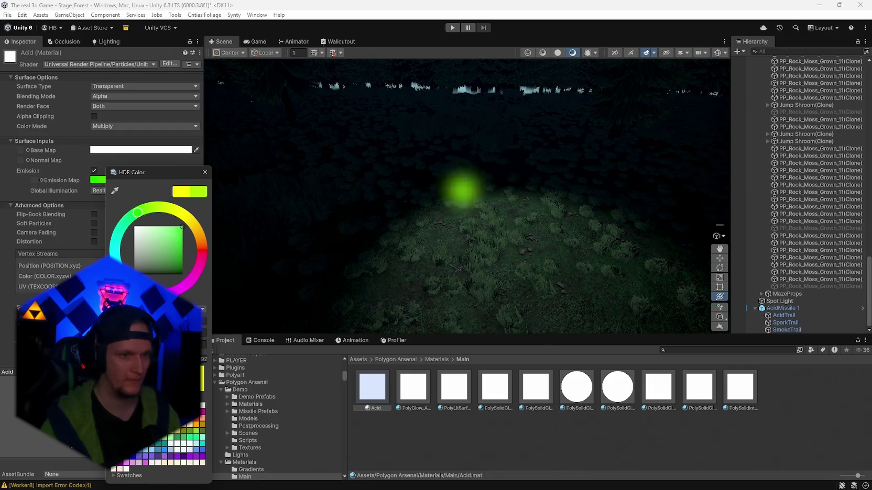
left_click(206, 173)
left_click(836, 308)
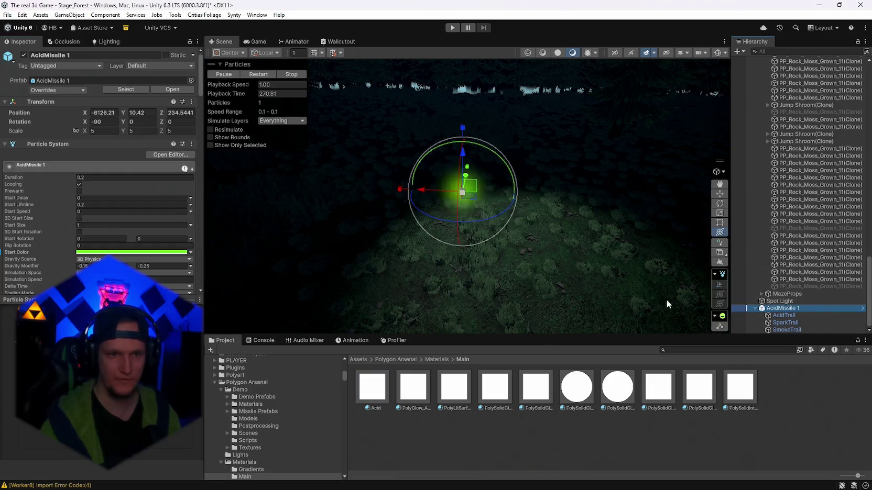
mouse_move(478, 180)
left_mouse_down()
mouse_move(367, 202)
mouse_move(440, 228)
mouse_move(618, 181)
mouse_move(471, 157)
mouse_move(361, 154)
mouse_move(574, 164)
mouse_move(400, 155)
mouse_move(659, 152)
mouse_move(329, 210)
mouse_move(399, 215)
mouse_move(486, 180)
mouse_move(496, 165)
left_mouse_up()
Step: Set Acid's emission colour to green at intensity 2, then reselect AcidTrail and AcidMissile 1
left_click(381, 404)
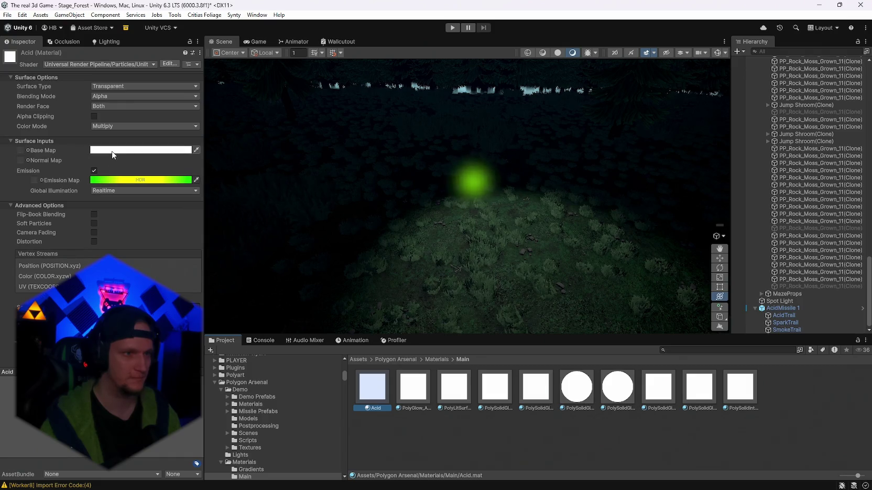
left_click(112, 150)
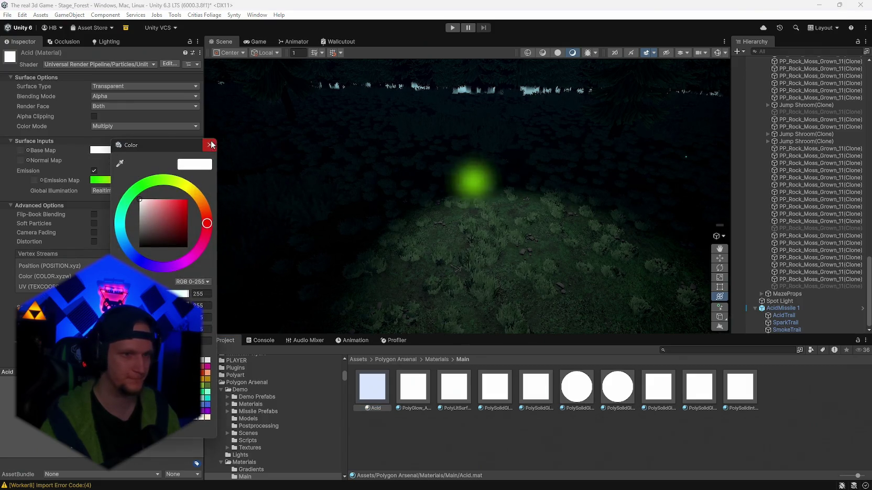
left_click(210, 144)
left_click(125, 180)
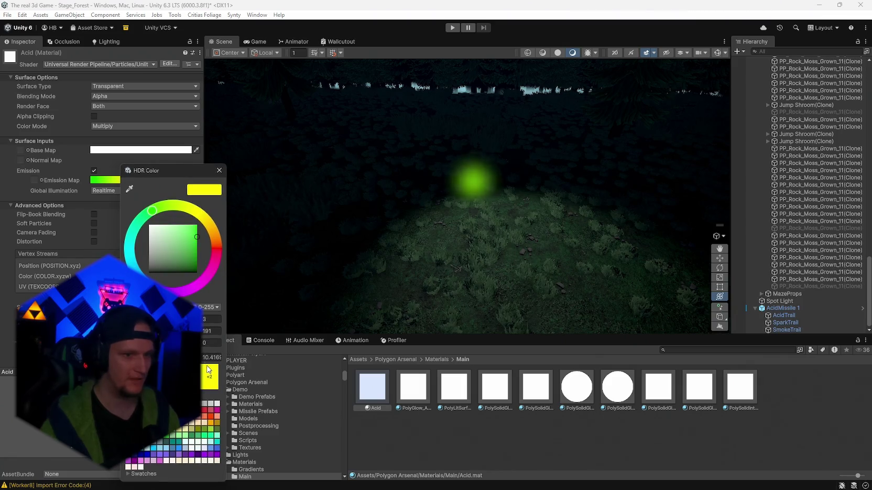
left_click(208, 370)
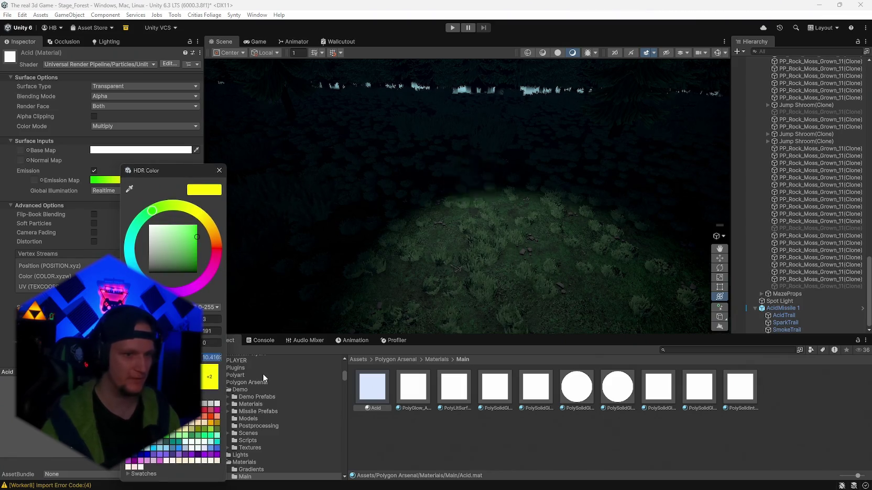
left_click(219, 170)
left_click(796, 318)
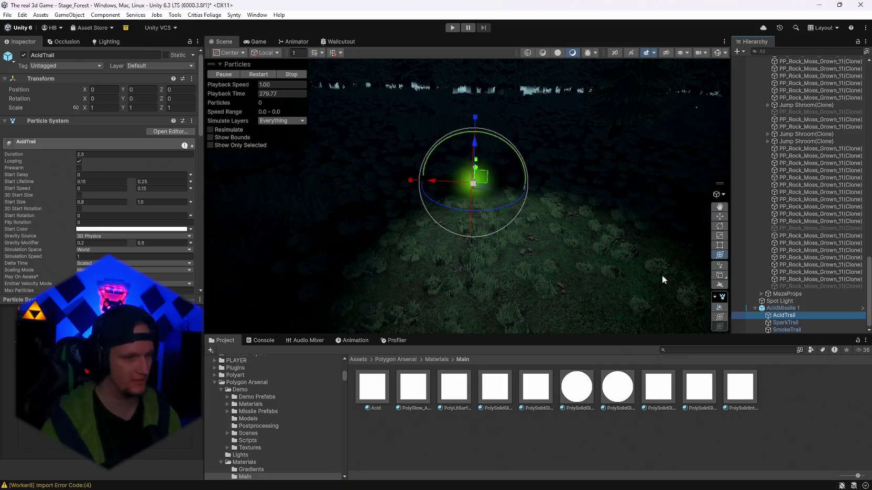
left_click(782, 308)
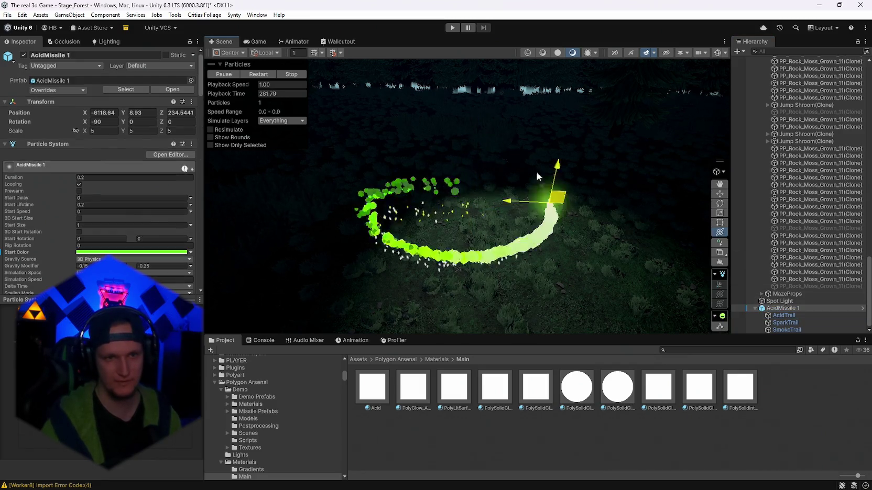
Step: Move AcidMissile 1 to preview its green trail, then Apply All overrides to its prefab
mouse_move(537, 177)
left_mouse_down()
mouse_move(513, 174)
mouse_move(506, 220)
mouse_move(481, 262)
mouse_move(610, 225)
mouse_move(554, 173)
mouse_move(607, 166)
mouse_move(603, 175)
mouse_move(529, 145)
left_mouse_up()
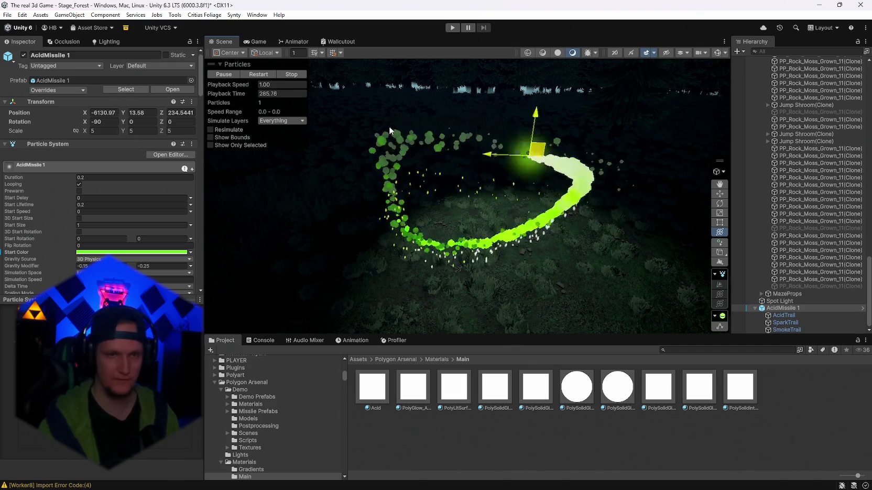
mouse_move(390, 130)
left_mouse_down()
mouse_move(439, 93)
mouse_move(446, 173)
mouse_move(474, 178)
mouse_move(511, 207)
left_mouse_up()
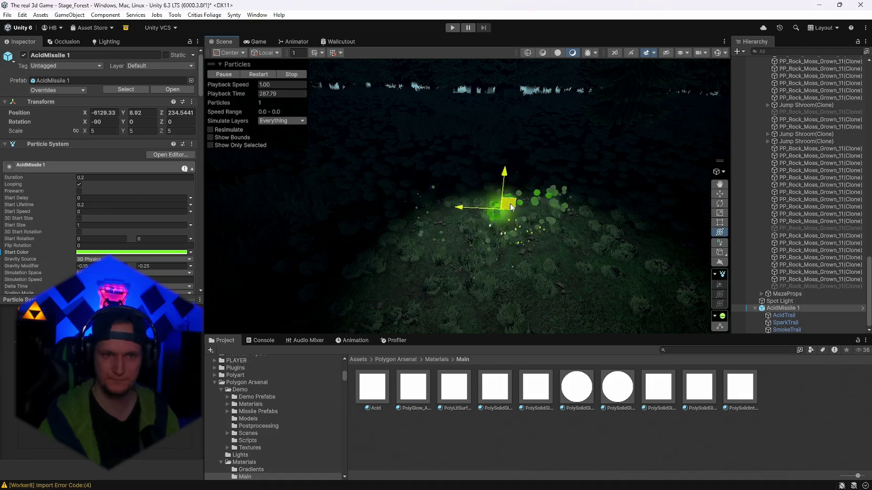
left_click(797, 309)
left_click(74, 90)
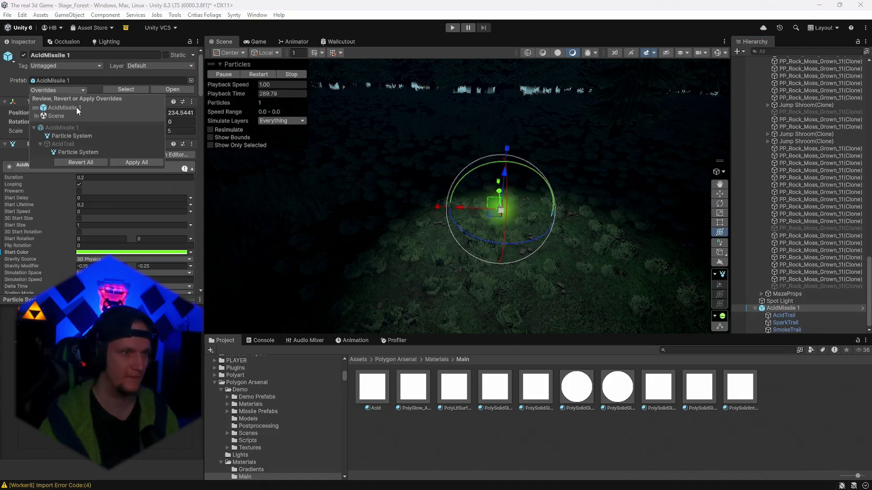
left_click(136, 162)
Step: Select AcidMissile 1 and delete it from the scene
left_click(779, 301)
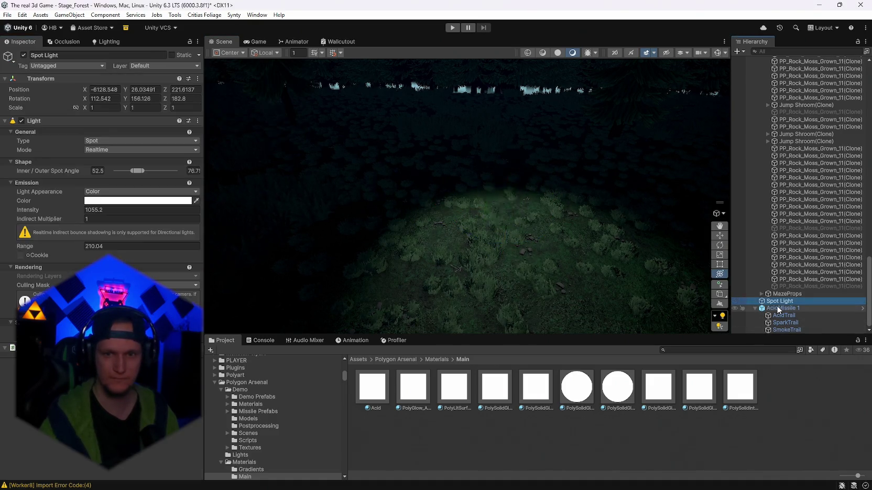
left_click(779, 308)
key("Delete")
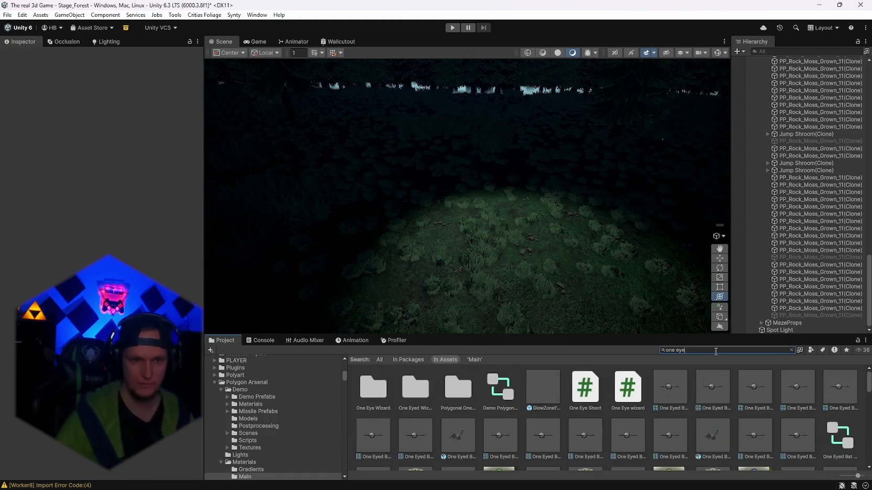
Step: Open the One Eye Wizard folder, place the DeathAcid prefab in the scene and frame it
double_click(373, 385)
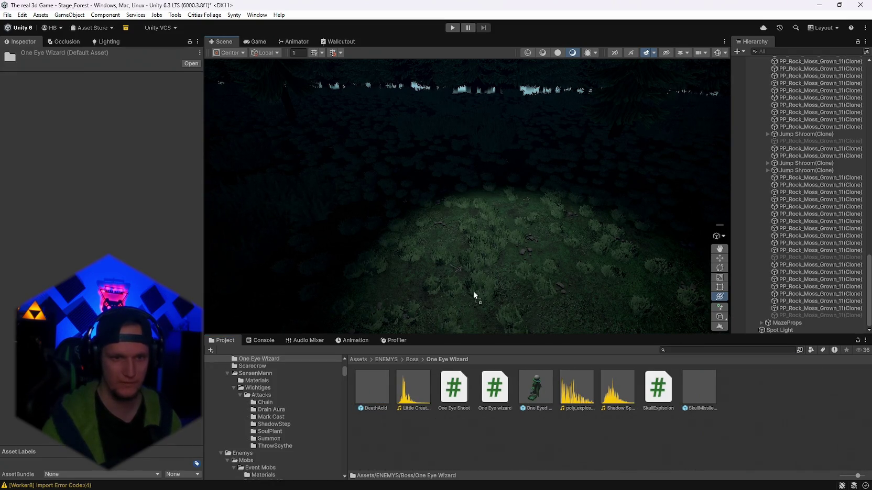
mouse_move(473, 291)
left_mouse_down()
mouse_move(504, 313)
mouse_move(551, 294)
mouse_move(555, 331)
left_mouse_up()
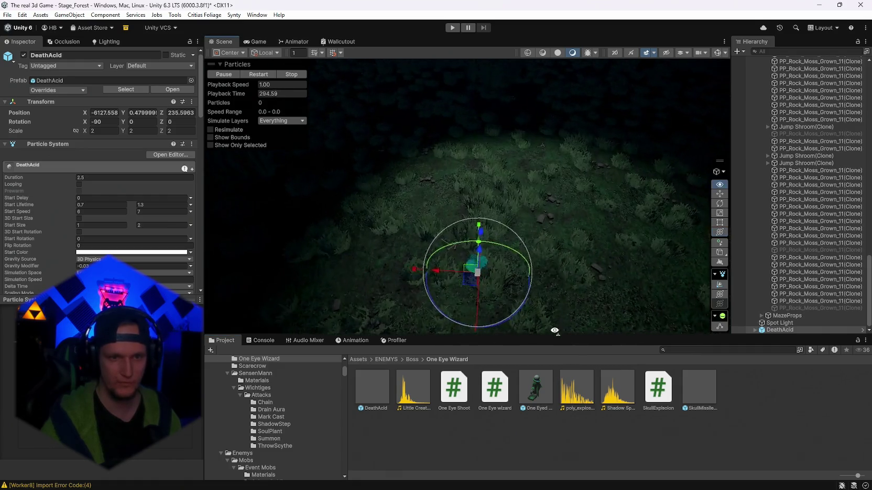
left_click(379, 398)
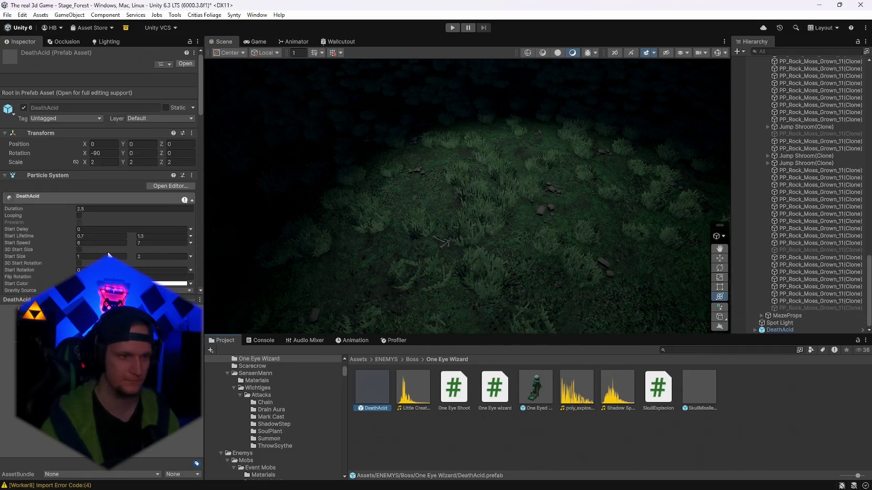
scroll(71, 215, "down", 10)
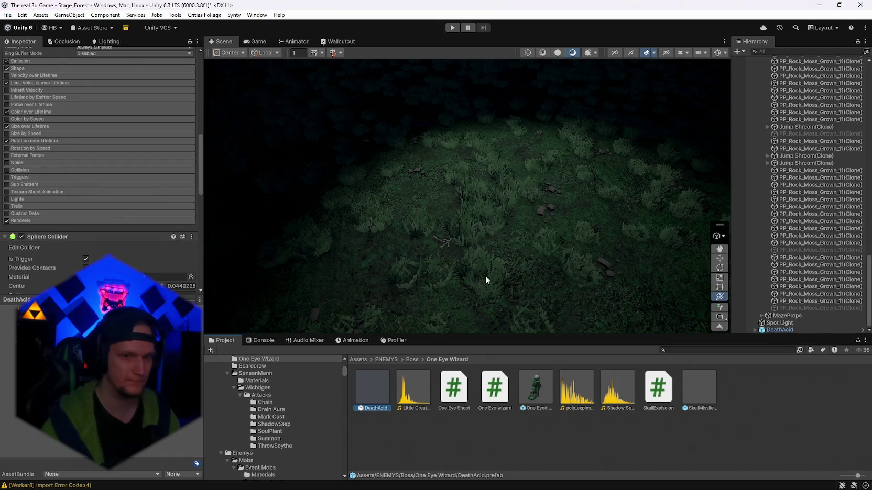
double_click(776, 330)
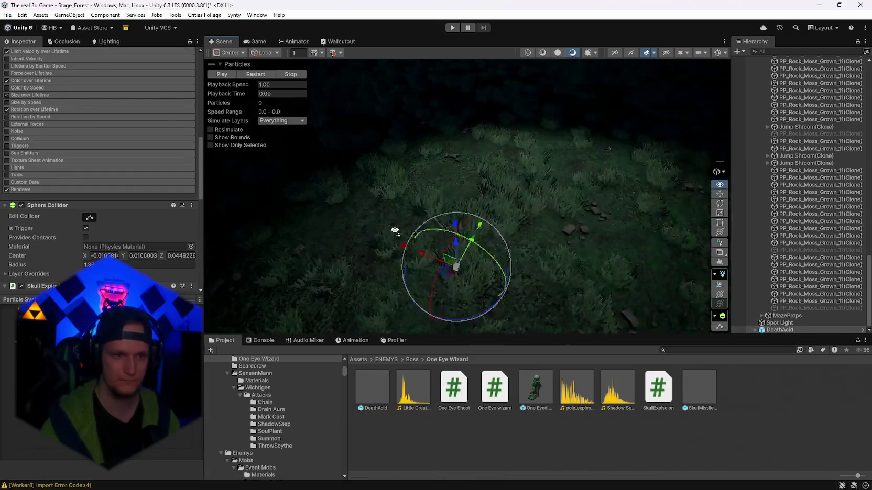
scroll(100, 143, "up", 10)
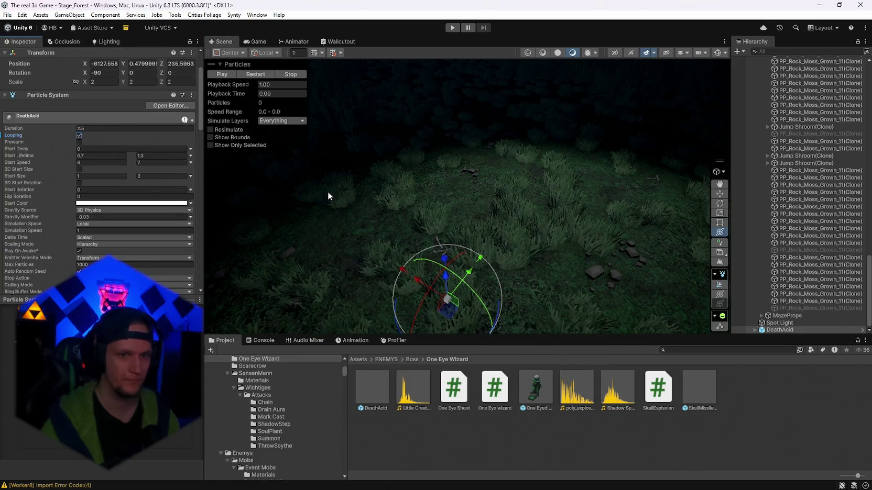
Step: Play the DeathAcid particle preview and orbit around the burst
mouse_move(328, 196)
left_mouse_down()
mouse_move(521, 226)
mouse_move(449, 258)
left_mouse_up()
left_click(222, 74)
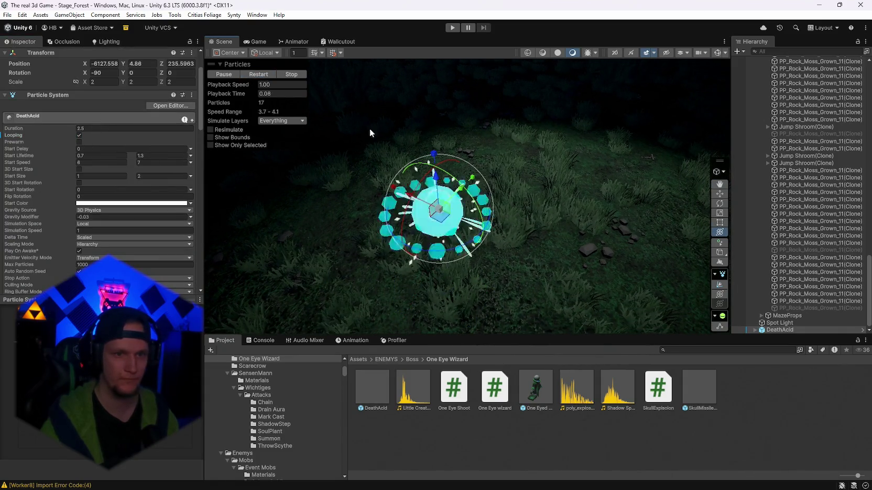
mouse_move(370, 128)
left_mouse_down()
mouse_move(524, 194)
mouse_move(561, 199)
left_mouse_up()
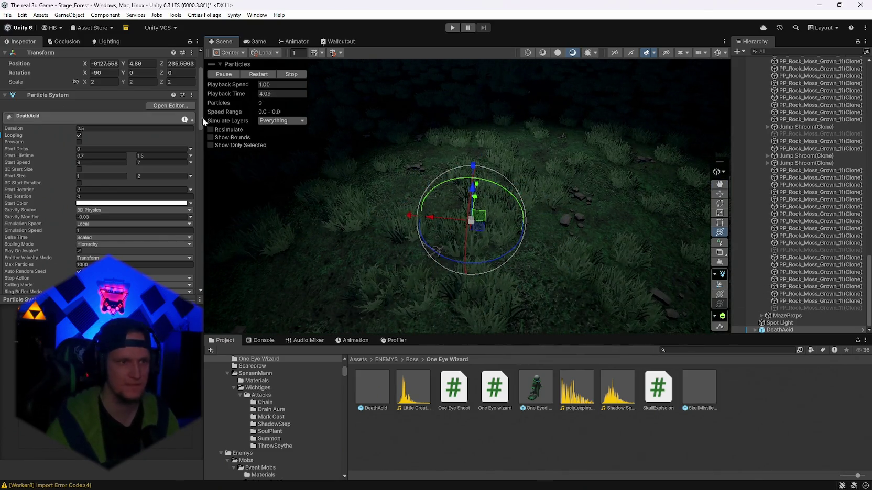
Step: Turn off Looping, expand DeathAcid's children and open the Color over Lifetime gradient
left_click(79, 135)
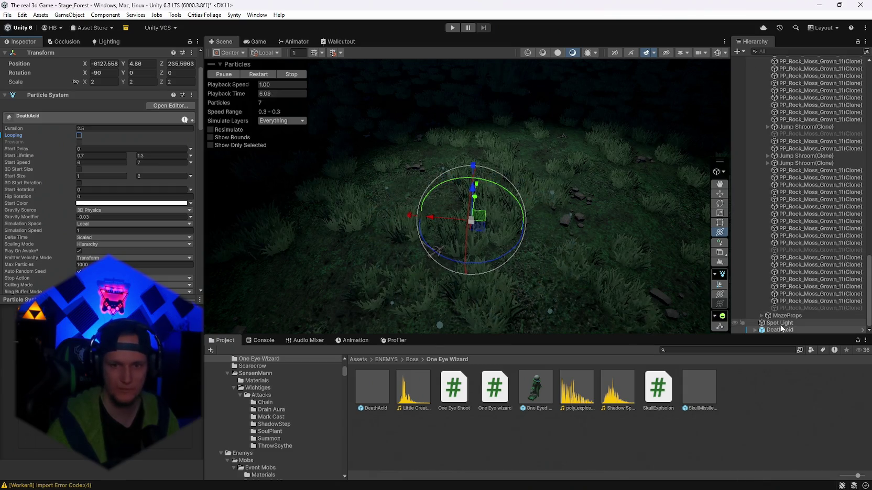
scroll(94, 207, "down", 8)
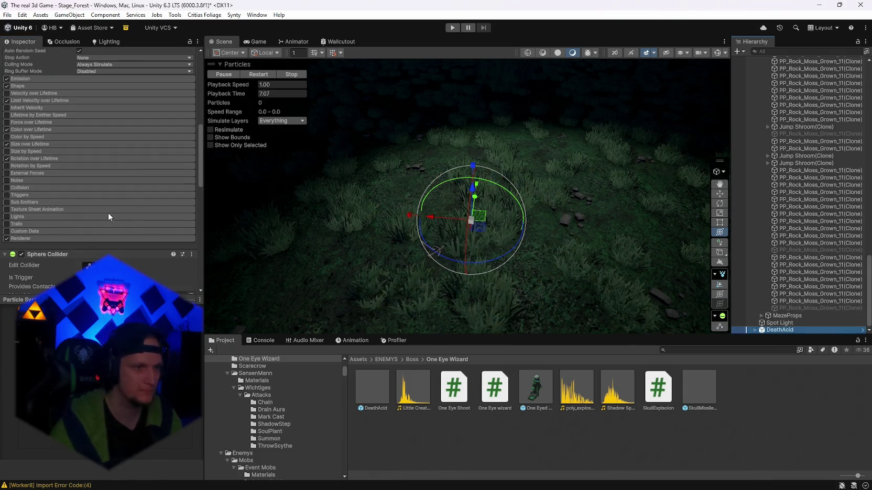
left_click(754, 331)
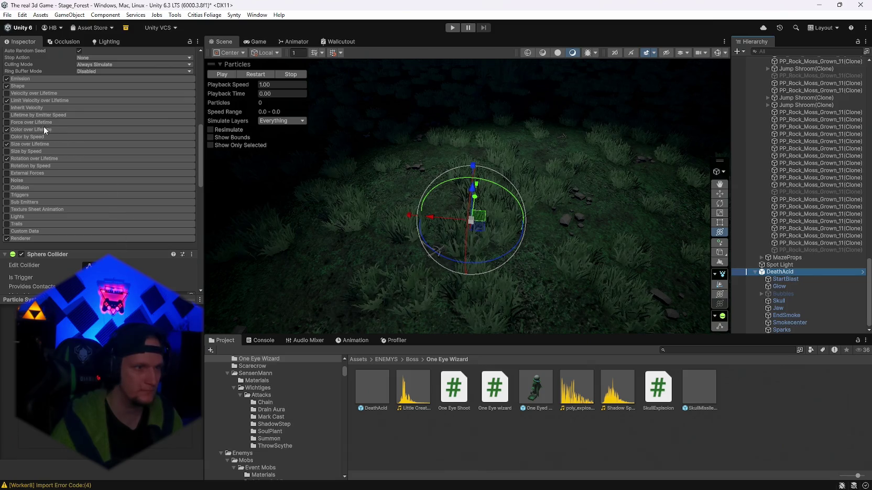
scroll(77, 188, "up", 3)
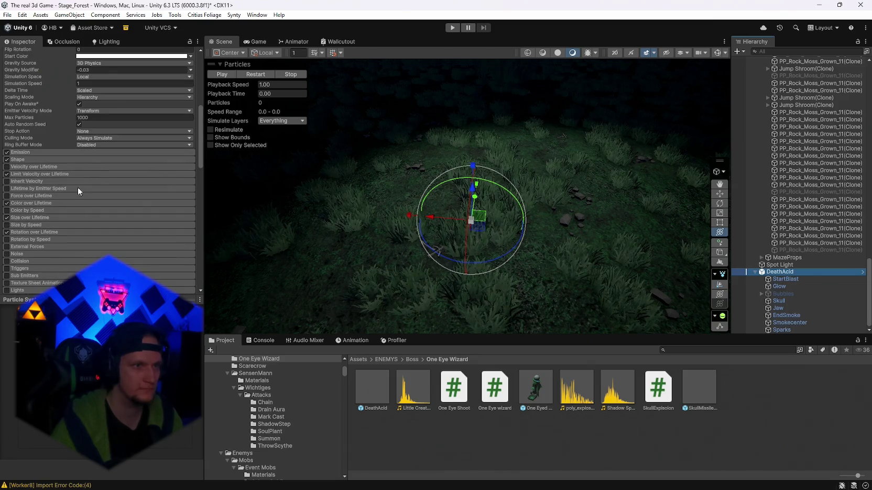
left_click(26, 204)
left_click(108, 211)
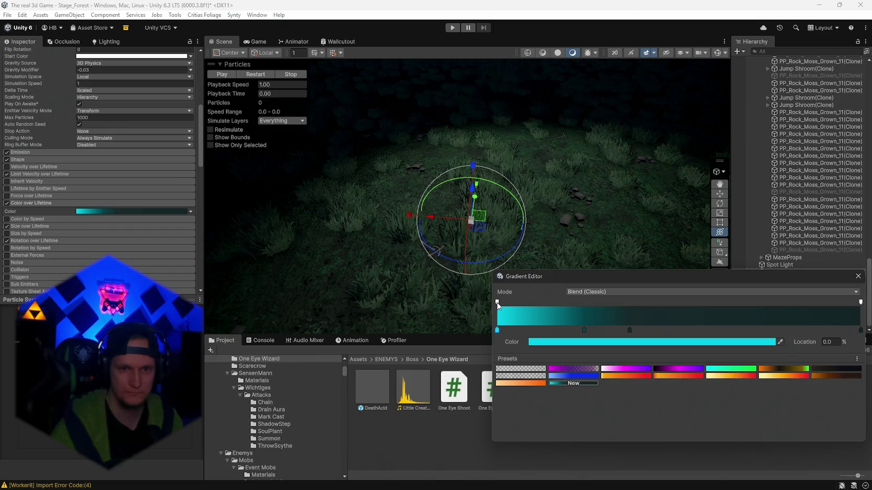
Step: Check the cyan gradient's opacity key, then locate the Renderer's particle material
left_click(497, 303)
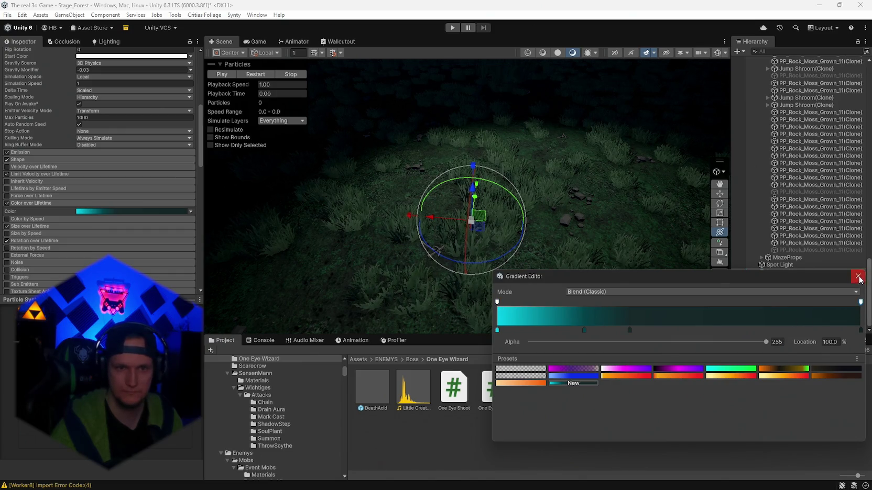
left_click(858, 276)
scroll(31, 235, "down", 7)
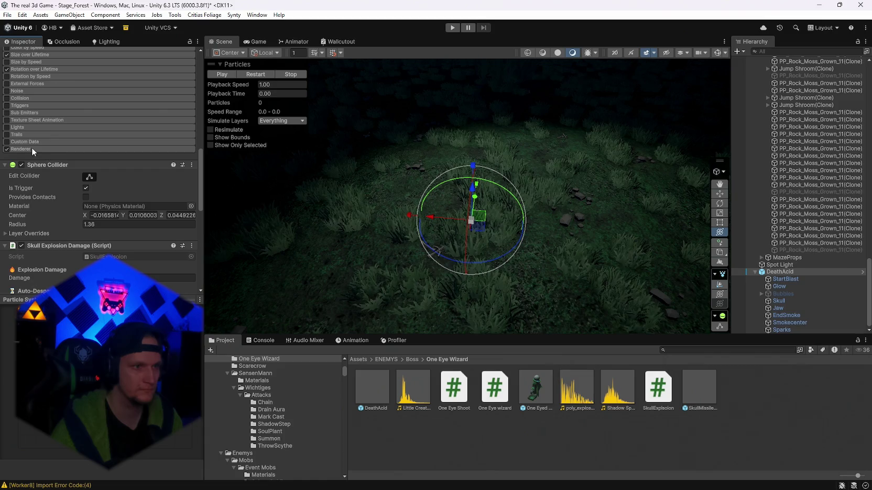
left_click(31, 147)
left_click(96, 187)
Step: Inspect the StartBlast child effect, then delete DeathAcid from the scene
scroll(94, 196, "up", 3)
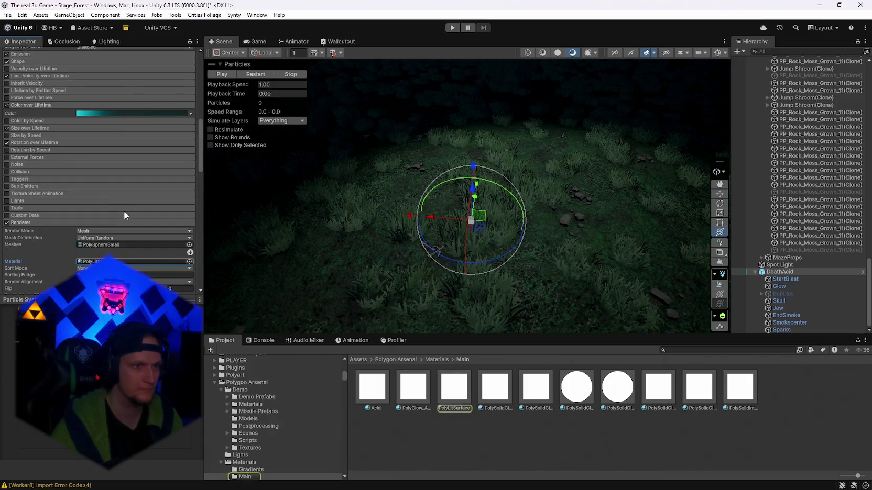
scroll(125, 211, "up", 2)
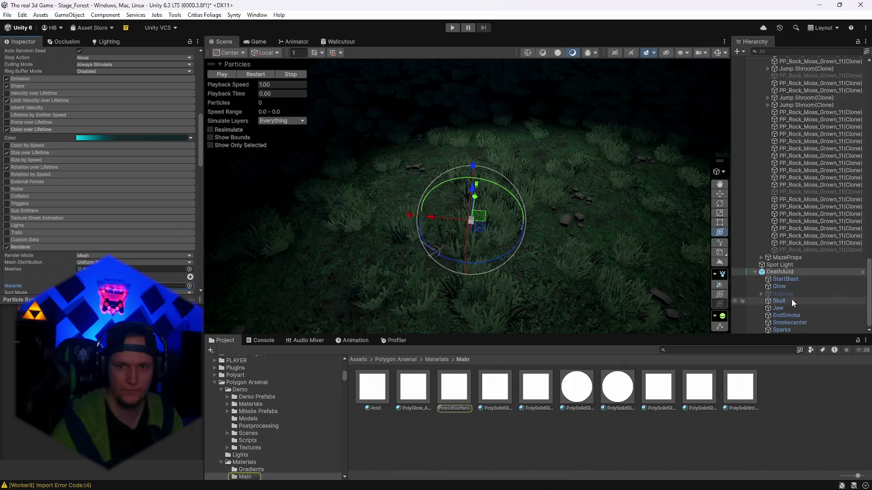
left_click(786, 280)
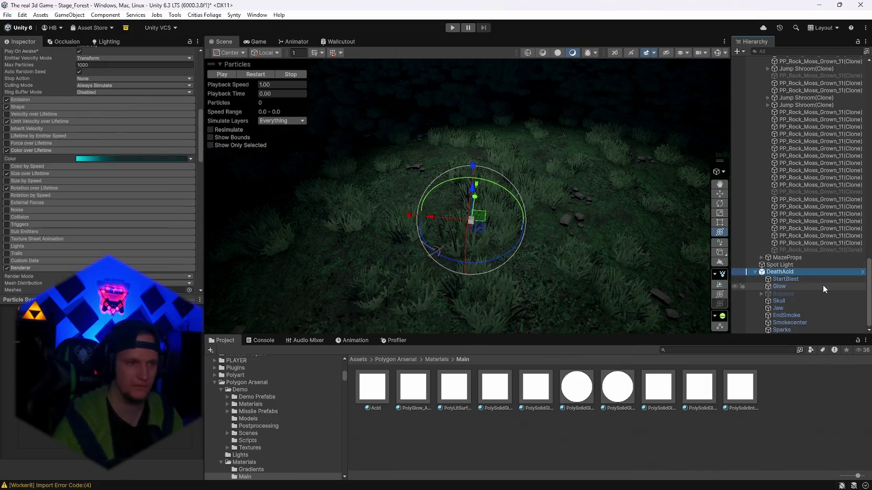
key("Delete")
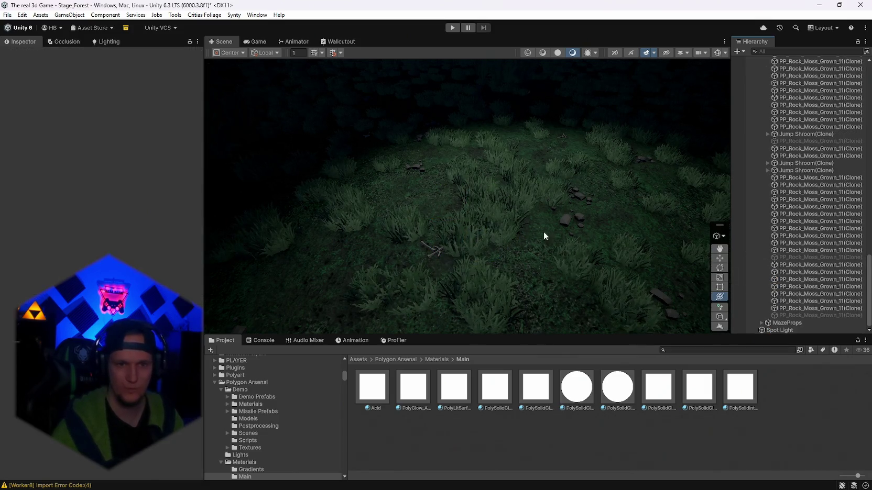
Step: Search the Project for 'mobs' and open the Mobs folder
scroll(544, 233, "down", 10)
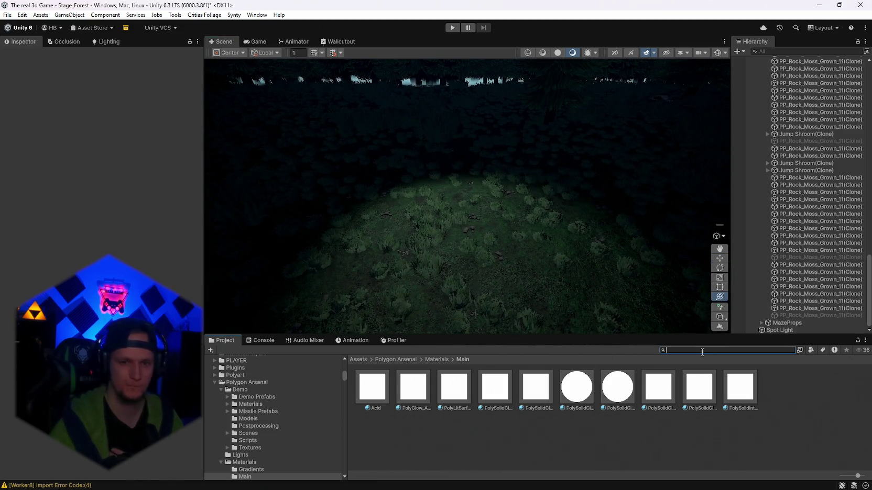
type("mobs")
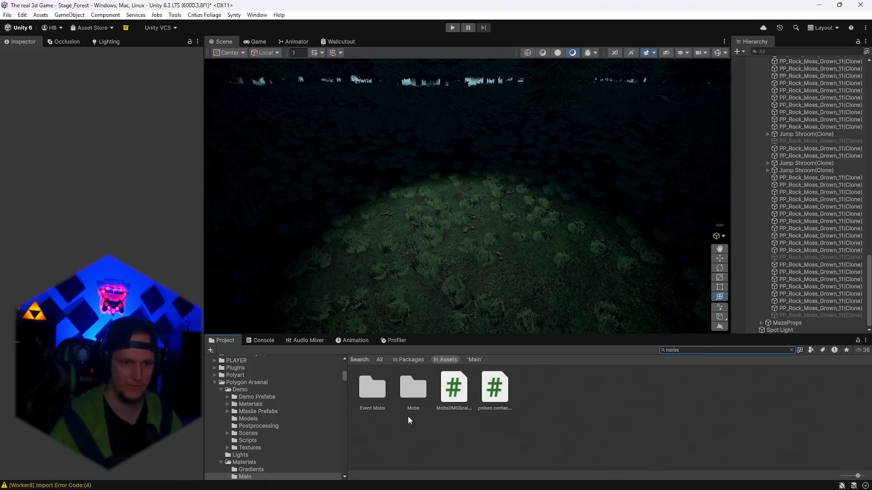
double_click(413, 387)
scroll(443, 383, "down", 3)
scroll(442, 382, "up", 3)
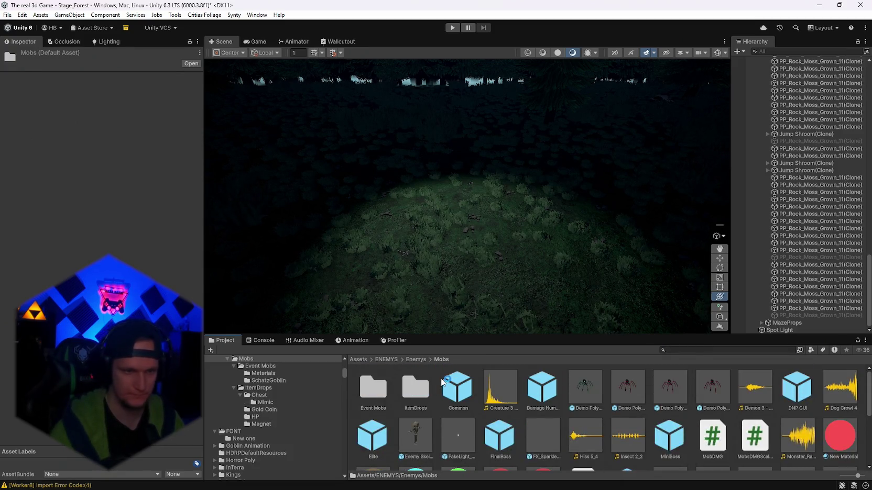
scroll(302, 426, "up", 3)
scroll(311, 425, "up", 3)
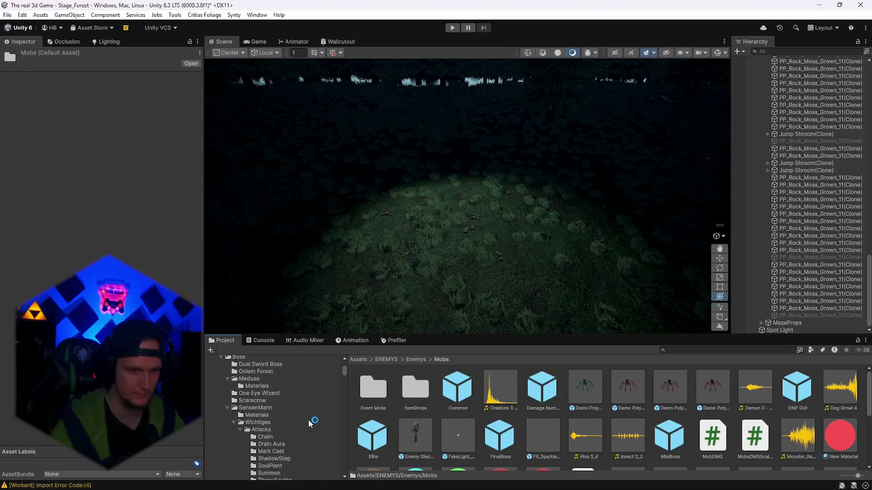
scroll(309, 423, "down", 1)
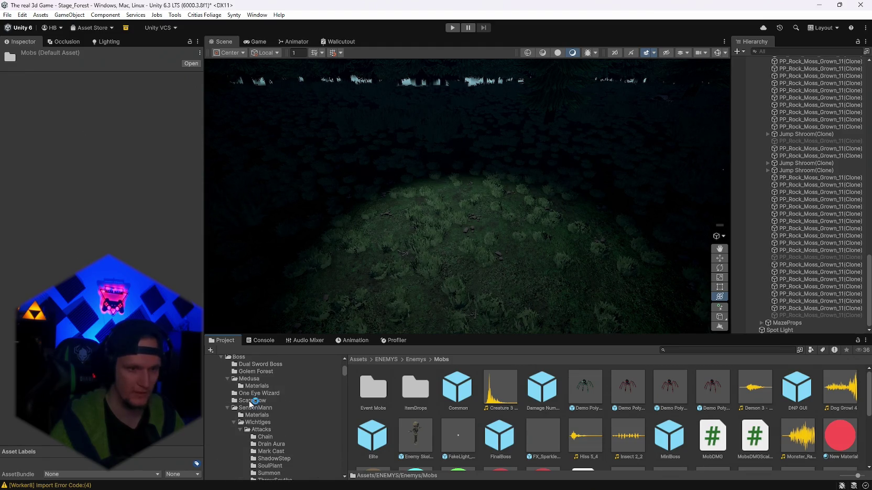
Step: Open the Boss Scarecrow folder and fly the view to the scarecrow's pumpkin
left_click(252, 401)
mouse_move(535, 251)
left_mouse_down()
mouse_move(605, 282)
mouse_move(482, 255)
mouse_move(505, 247)
mouse_move(529, 261)
mouse_move(523, 238)
mouse_move(433, 237)
mouse_move(550, 238)
left_mouse_up()
left_click(432, 237)
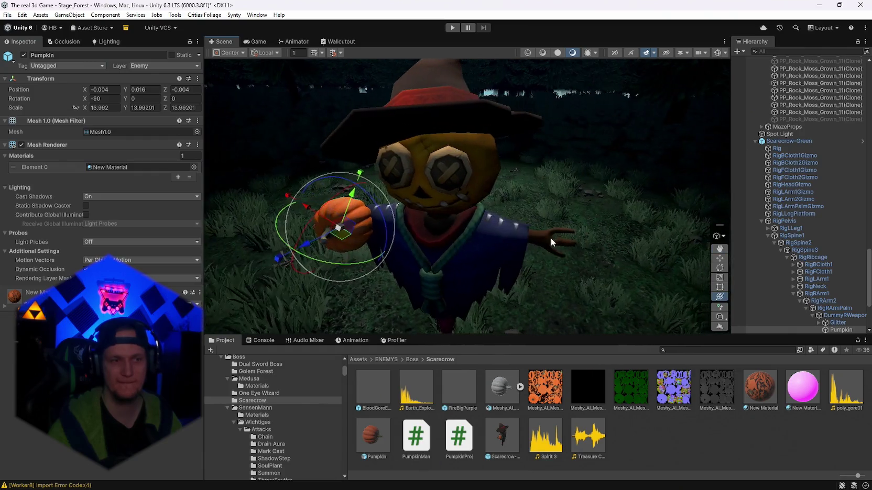
Step: Select the scarecrow mesh child, ping its Element 0 material and open Scarecrow-Green's settings
left_click(434, 228)
left_click_drag(433, 228, 497, 264)
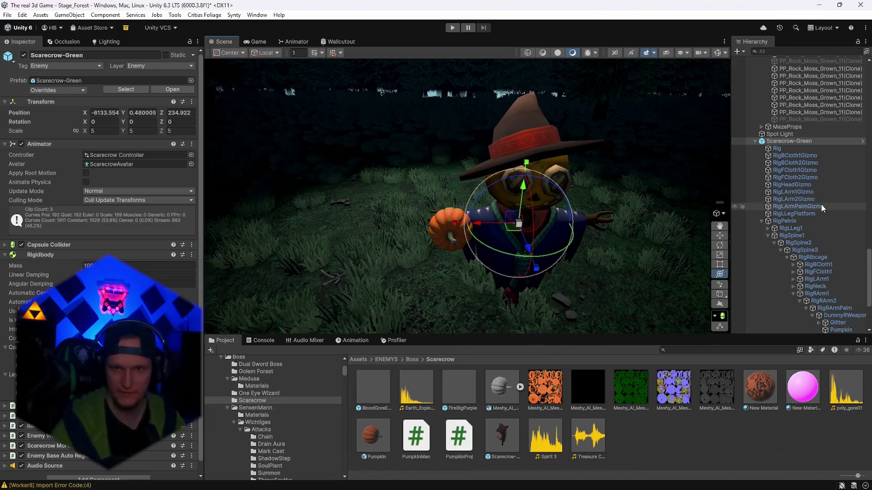
scroll(838, 273, "down", 5)
scroll(807, 225, "up", 4)
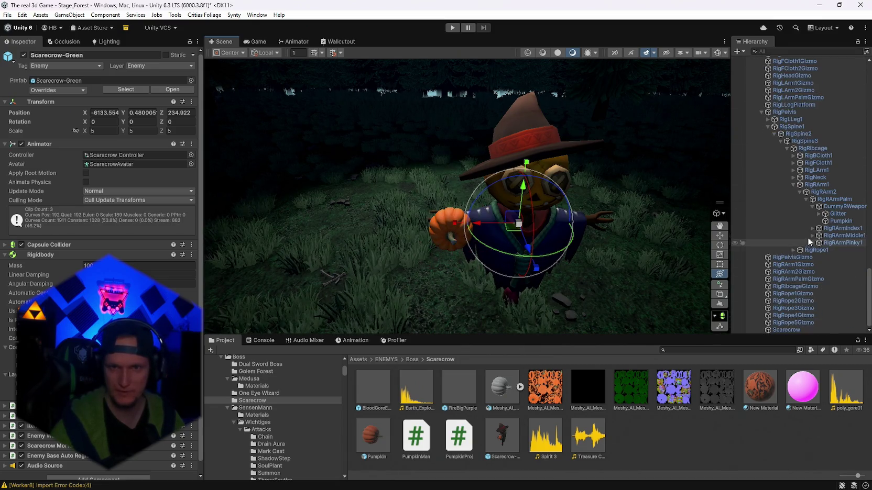
left_click(524, 314)
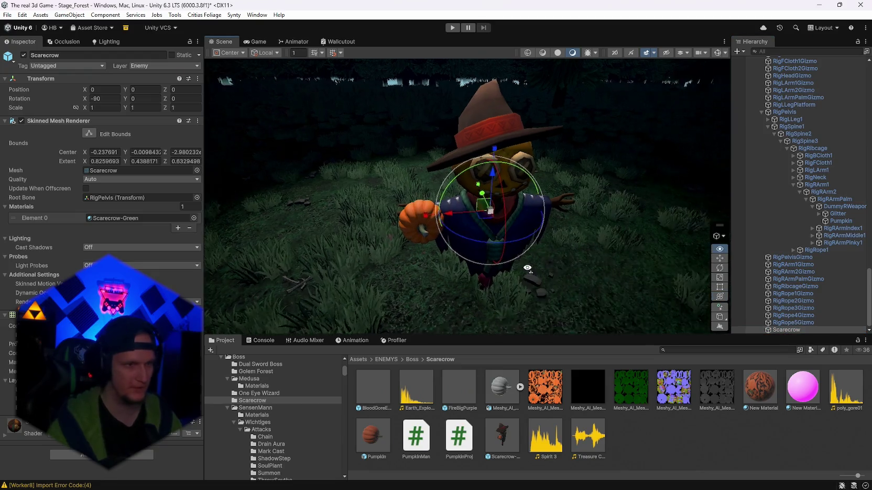
left_click(115, 218)
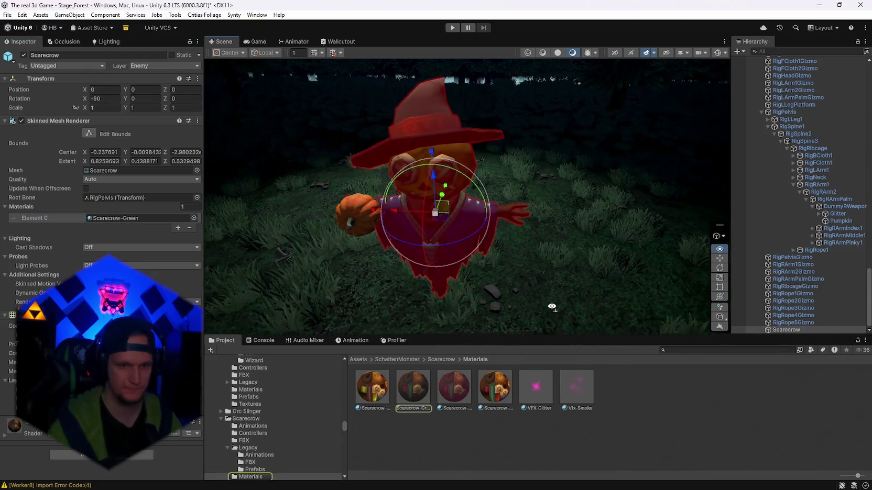
left_click_drag(551, 265, 558, 265)
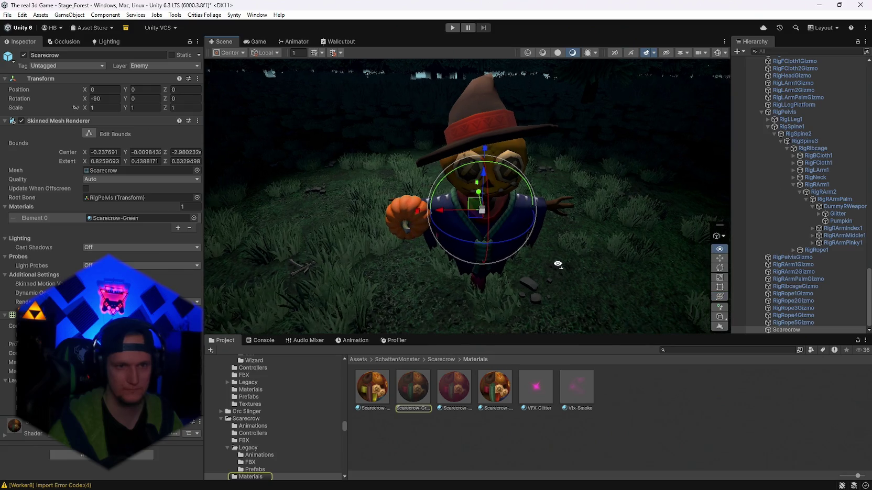
left_click(403, 392)
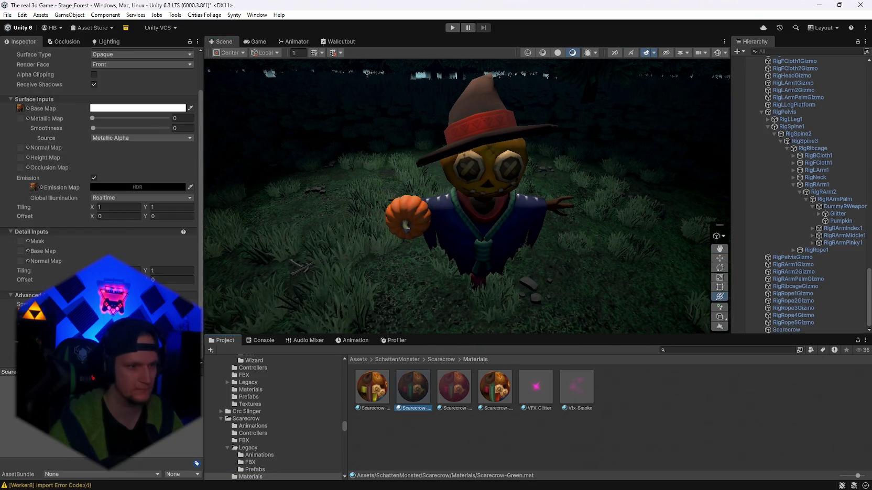
Step: Check Scarecrow-Green's Base Map colour and try dragging a scarecrow material onto the base map
scroll(100, 157, "up", 2)
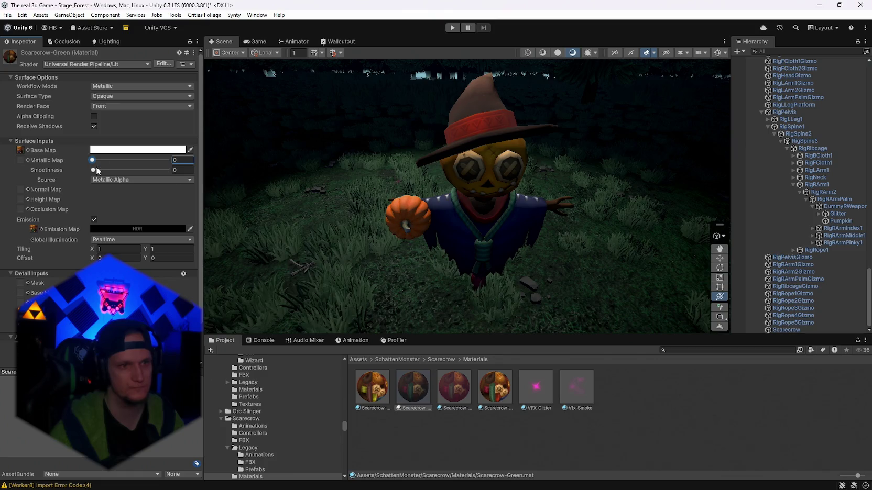
left_click(113, 151)
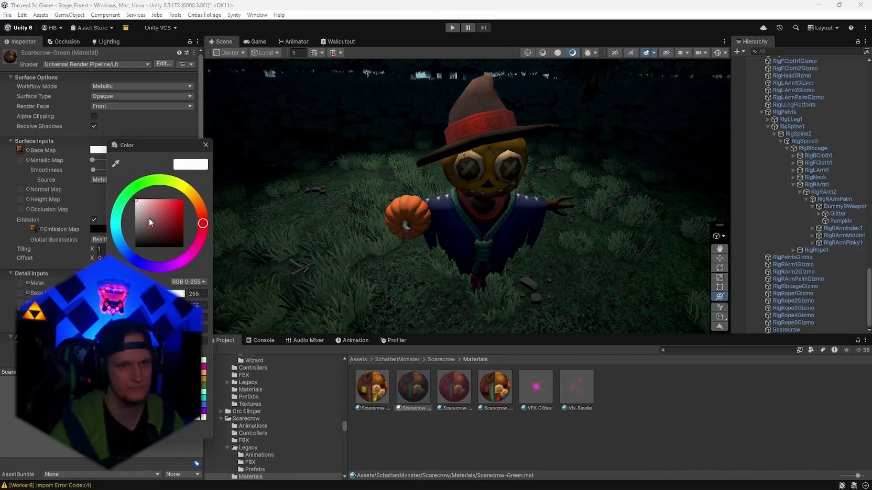
left_click(205, 145)
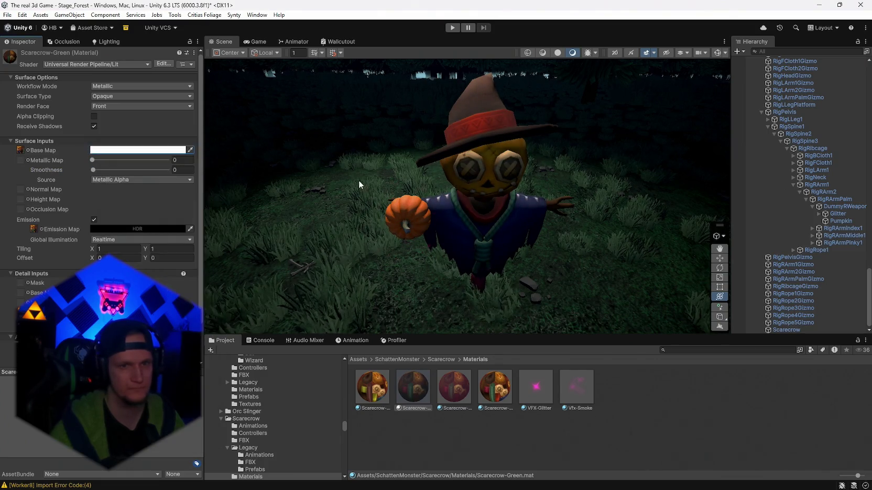
mouse_move(360, 185)
left_mouse_down()
mouse_move(571, 173)
mouse_move(370, 201)
mouse_move(386, 196)
mouse_move(378, 246)
left_mouse_up()
mouse_move(381, 399)
left_mouse_down()
mouse_move(46, 147)
mouse_move(21, 151)
left_mouse_up()
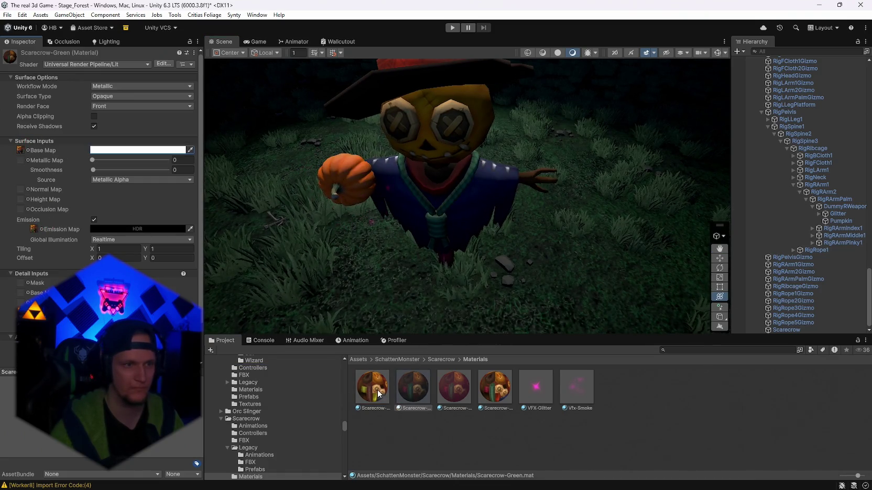
Step: Select the Scarecrow-Green enemy and its Scarecrow mesh child to show the Skinned Mesh Renderer
scroll(797, 157, "up", 3)
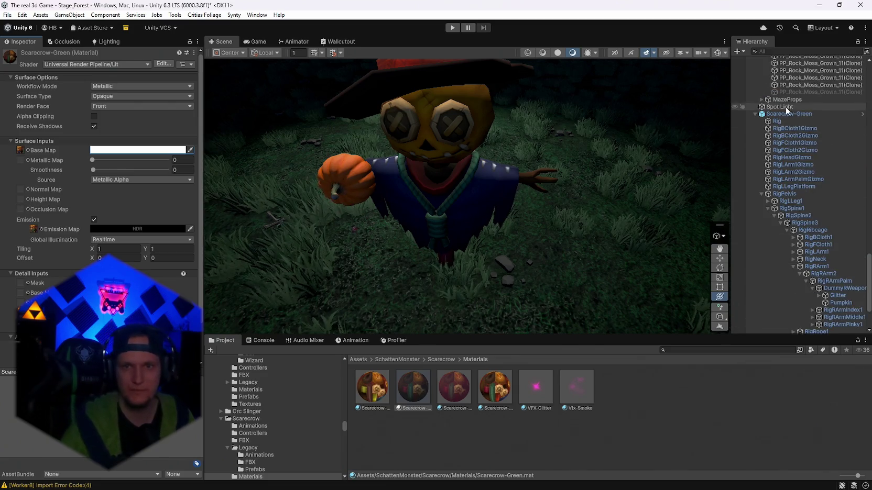
left_click(786, 114)
scroll(791, 184, "down", 3)
left_click(777, 330)
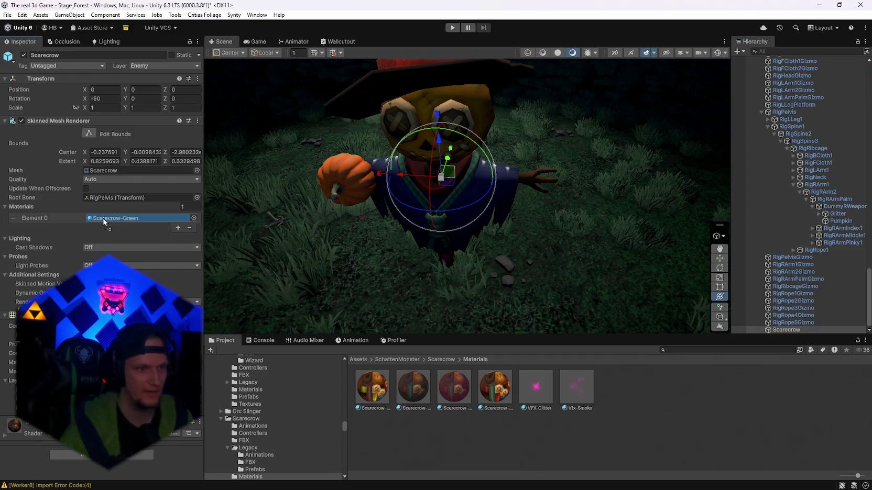
Step: Try the Scarecrow-Blue, Scarecrow-Green 1 and Scarecrow-Purple materials in Element 0
left_click_drag(104, 222, 103, 222)
mouse_move(487, 191)
left_mouse_down()
mouse_move(509, 183)
mouse_move(529, 314)
left_mouse_up()
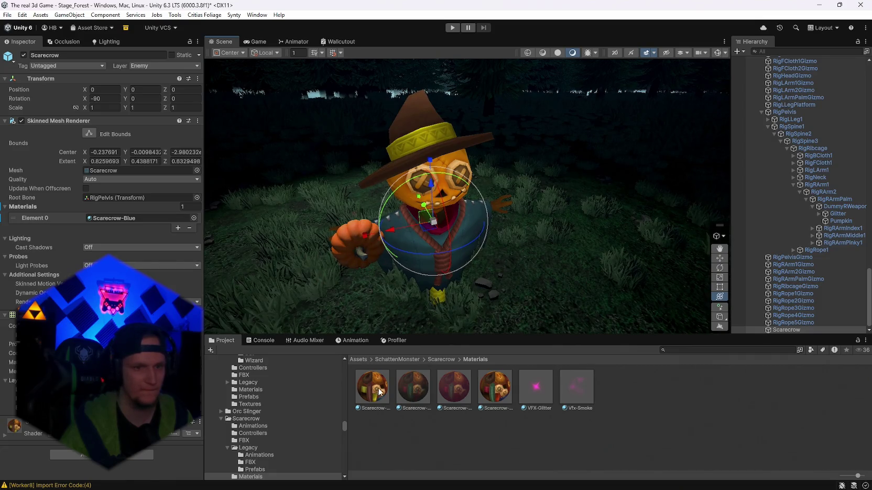
left_click_drag(162, 208, 131, 218)
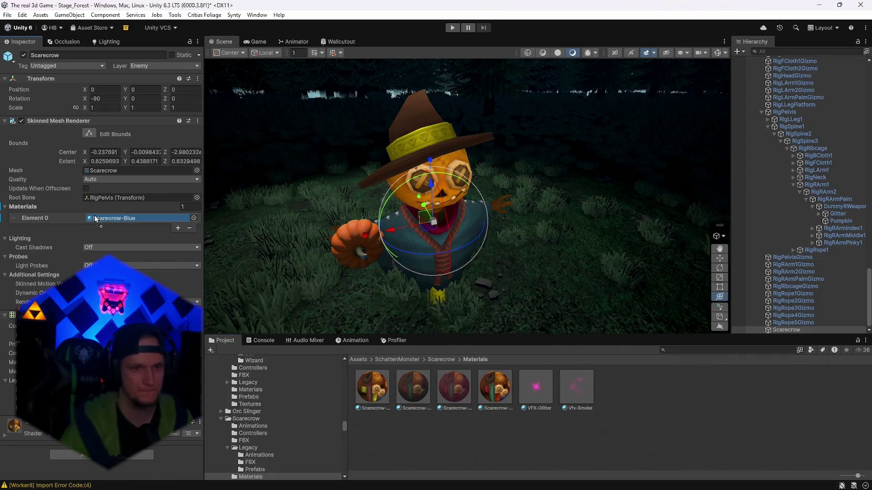
mouse_move(306, 305)
left_mouse_down()
mouse_move(131, 219)
mouse_move(140, 220)
left_mouse_up()
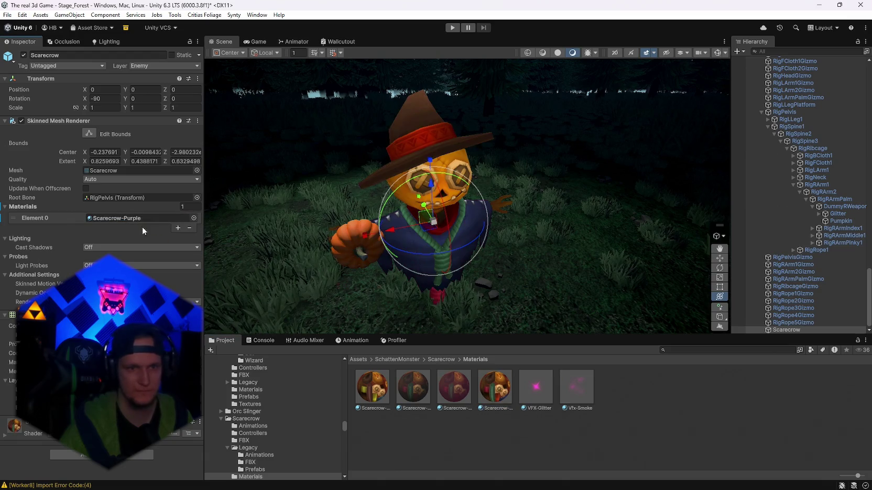
Step: Restore the Scarecrow-Green material on the scarecrow in the Scene
scroll(643, 267, "down", 2)
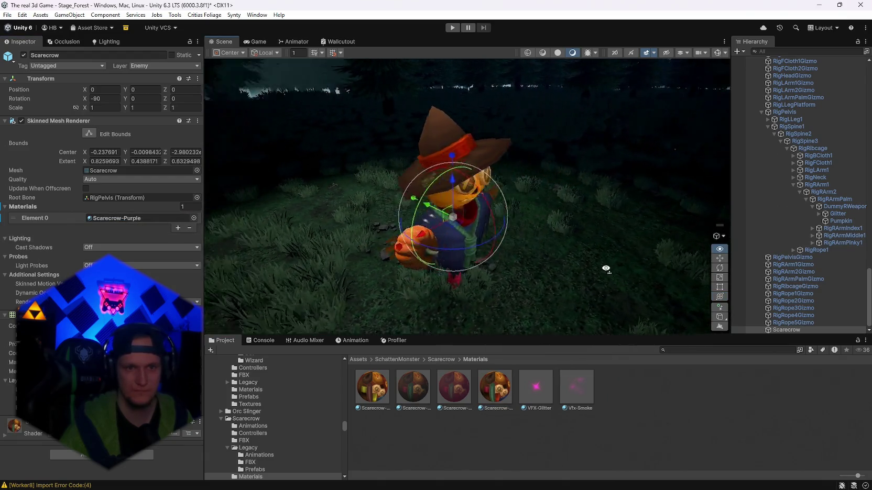
left_click(491, 376)
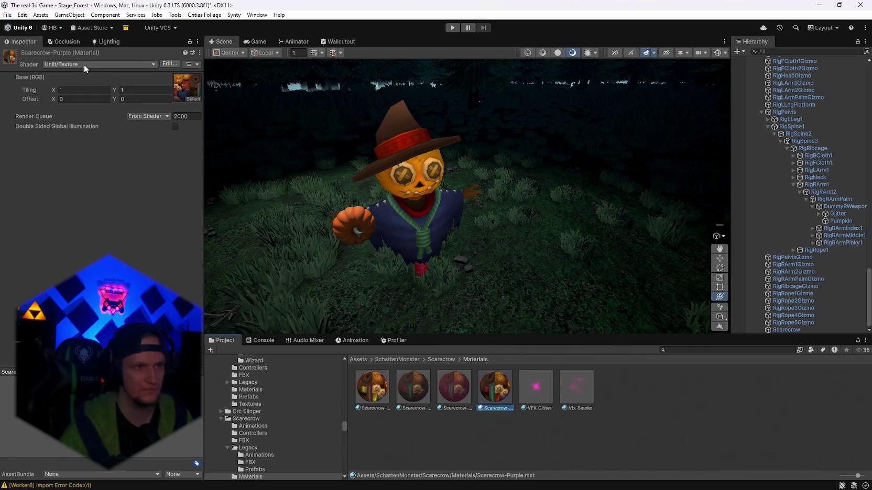
left_click(406, 391)
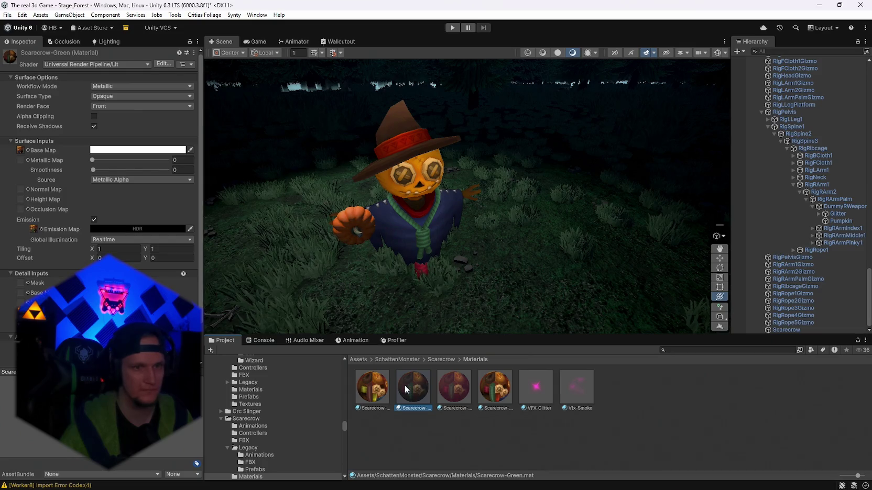
left_click_drag(404, 389, 406, 226)
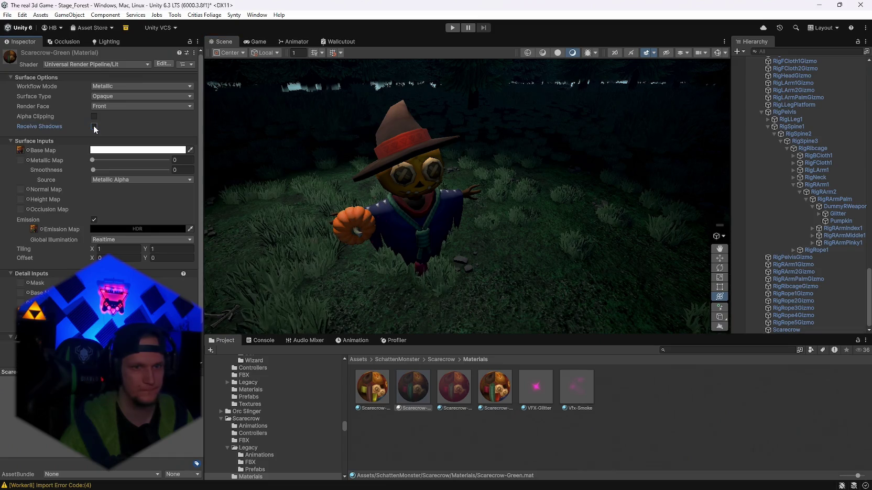
mouse_move(223, 199)
left_mouse_down()
mouse_move(512, 229)
mouse_move(432, 243)
mouse_move(505, 247)
mouse_move(409, 253)
mouse_move(419, 252)
left_mouse_up()
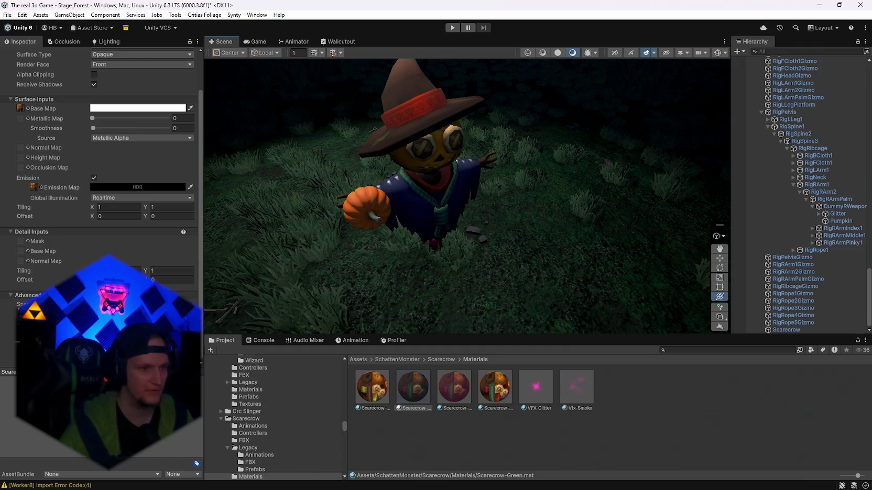
Step: Reselect the scarecrow mesh child and bring up its Cast Shadows options
scroll(799, 289, "up", 5)
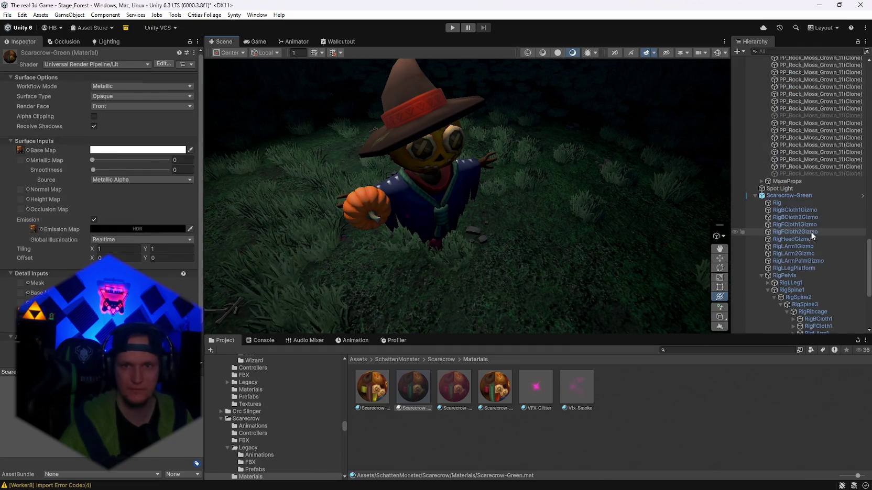
left_click(789, 195)
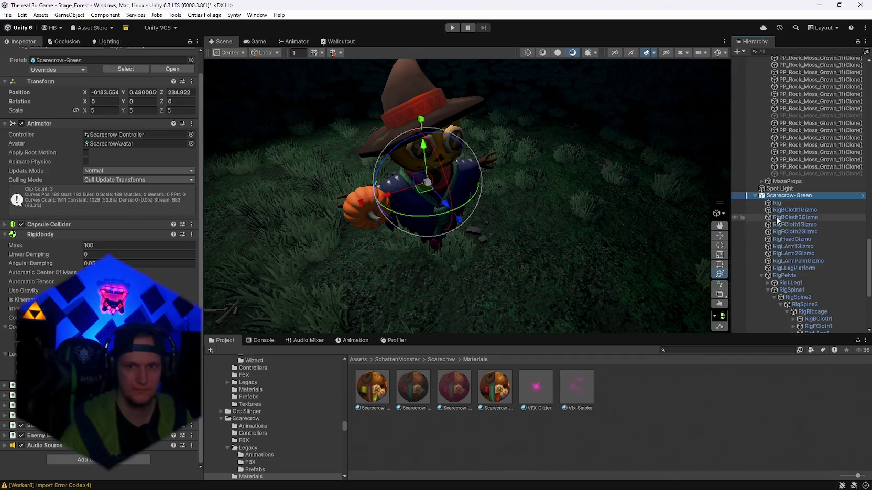
scroll(809, 280, "down", 5)
left_click(786, 329)
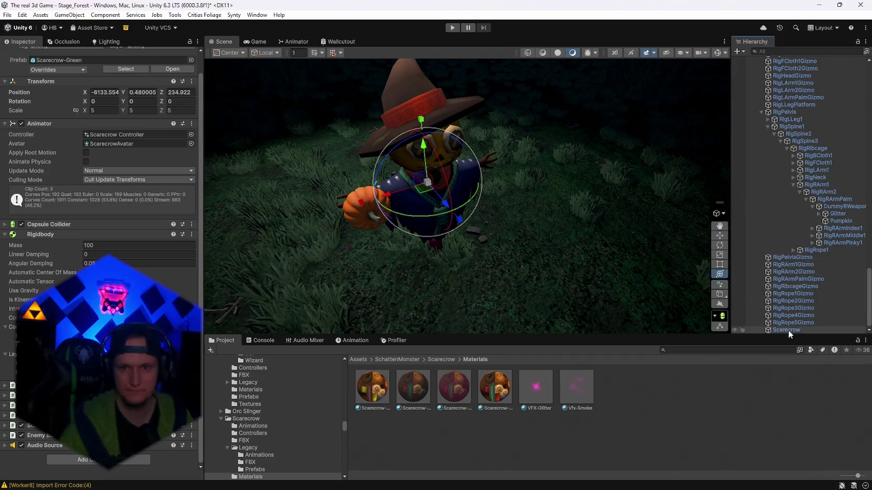
left_click(90, 246)
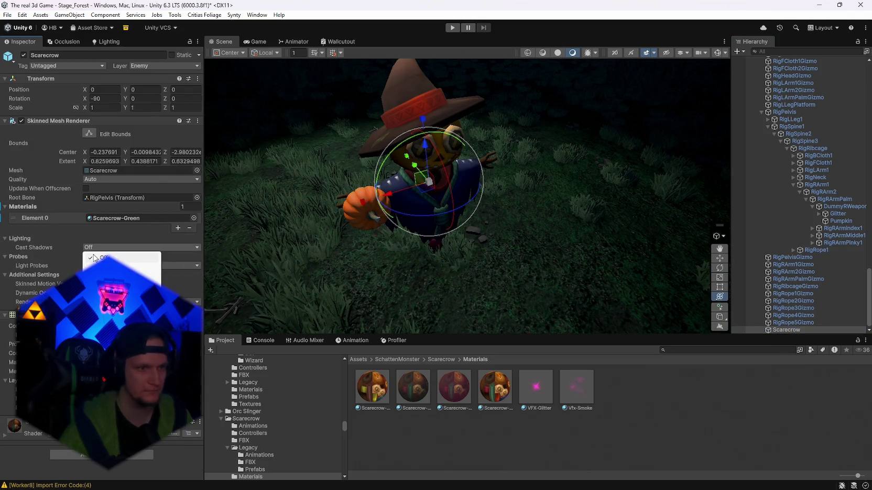
Step: Set the scarecrow's Cast Shadows to On, leaving Static Shadow Caster unchecked
left_click(95, 257)
mouse_move(503, 246)
left_mouse_down()
mouse_move(527, 251)
mouse_move(306, 251)
mouse_move(472, 250)
mouse_move(406, 218)
mouse_move(51, 225)
mouse_move(681, 227)
mouse_move(424, 229)
left_mouse_up()
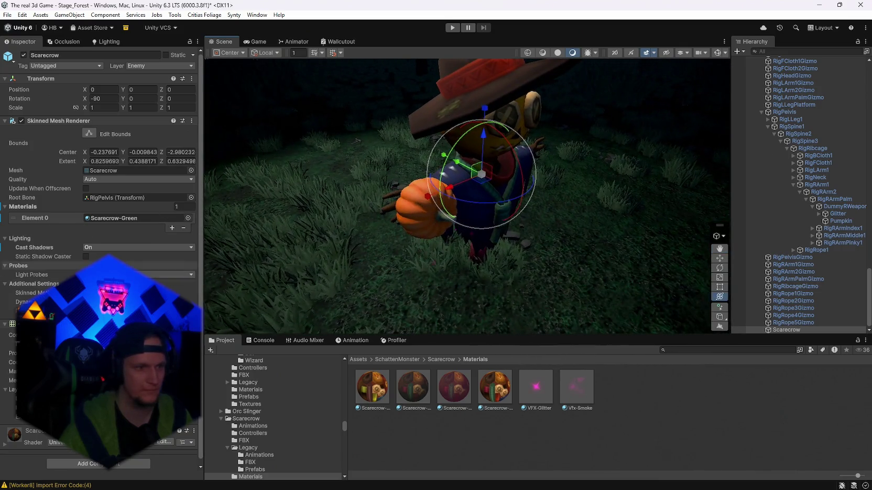
left_click(87, 258)
mouse_move(398, 257)
left_mouse_down()
mouse_move(461, 255)
mouse_move(439, 245)
mouse_move(469, 247)
mouse_move(446, 211)
mouse_move(454, 206)
left_mouse_up()
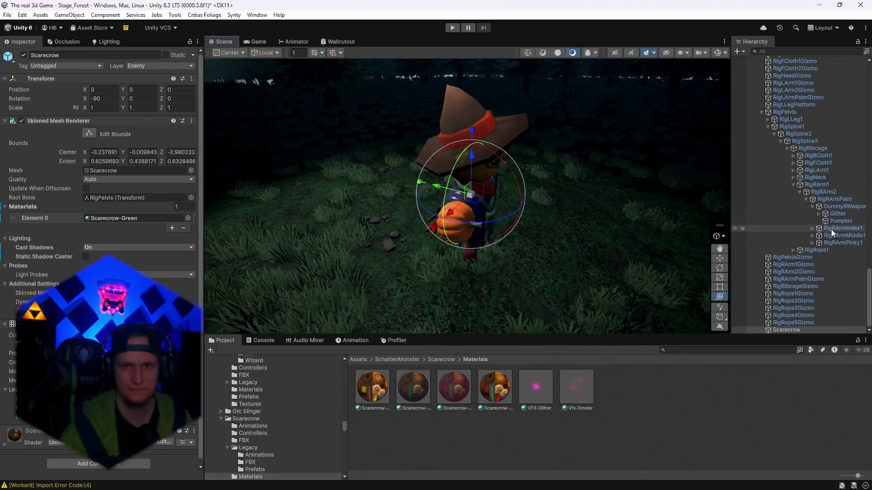
Step: Select the scene's Spot Light to inspect its settings
scroll(809, 233, "up", 10)
scroll(809, 234, "down", 5)
scroll(802, 246, "up", 5)
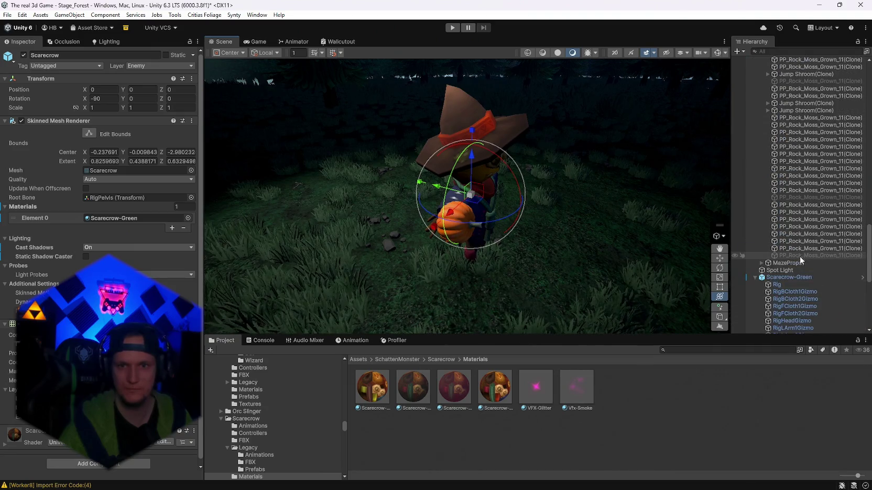
left_click(779, 271)
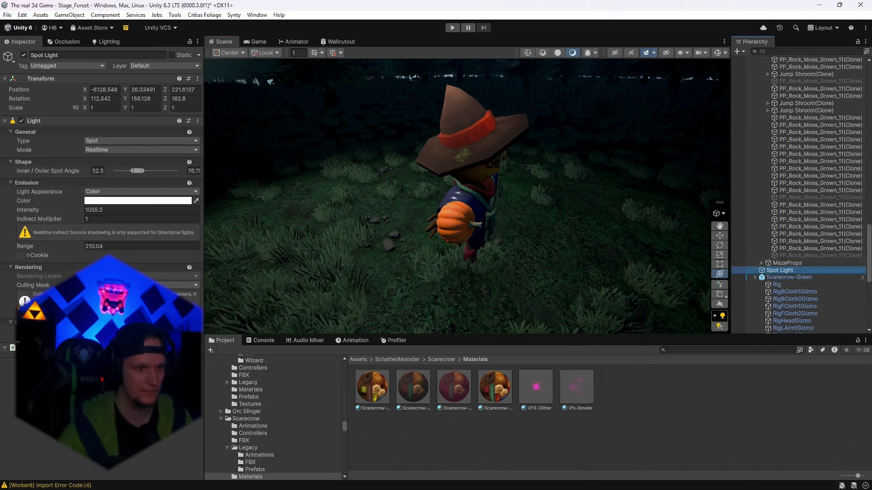
Step: Select the Scarecrow-Green material and ping its texture in the Scarecrow Textures folder
mouse_move(319, 314)
left_mouse_down()
mouse_move(343, 264)
mouse_move(134, 257)
mouse_move(380, 262)
mouse_move(458, 248)
mouse_move(273, 254)
left_mouse_up()
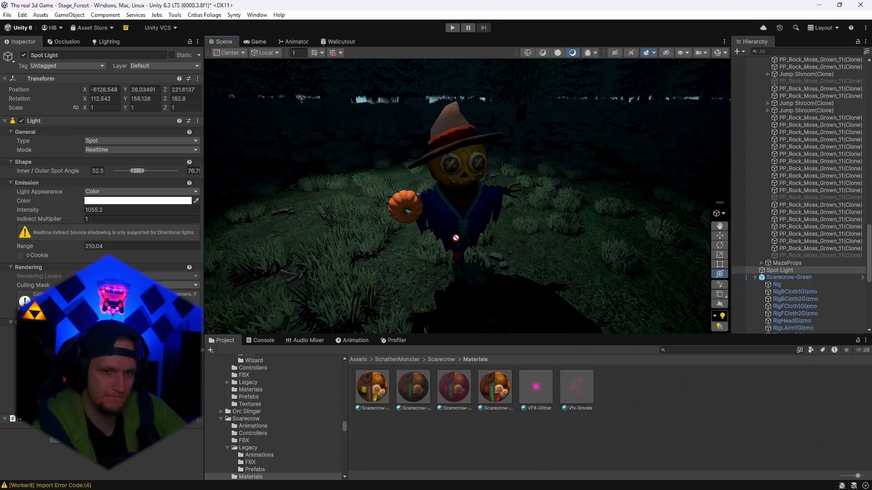
mouse_move(455, 238)
left_mouse_down()
mouse_move(479, 284)
mouse_move(464, 204)
mouse_move(437, 351)
left_mouse_up()
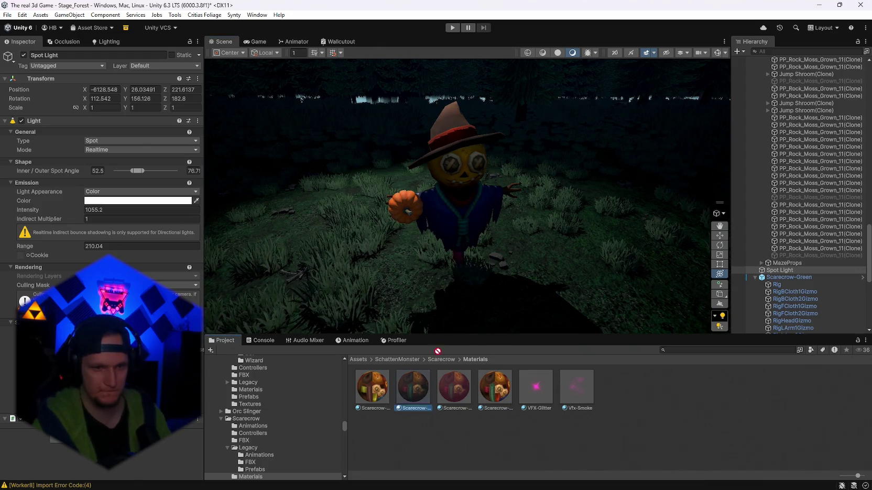
left_click(416, 386)
left_click(418, 387)
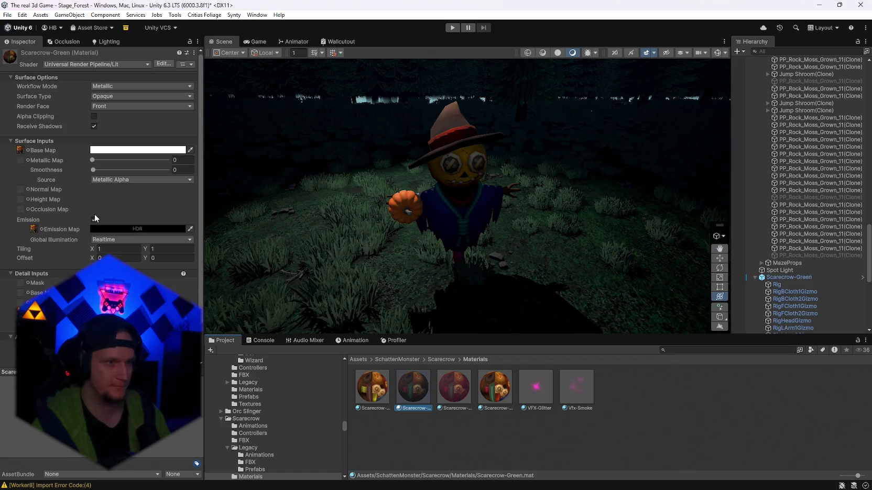
left_click(20, 150)
mouse_move(454, 387)
left_mouse_down()
mouse_move(491, 487)
mouse_move(397, 475)
mouse_move(840, 54)
left_mouse_up()
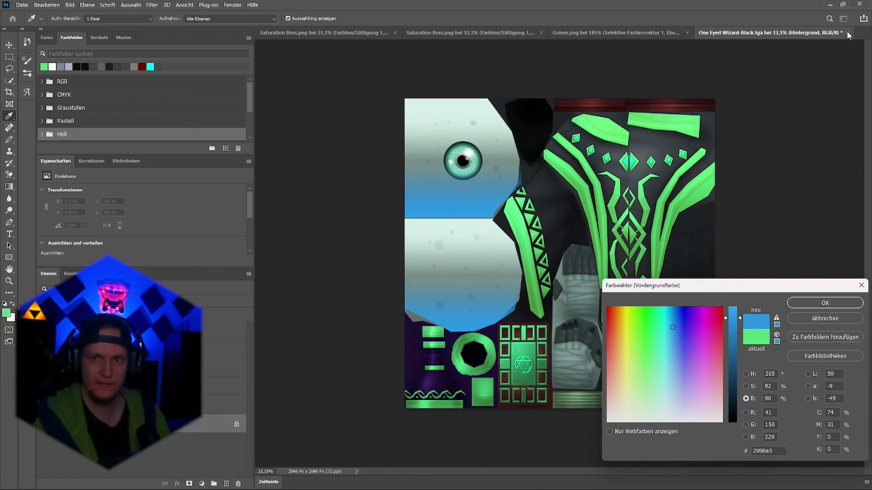
Step: Close the One Eyed Wizard document unsaved and drag Scarecrow-Purple.tga into Photoshop
left_click(832, 304)
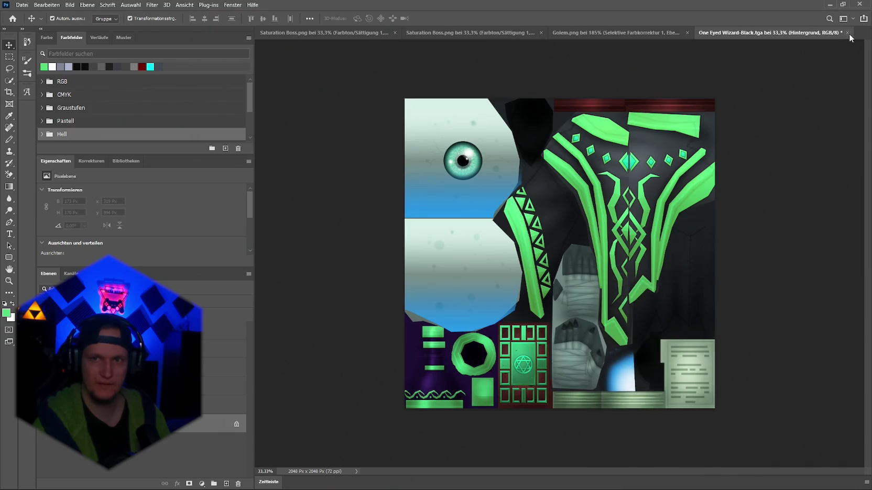
left_click(847, 33)
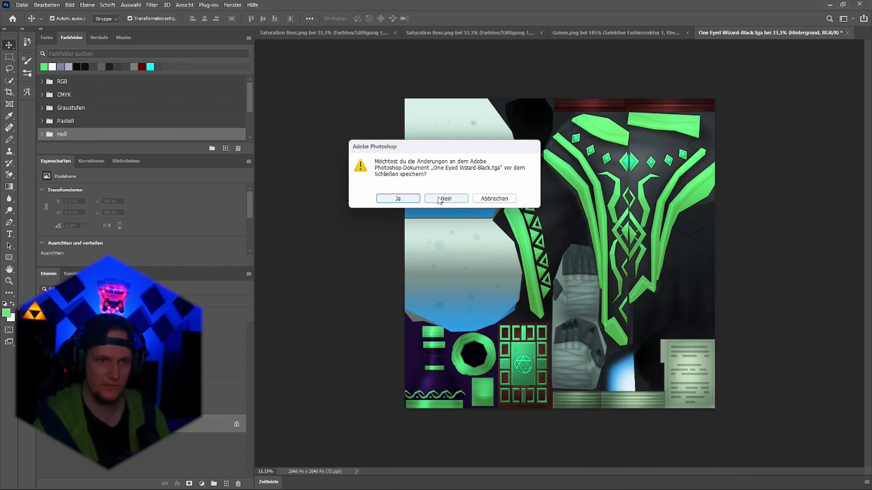
left_click(439, 200)
key("alt+Tab")
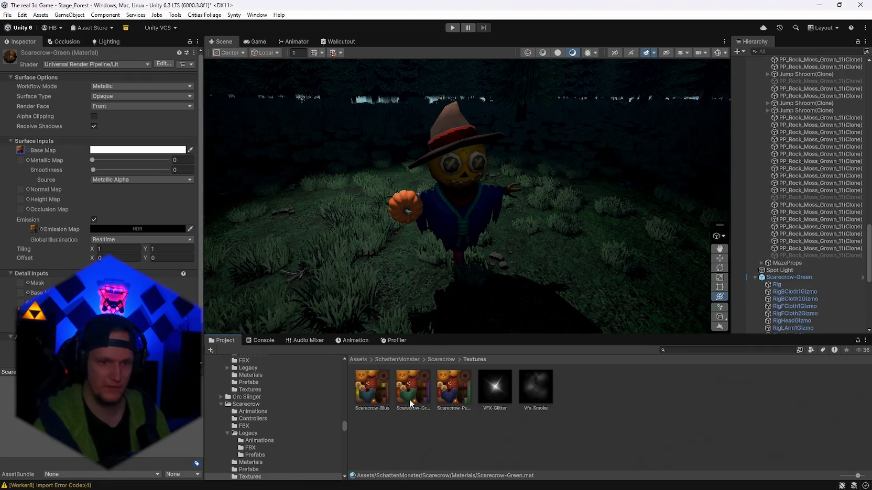
mouse_move(453, 387)
left_mouse_down()
mouse_move(429, 450)
mouse_move(406, 474)
mouse_move(393, 474)
mouse_move(629, 210)
mouse_move(800, 35)
mouse_move(800, 44)
left_mouse_up()
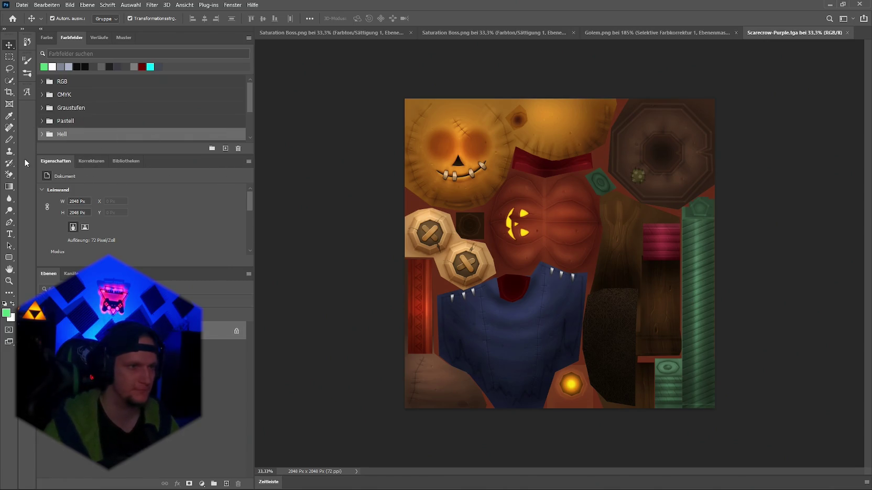
Step: Add a Farbton/Sättigung adjustment layer, leaving the hue at its default
left_click(42, 122)
left_click(41, 122)
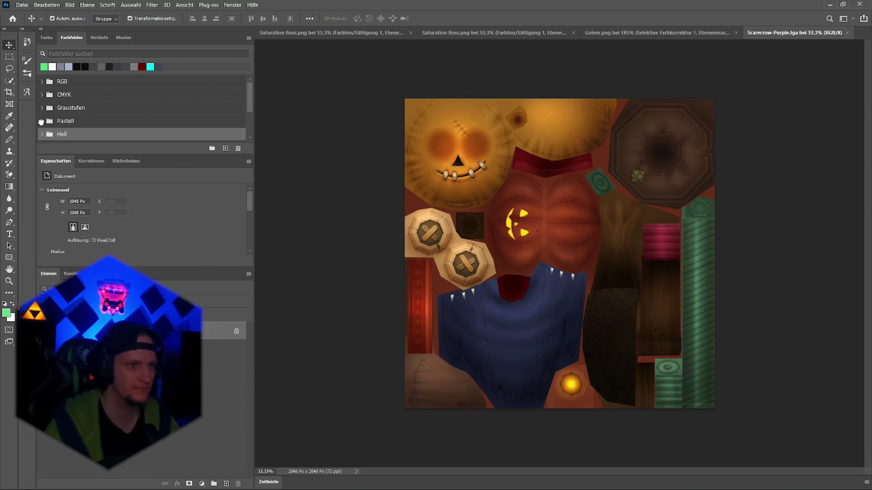
left_click(92, 161)
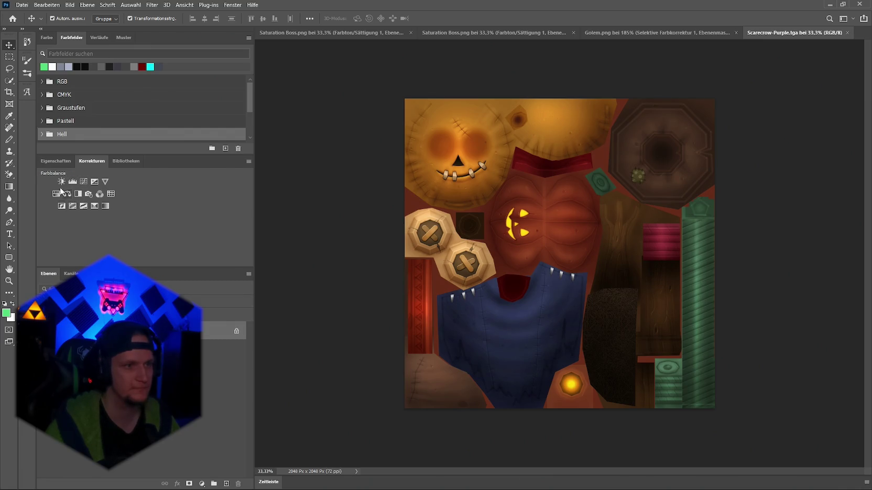
left_click(56, 194)
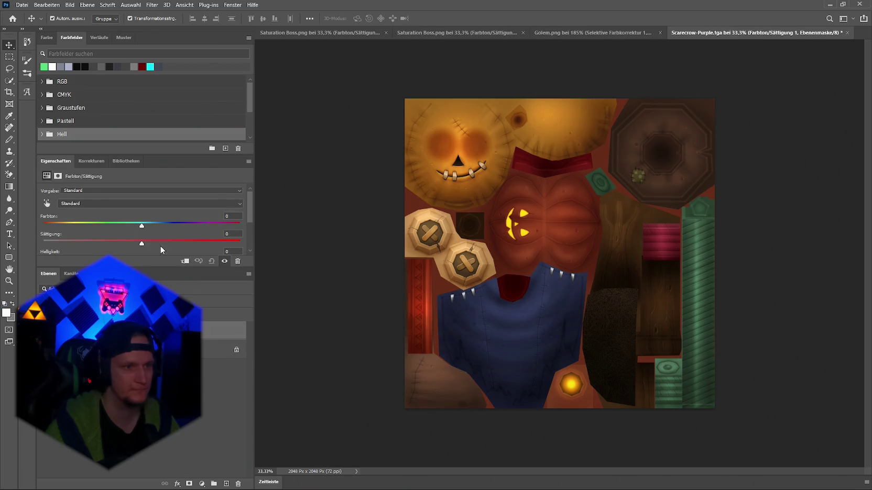
mouse_move(138, 226)
left_mouse_down()
mouse_move(149, 226)
mouse_move(50, 228)
mouse_move(139, 226)
left_mouse_up()
left_click(78, 190)
left_click(78, 199)
Step: Add Farbbalance and Helligkeit/Kontrast layers (contrast 36, brightness -20), then a Selective Color layer
left_click(90, 161)
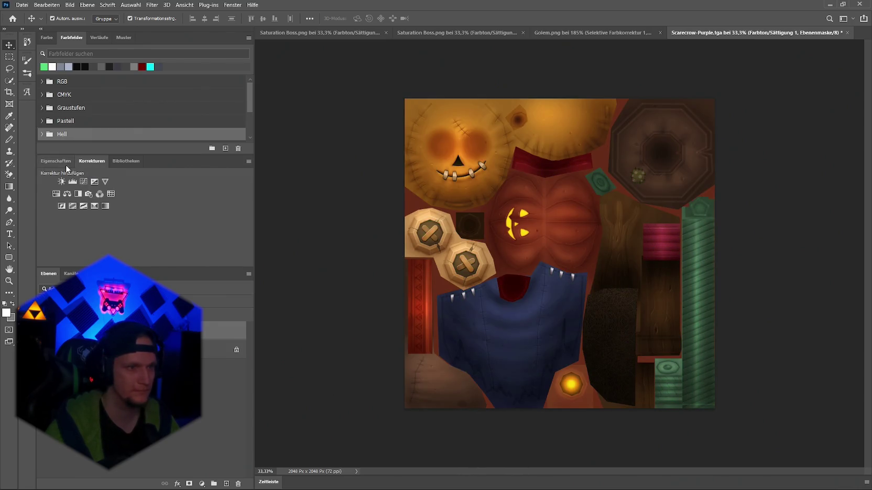
left_click(67, 195)
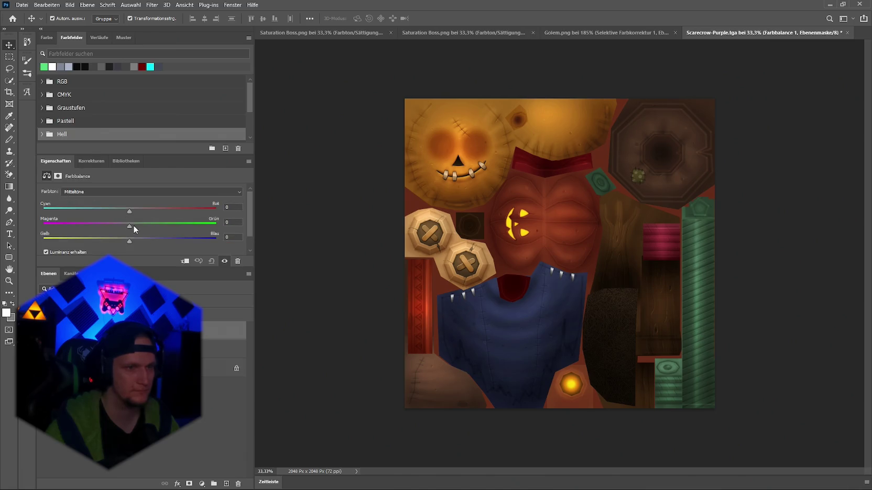
left_click(90, 161)
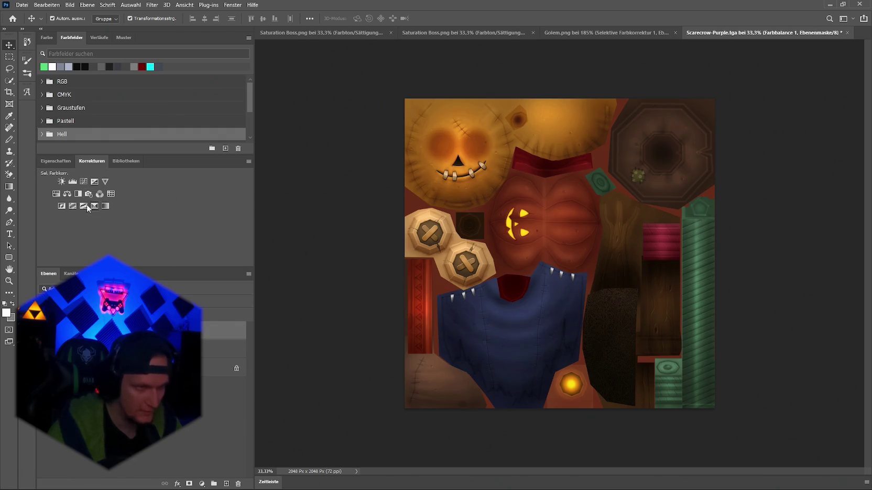
left_click(63, 182)
left_click_drag(143, 233, 132, 236)
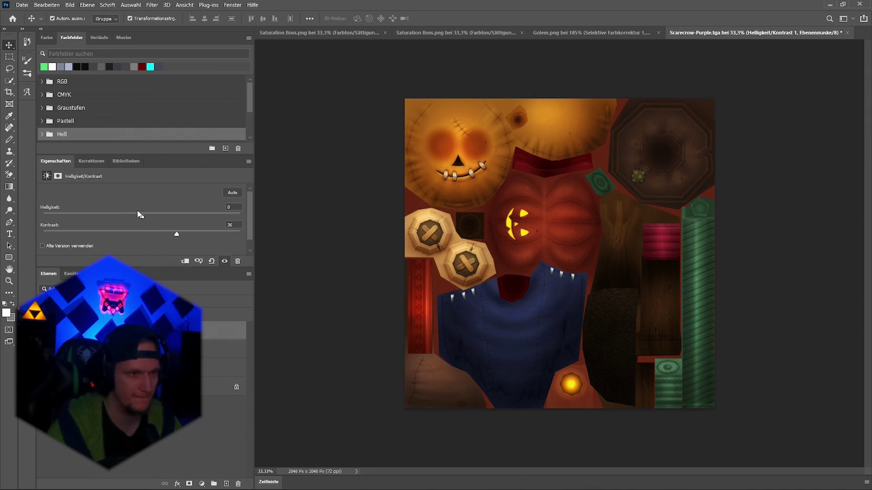
left_click_drag(142, 216, 134, 218)
left_click(87, 161)
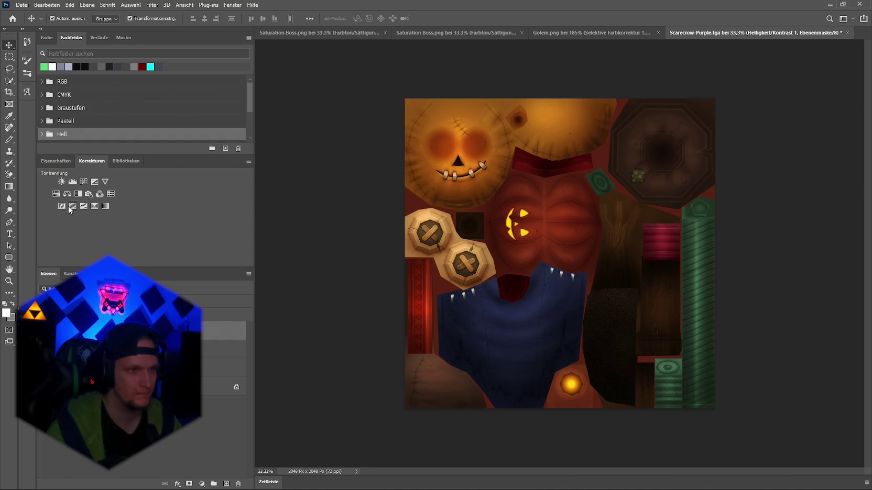
left_click(94, 206)
Step: In Selective Color, reduce cyan and adjust magenta in the Gelbtöne range
left_click(88, 202)
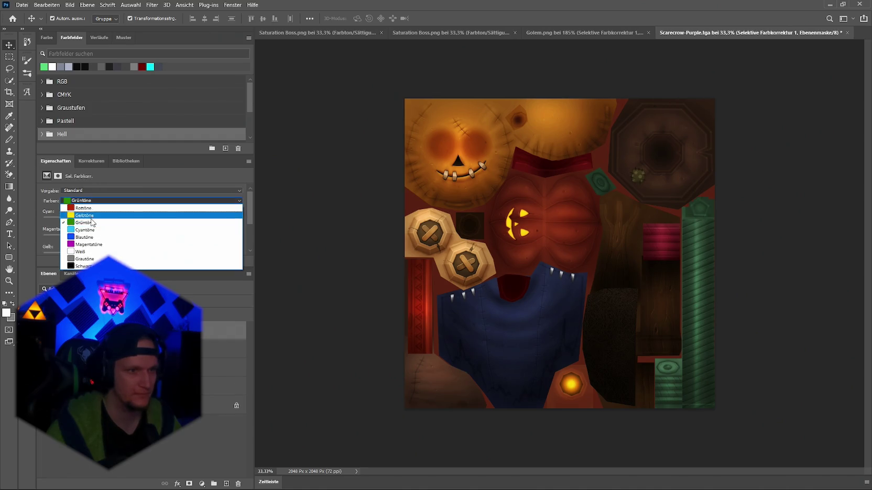
left_click(88, 215)
left_click_drag(141, 219, 103, 219)
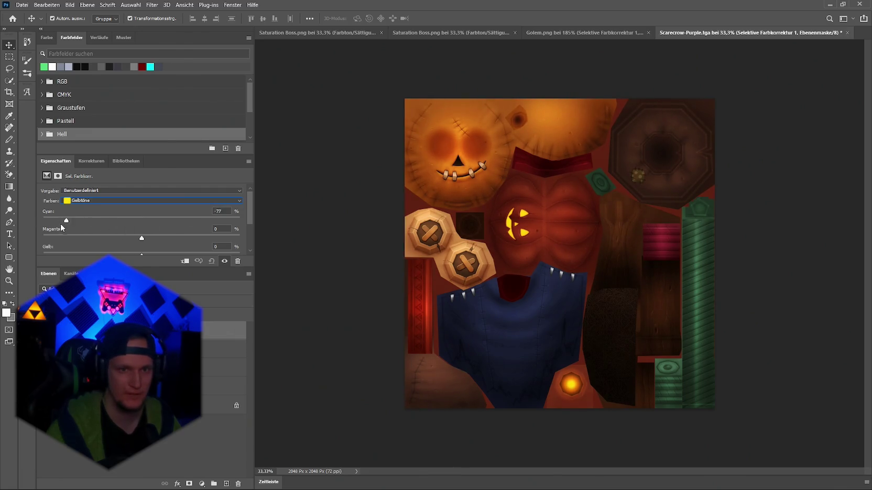
mouse_move(141, 238)
left_mouse_down()
mouse_move(134, 238)
mouse_move(163, 241)
left_mouse_up()
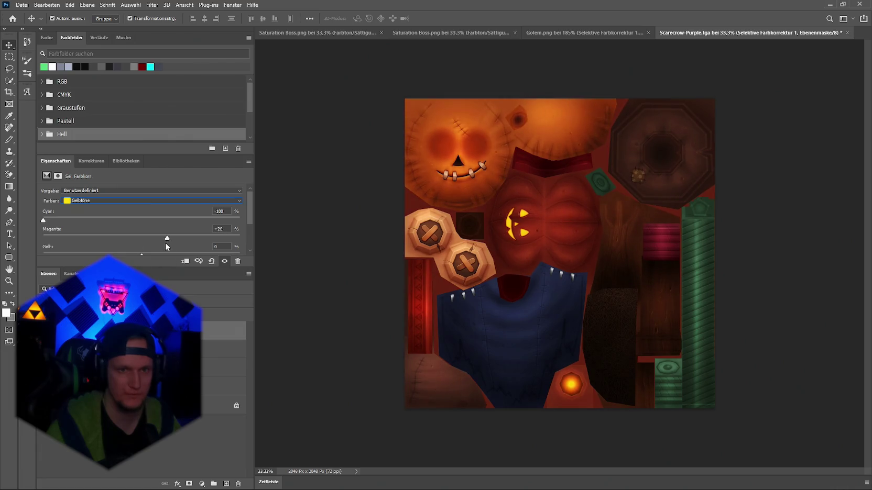
scroll(104, 210, "down", 1)
scroll(104, 206, "up", 1)
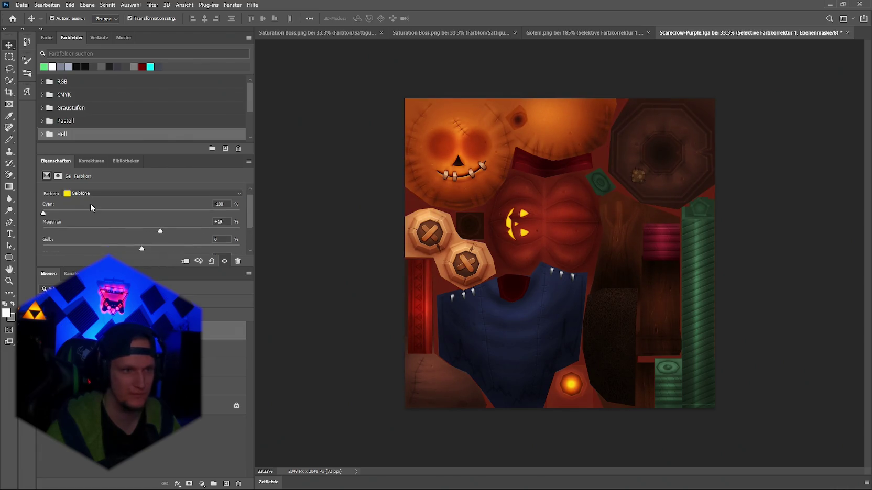
Step: Shift cyan and magenta in the Grüntöne range
left_click(90, 193)
left_click(104, 218)
left_click_drag(142, 214, 195, 214)
mouse_move(118, 212)
left_mouse_down()
mouse_move(133, 231)
mouse_move(80, 249)
left_mouse_up()
scroll(141, 218, "down", 1)
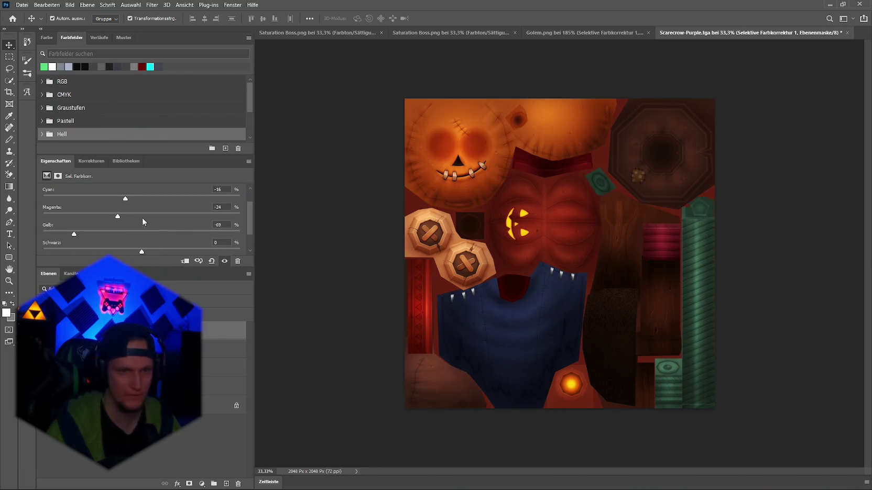
mouse_move(142, 250)
left_mouse_down()
mouse_move(99, 249)
mouse_move(129, 251)
left_mouse_up()
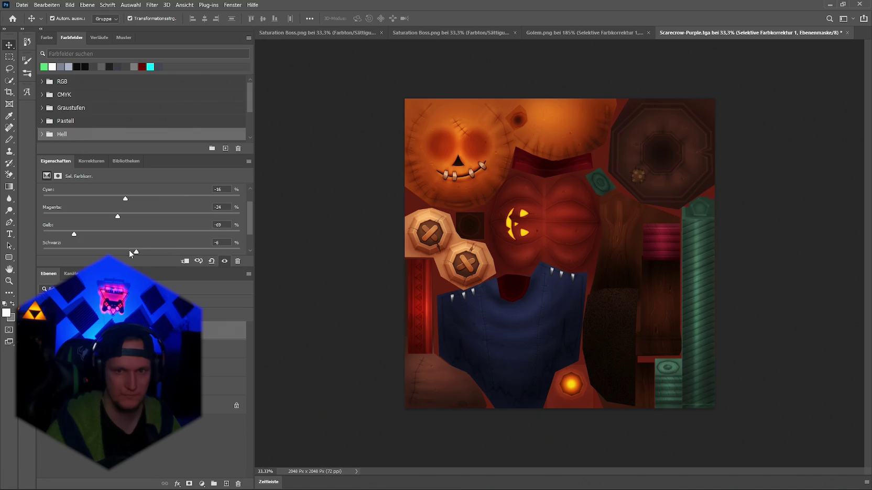
scroll(162, 222, "up", 2)
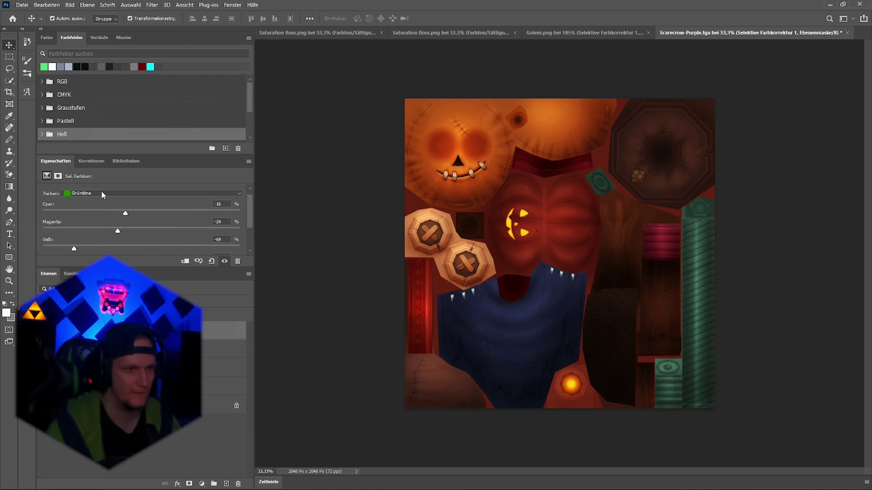
Step: Shift the Blautöne toward purple: cyan +9, magenta -27, yellow -70, black +33
left_click(99, 191)
left_click(157, 230)
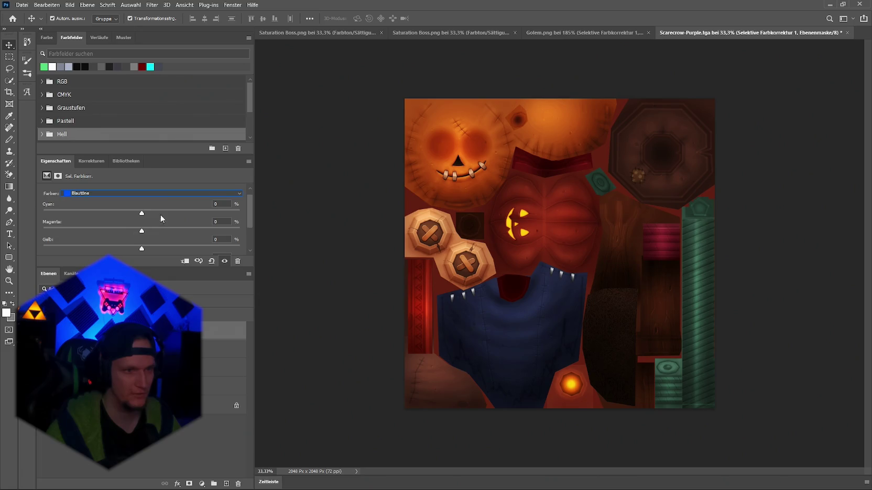
mouse_move(150, 213)
left_mouse_down()
mouse_move(70, 211)
mouse_move(151, 215)
mouse_move(97, 232)
mouse_move(91, 243)
mouse_move(215, 250)
left_mouse_up()
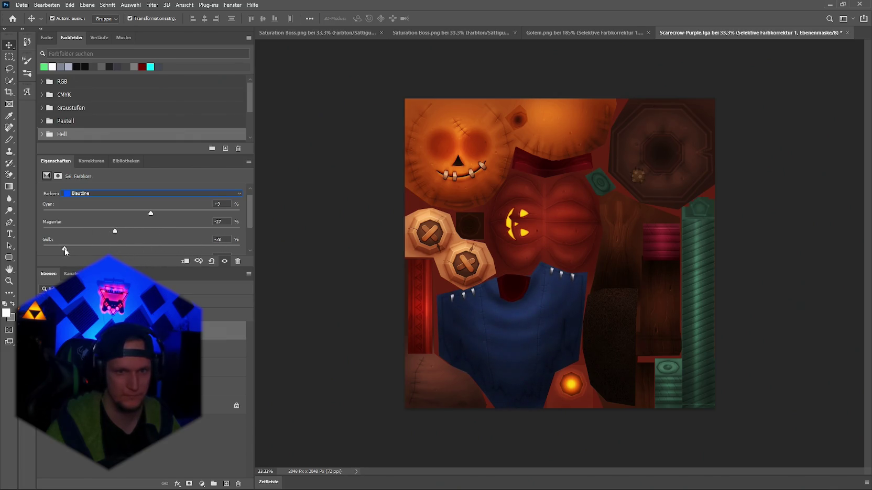
scroll(140, 221, "down", 2)
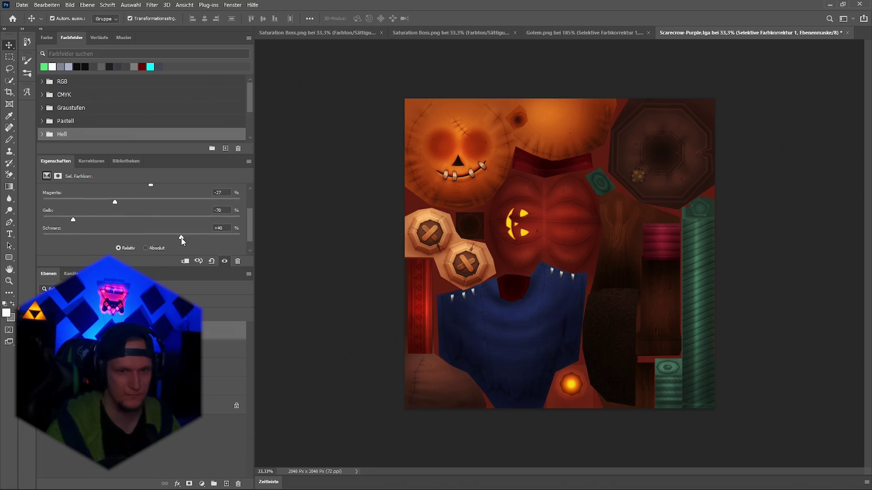
left_click(174, 242)
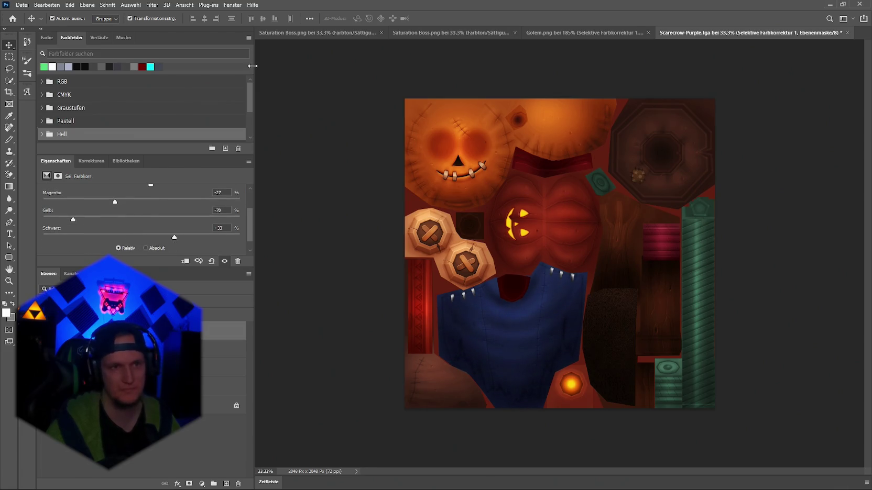
Step: Start a Quick Export of the texture as PNG
left_click(21, 5)
mouse_move(78, 139)
left_click(210, 138)
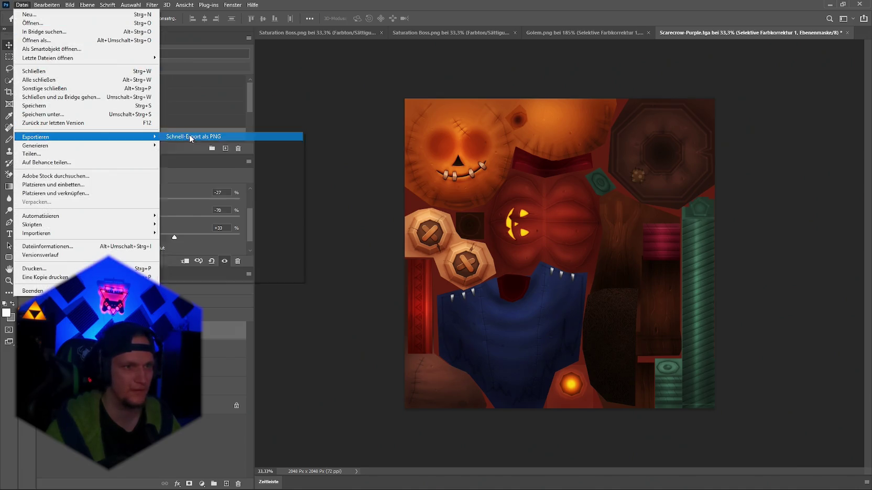
Step: Save the exported PNG and check the scarecrow in Unity's scene view
left_click(443, 294)
key("alt+Tab")
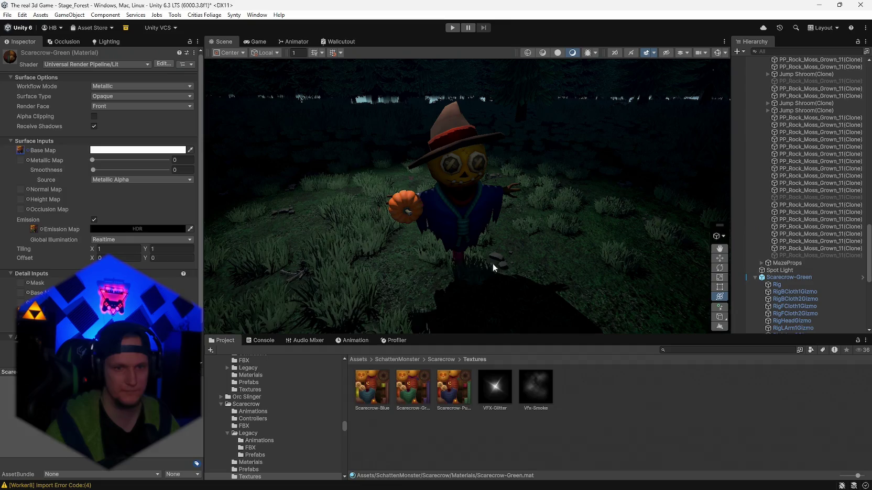
mouse_move(506, 245)
left_mouse_down()
mouse_move(637, 238)
mouse_move(578, 232)
left_mouse_up()
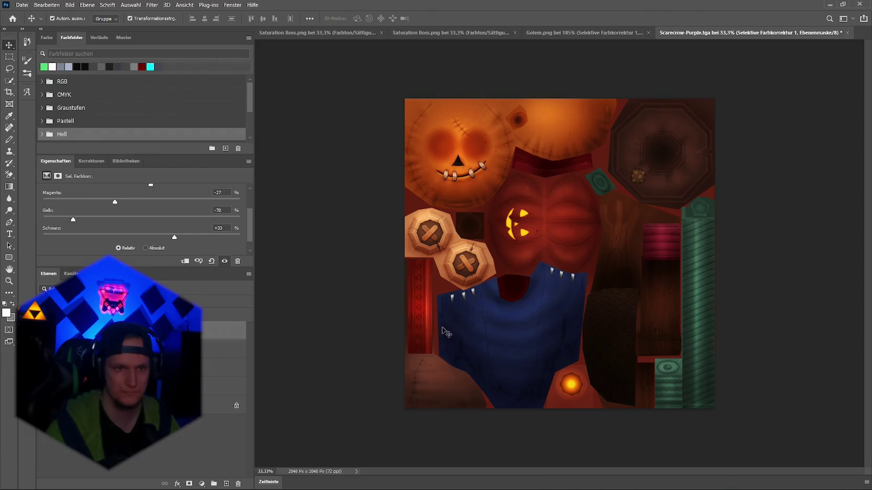
key("alt+Tab")
Step: Quick-export again as Scarecrow-Purple.png, replacing the existing file, and return to Unity
left_click(22, 4)
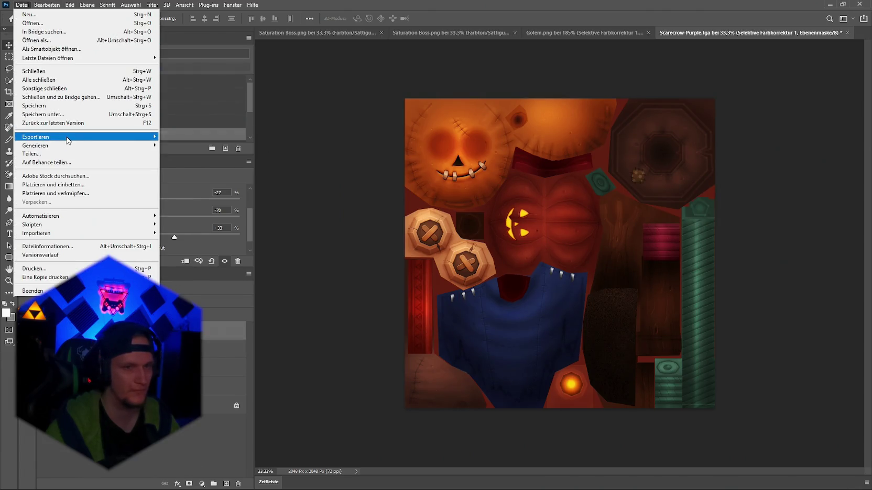
mouse_move(72, 137)
left_click(192, 136)
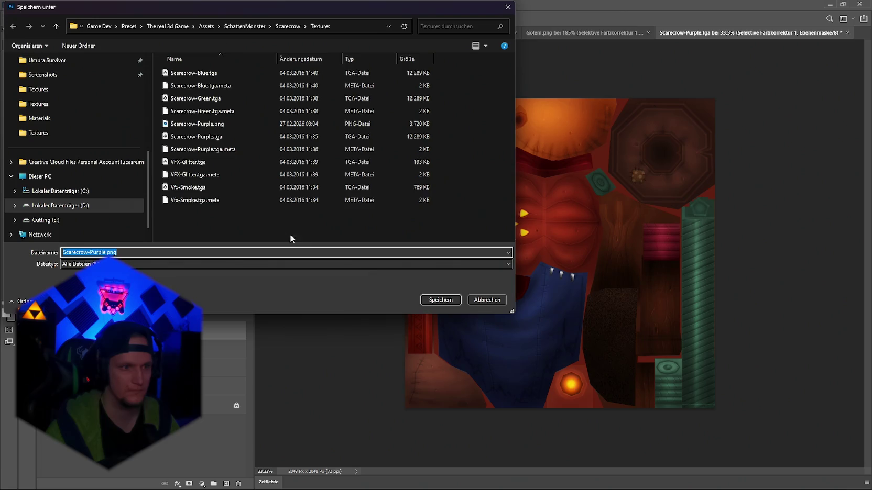
left_click(445, 299)
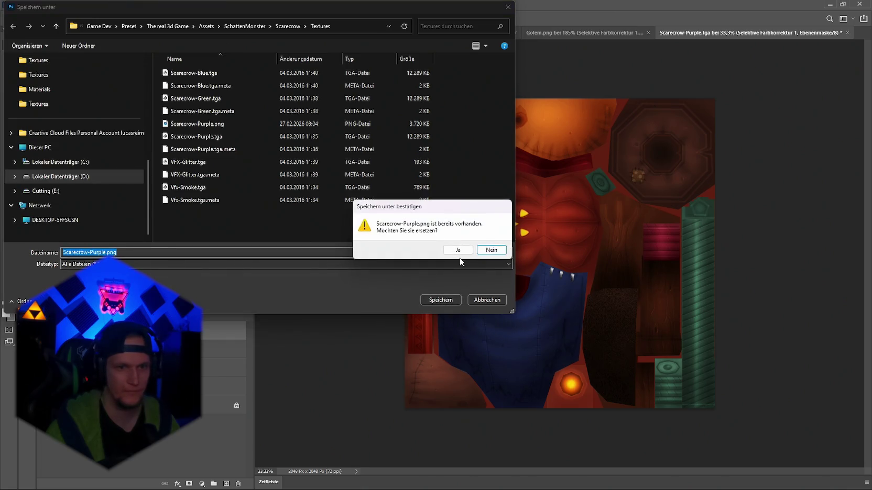
left_click(452, 250)
key("alt+Tab")
scroll(512, 239, "up", 2)
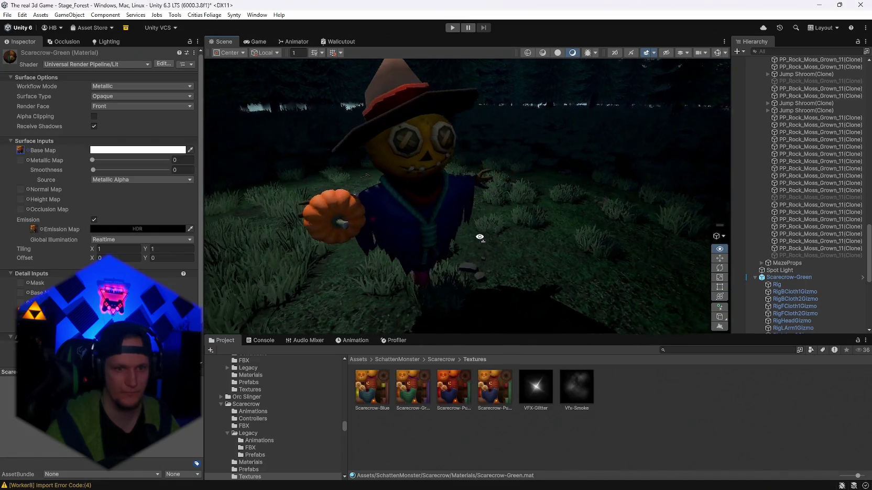
Step: Select the scarecrow and inspect the new Scarecrow-Purple texture's import settings
left_click(439, 208)
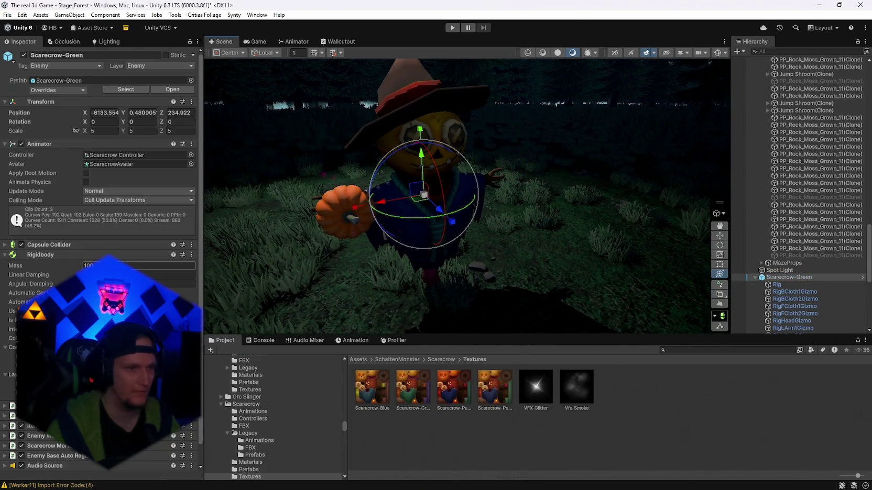
scroll(800, 272, "down", 5)
scroll(800, 273, "down", 6)
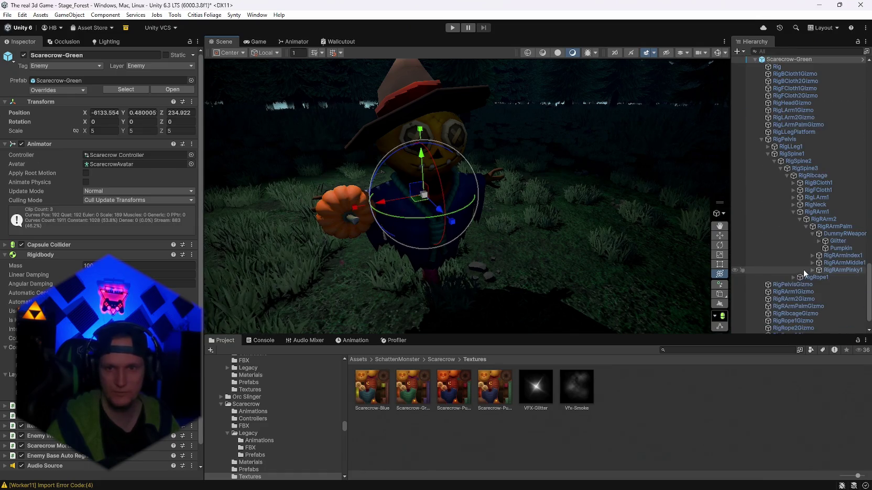
left_click(412, 387)
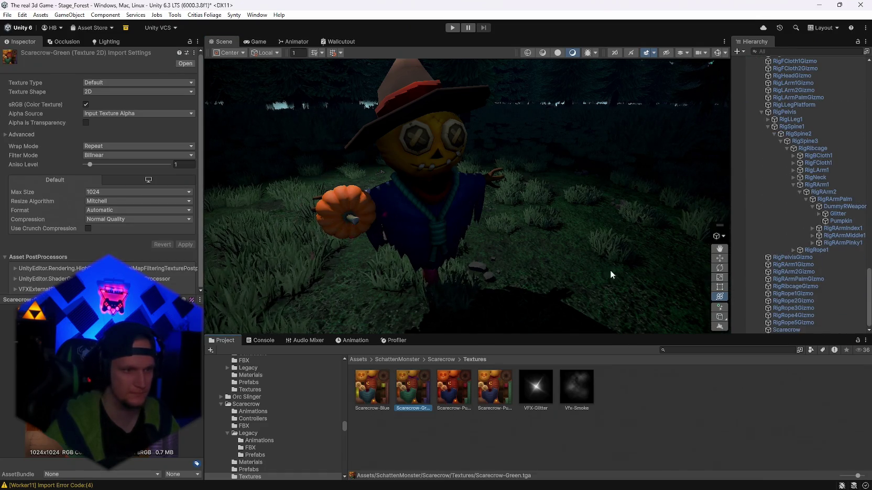
left_click(460, 390)
scroll(816, 243, "up", 5)
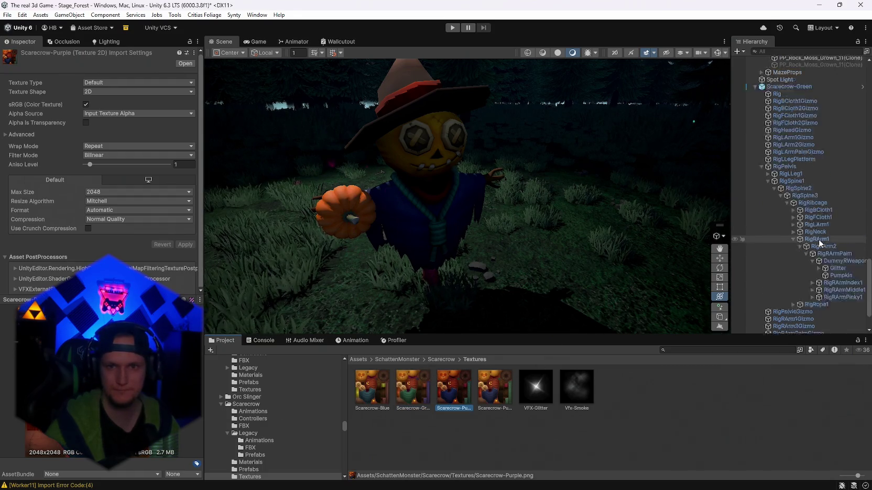
scroll(796, 210, "down", 5)
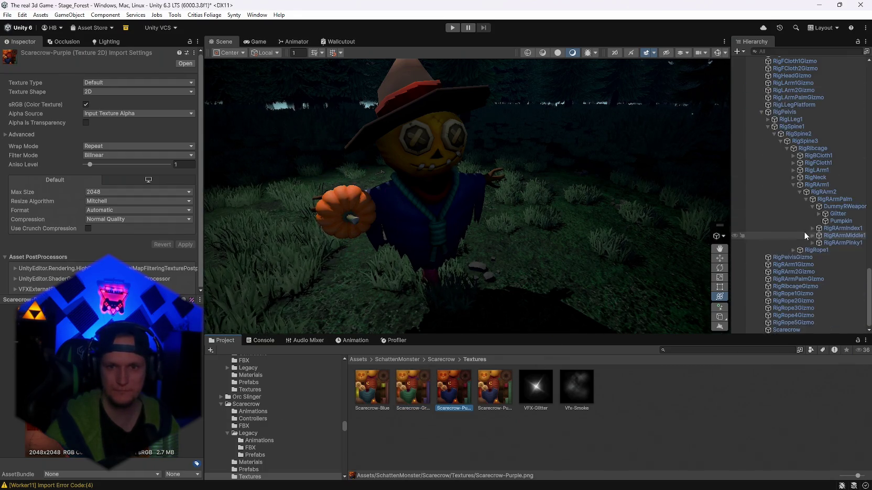
Step: Open the Scarecrow-Green material's settings and view the scarecrow's dark blue coat
left_click(779, 329)
left_click(116, 219)
key("ctrl+z")
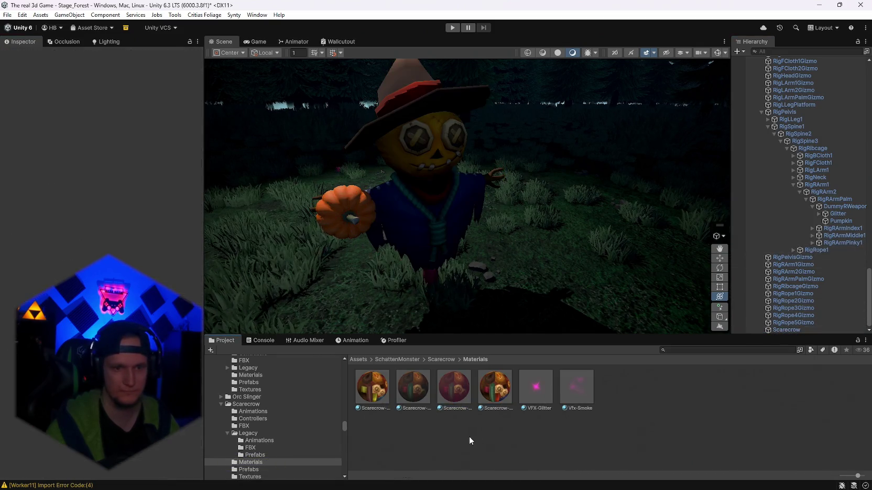
left_click(413, 387)
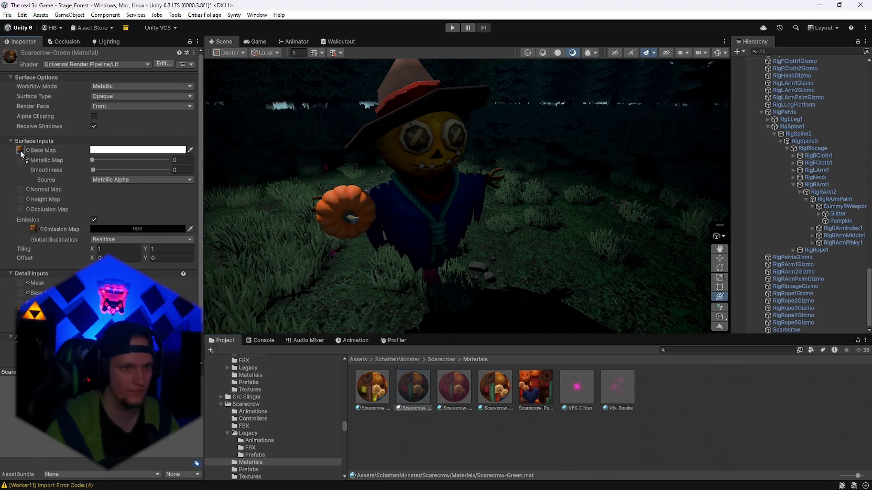
mouse_move(241, 236)
left_mouse_down()
mouse_move(474, 224)
mouse_move(447, 223)
mouse_move(544, 228)
mouse_move(435, 214)
mouse_move(361, 216)
mouse_move(568, 189)
mouse_move(622, 229)
mouse_move(679, 249)
mouse_move(574, 261)
mouse_move(282, 254)
mouse_move(521, 241)
mouse_move(315, 203)
mouse_move(422, 188)
left_mouse_up()
key("alt+Tab")
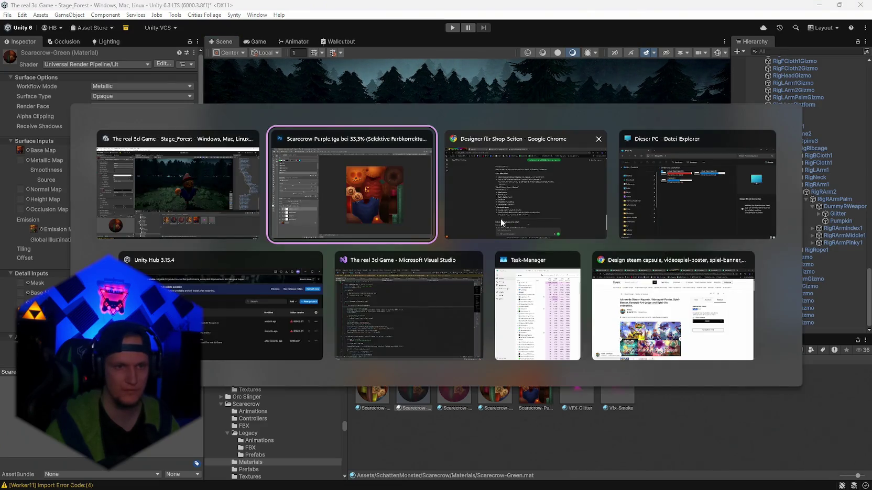
Step: Back in Photoshop, add a Selektive Farbkorrektur layer to Scarecrow-Purple.png and open its Farben list
key("alt+shift+Tab")
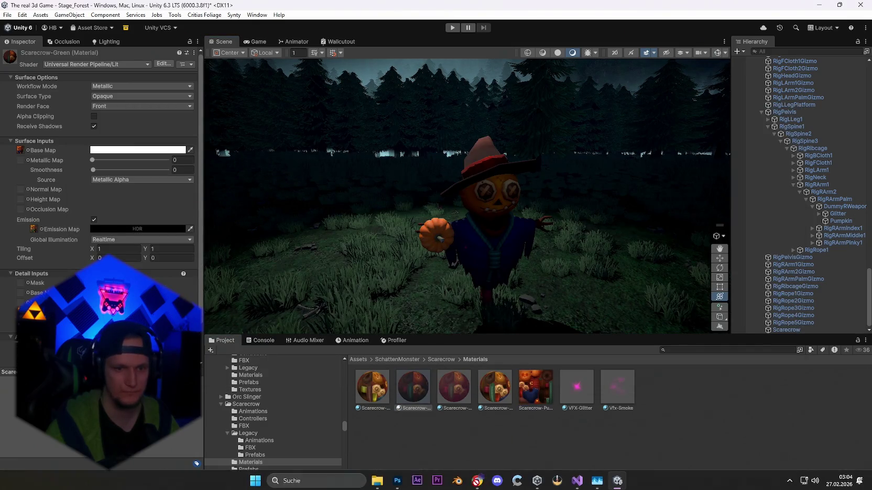
left_click(399, 482)
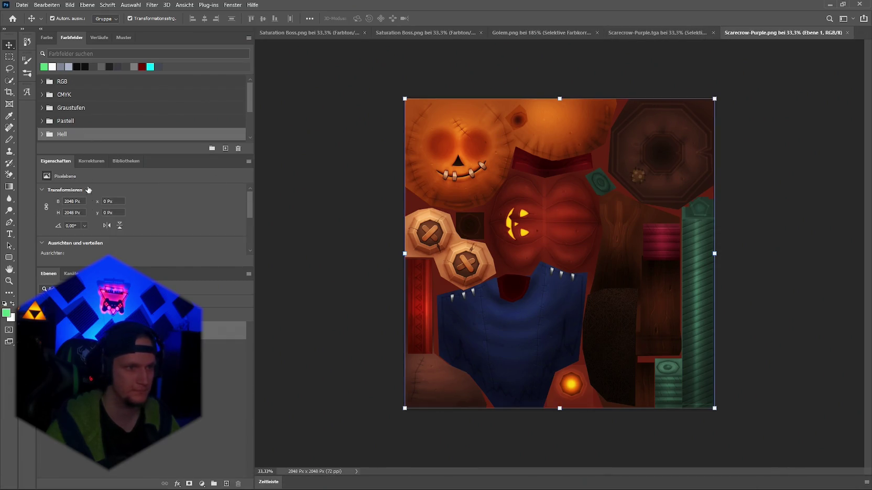
left_click(91, 161)
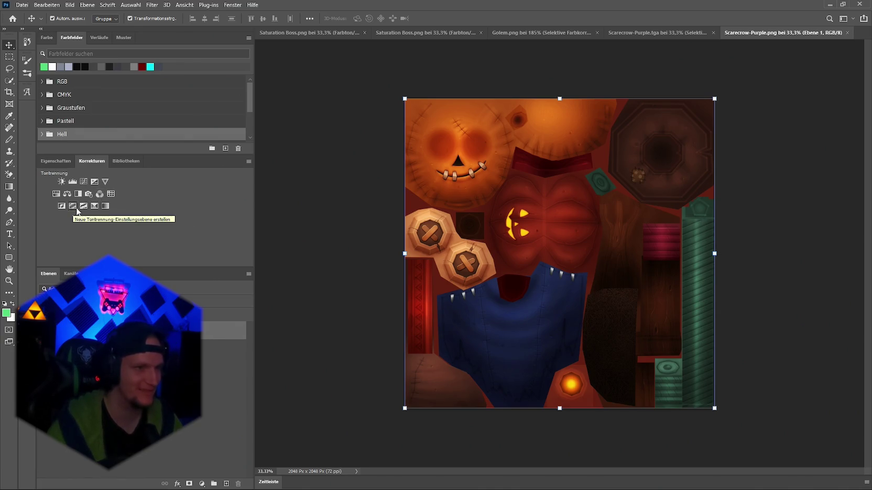
left_click(94, 205)
left_click(77, 202)
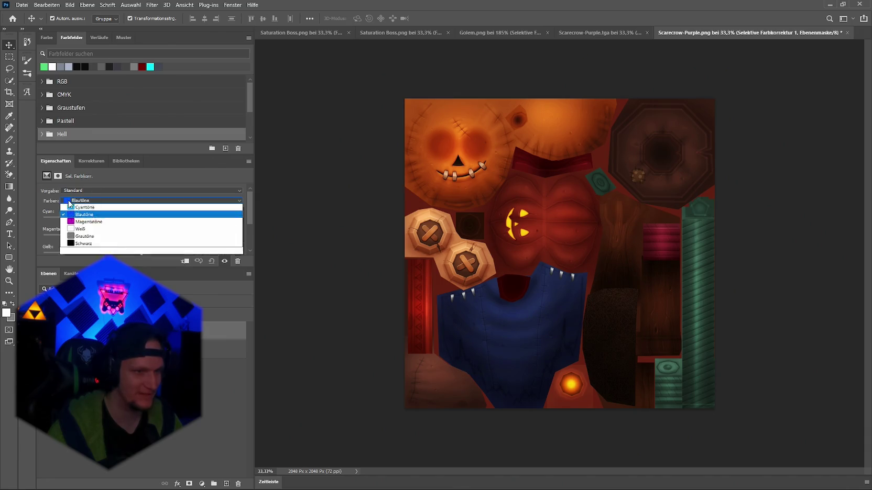
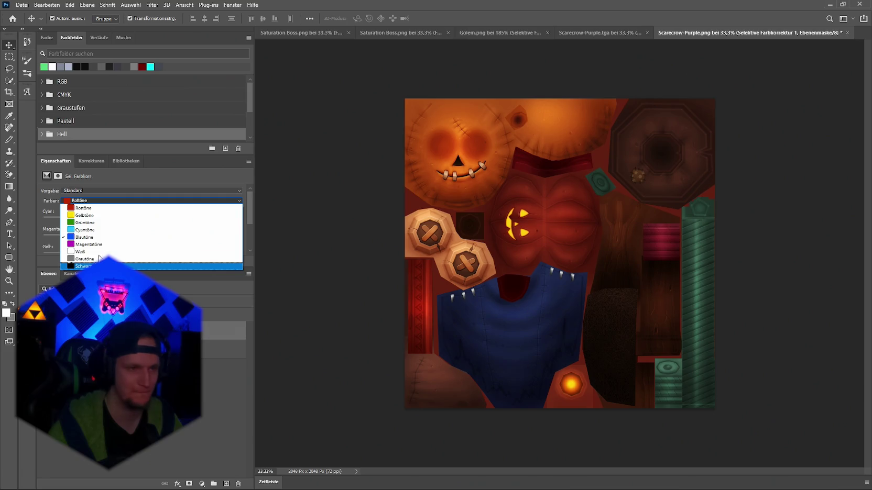
Step: Keep the Selective Color adjustment targeting Blues (Blautöne) and close the Farben list
left_click(128, 177)
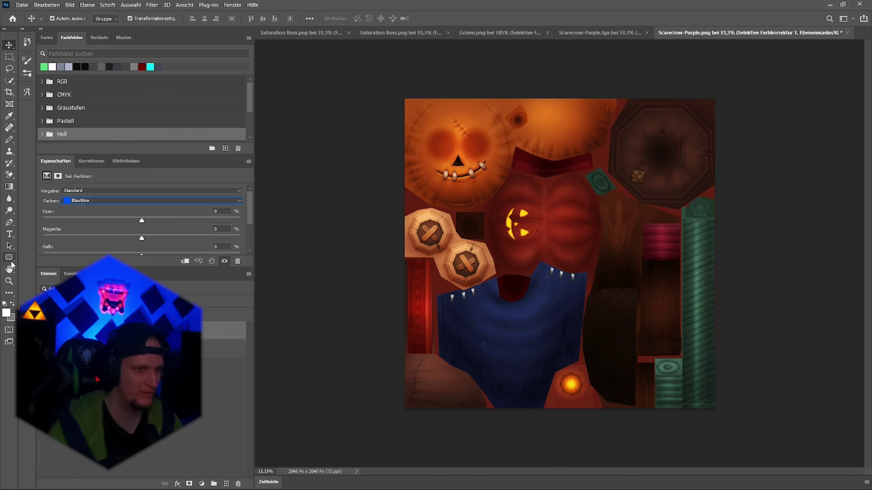
left_click(10, 211)
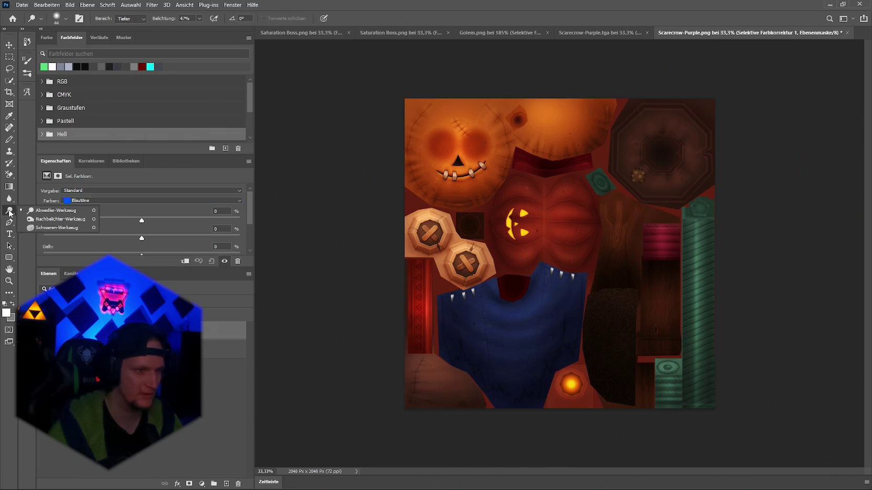
Step: Look through the dodge/burn/sponge, eraser and blur tool groups without committing to a tool
left_click(7, 211)
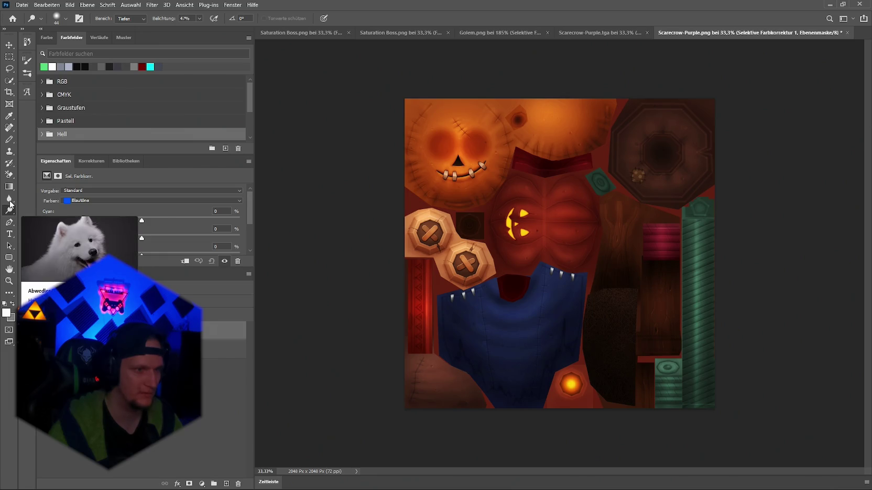
left_click(11, 211)
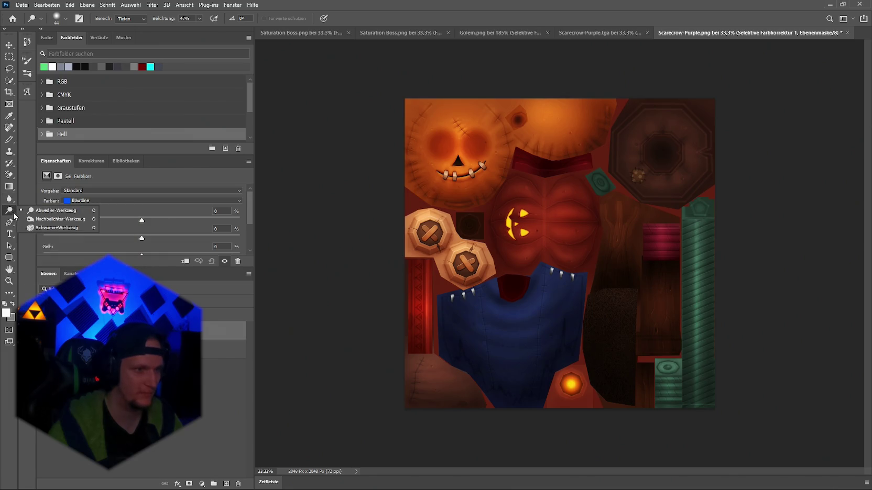
key("e")
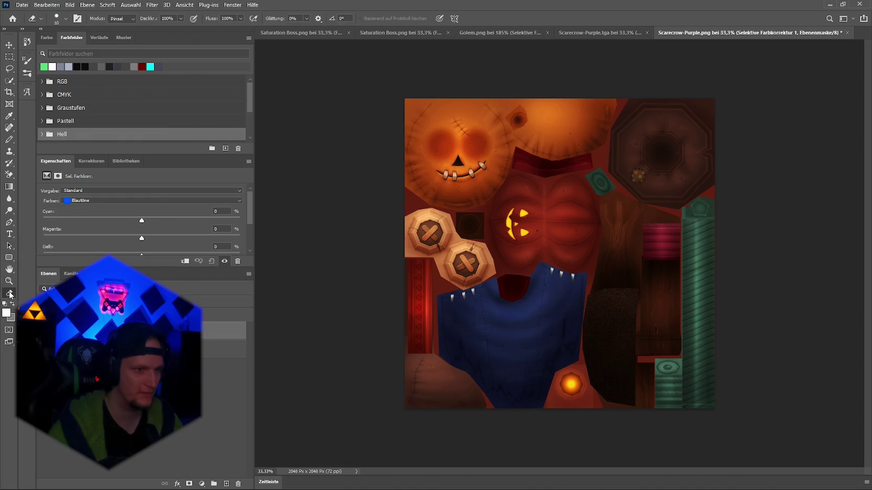
left_click(11, 204)
left_click(6, 216)
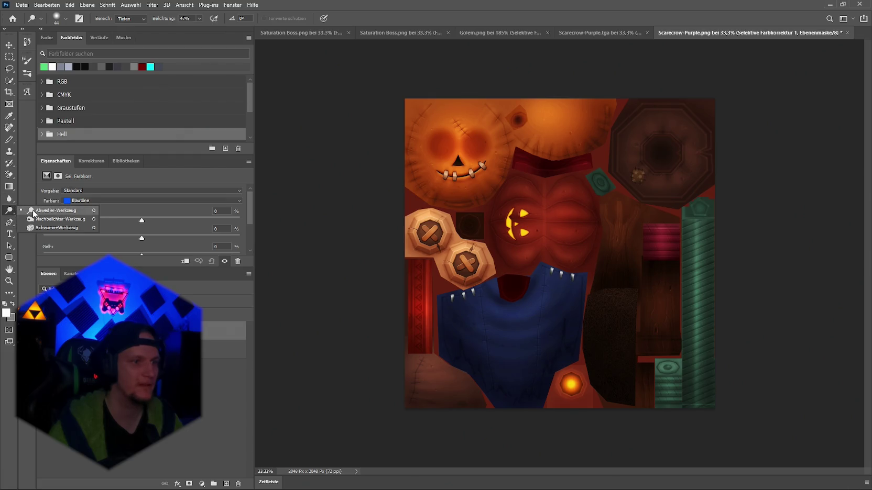
left_click(24, 207)
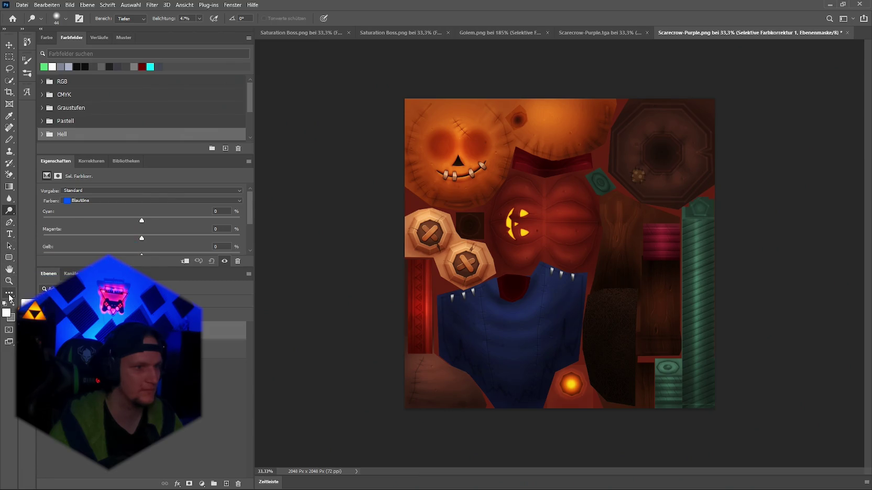
key("e")
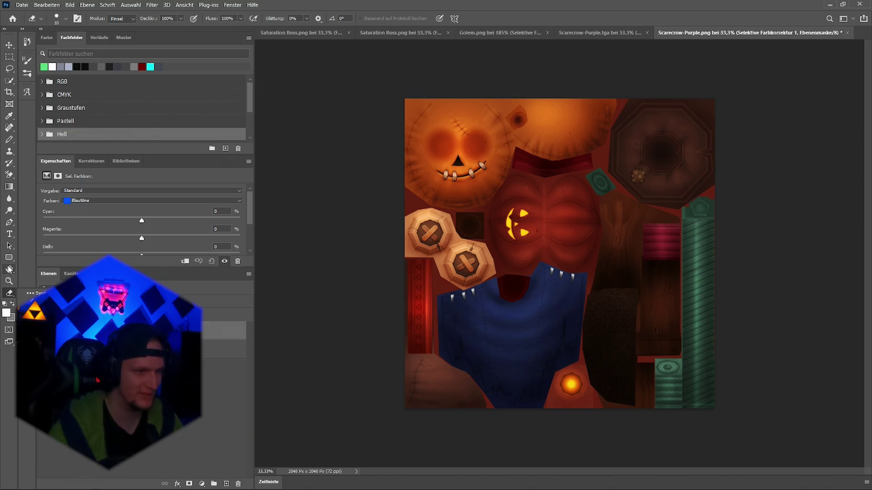
Step: Choose the Burn tool and enlarge its brush size from 23 to 44
left_click(9, 210)
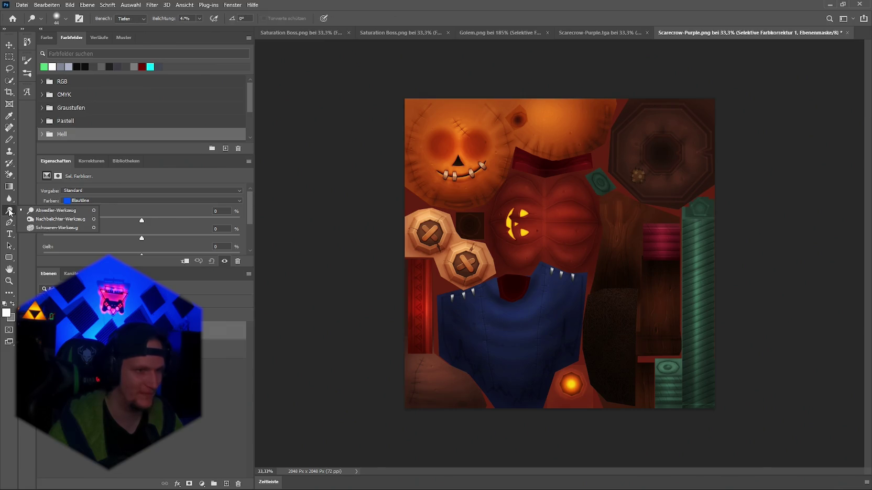
left_click(34, 220)
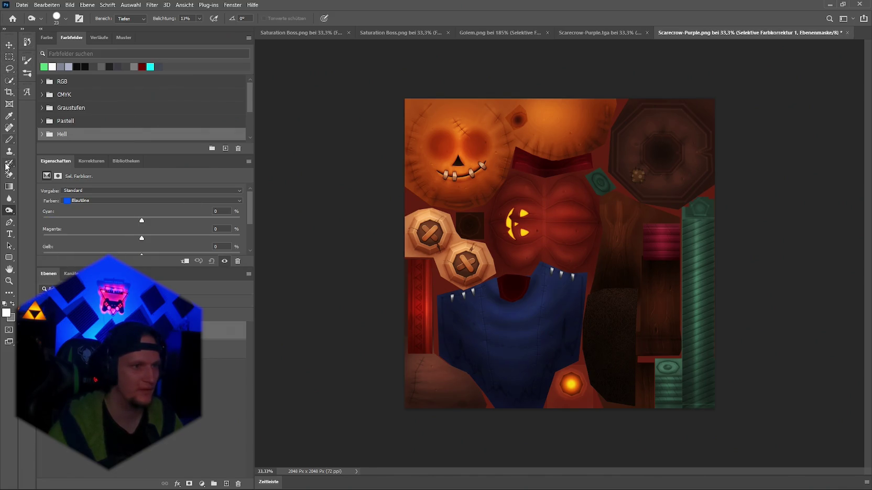
left_click(66, 24)
left_click_drag(58, 51, 68, 51)
key("Return")
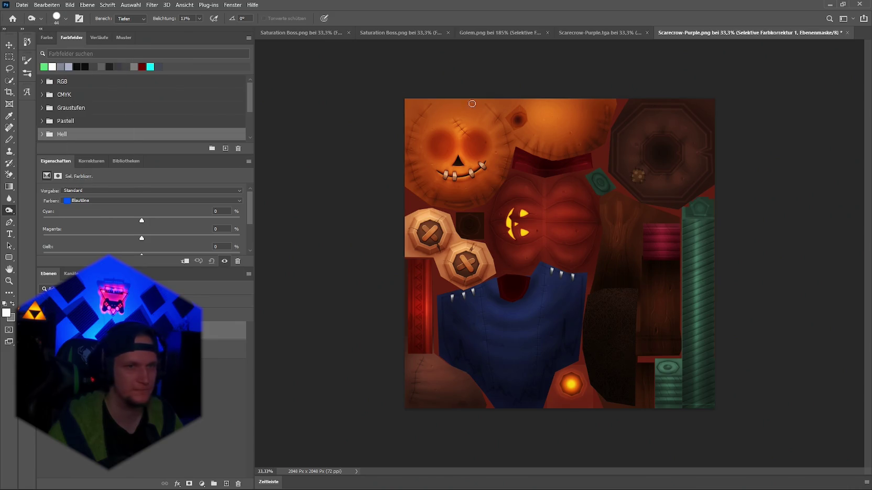